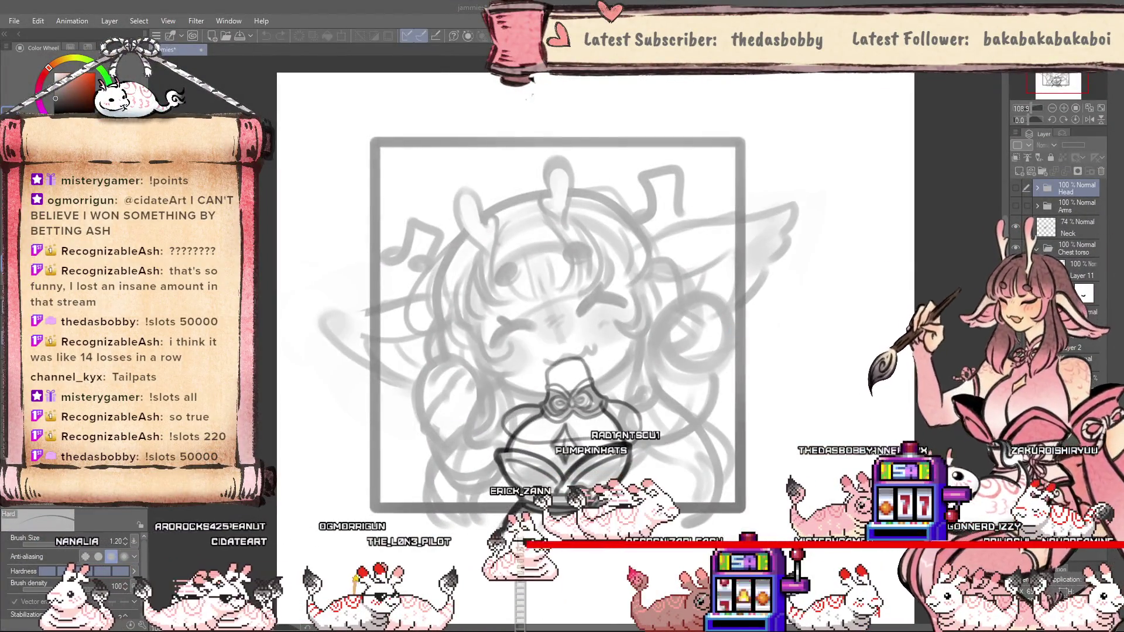
Hide the Neck layer's collar and bow outline and frame the whole sketch in view.
key("ctrl+alt+0")
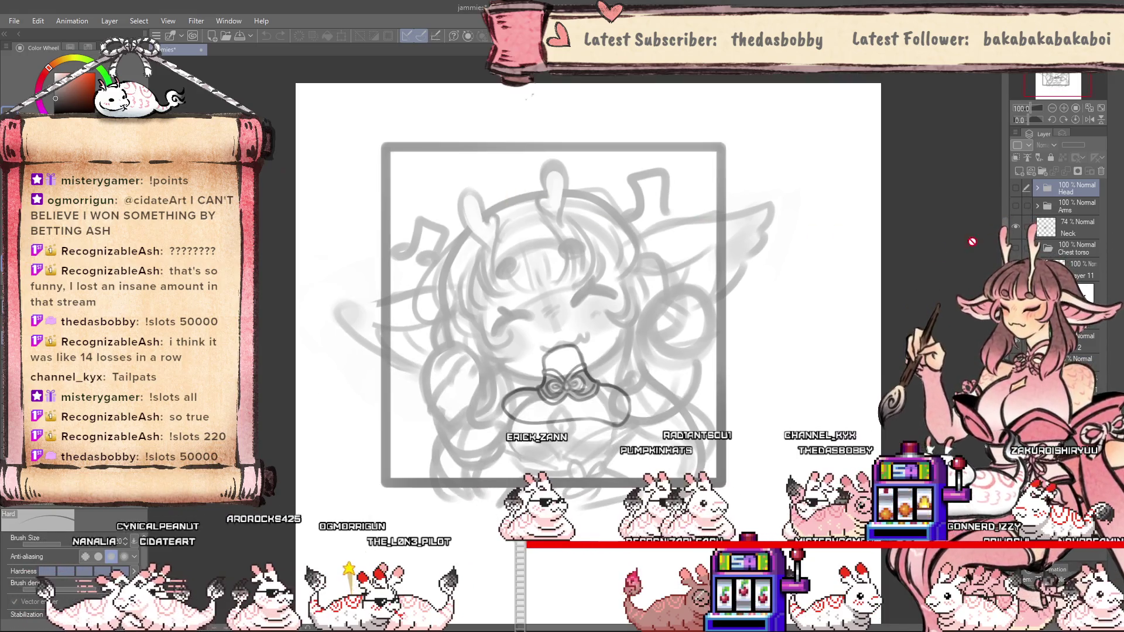
left_click(1016, 231)
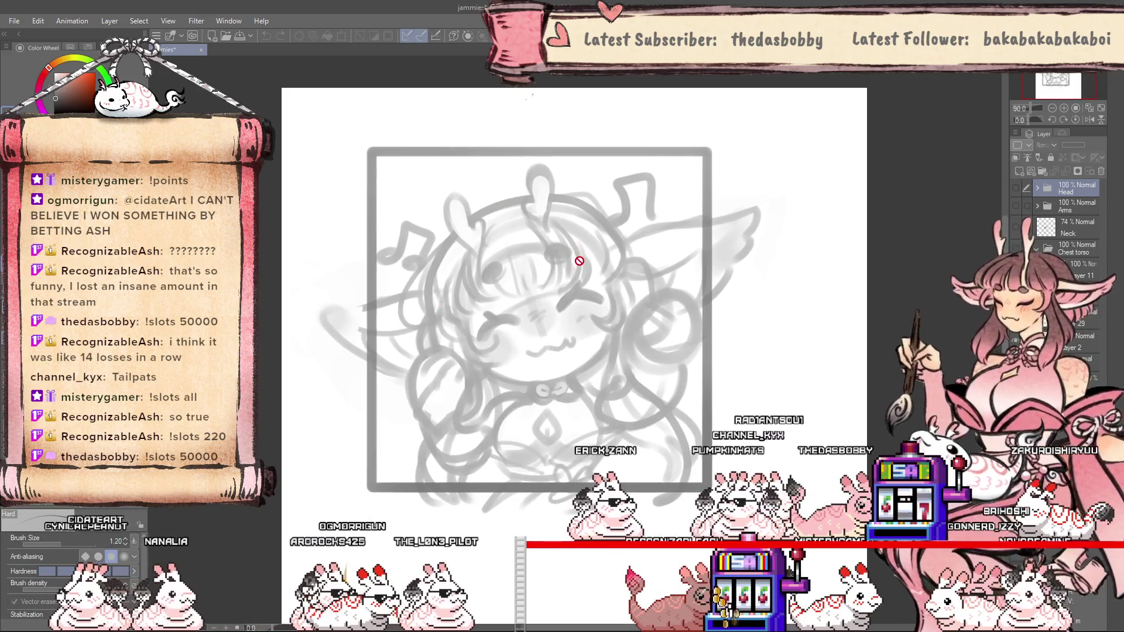
scroll(585, 311, "up", 1)
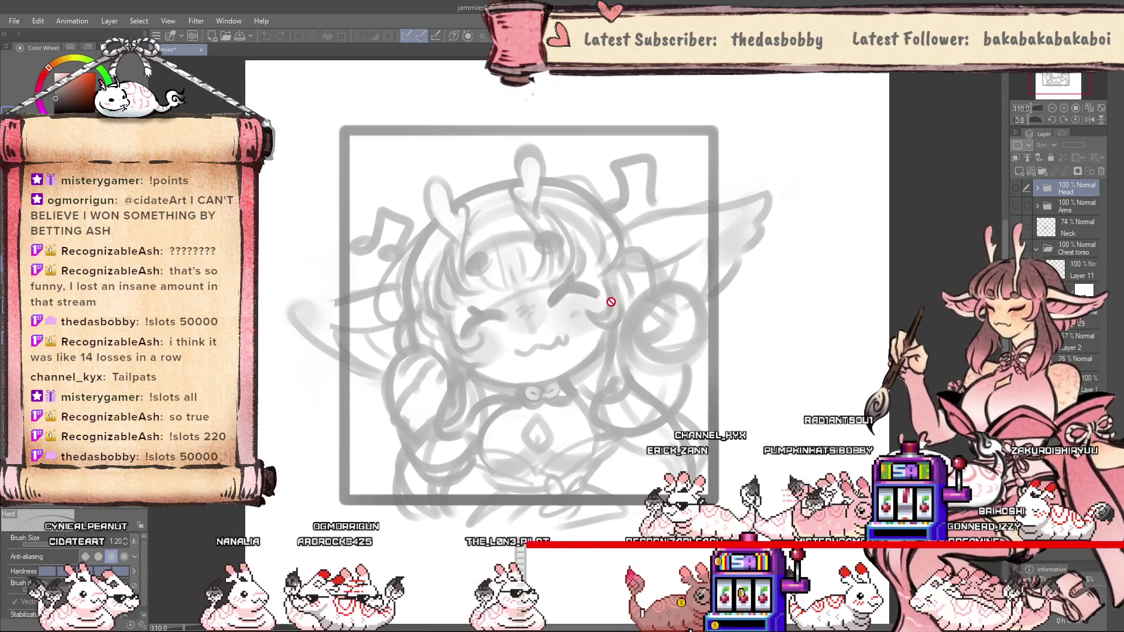
scroll(703, 284, "up", 1)
scroll(703, 283, "up", 1)
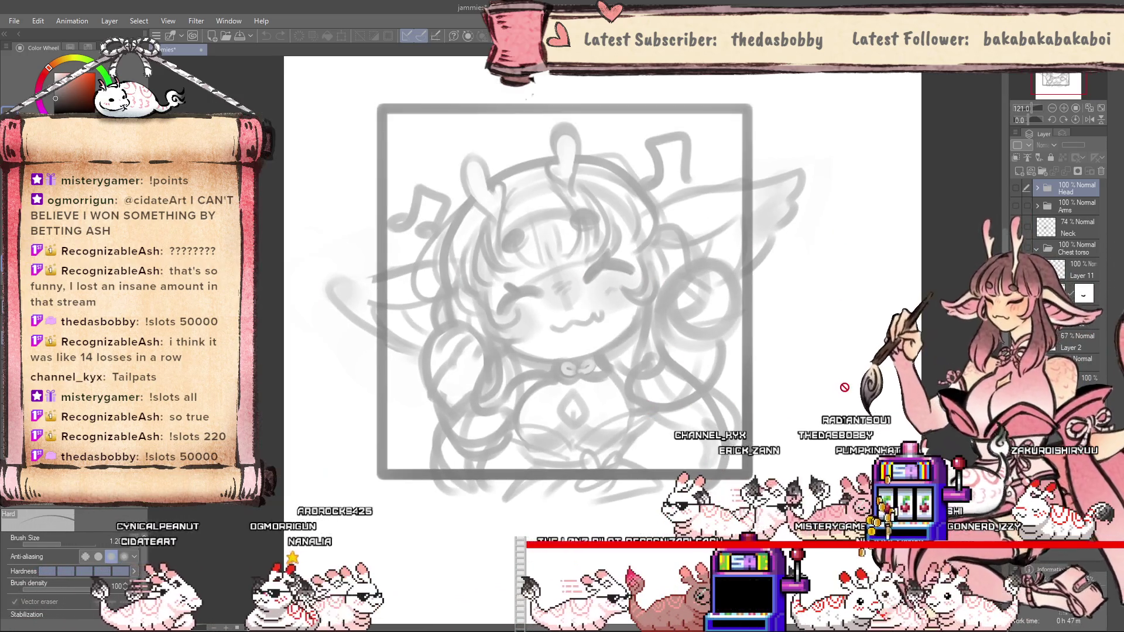
scroll(696, 432, "up", 1)
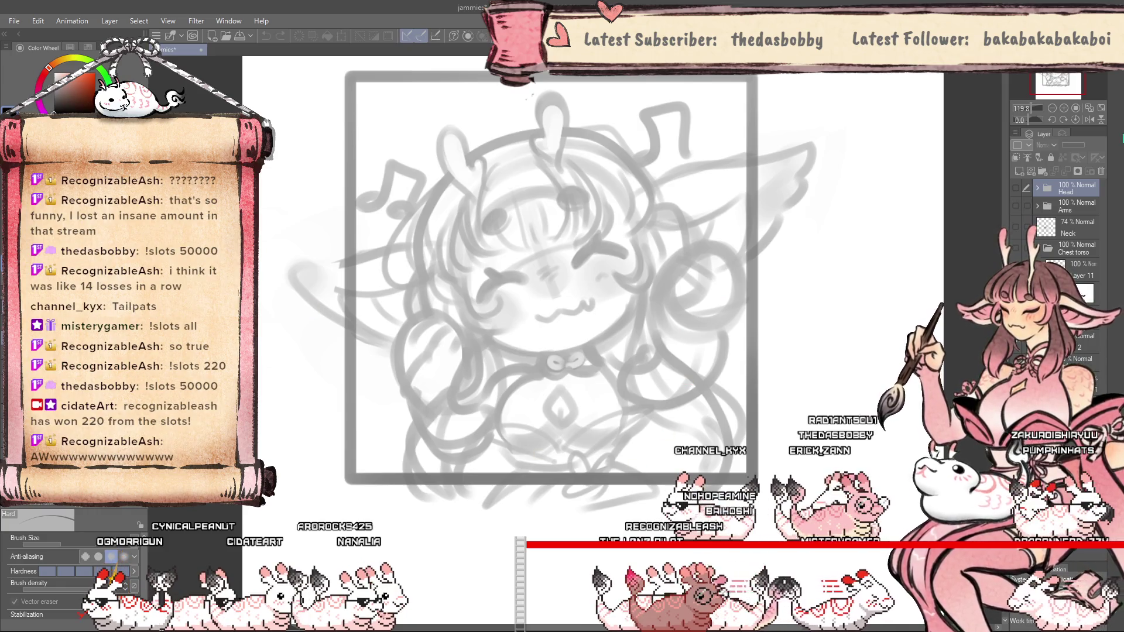
left_click_drag(494, 409, 631, 409)
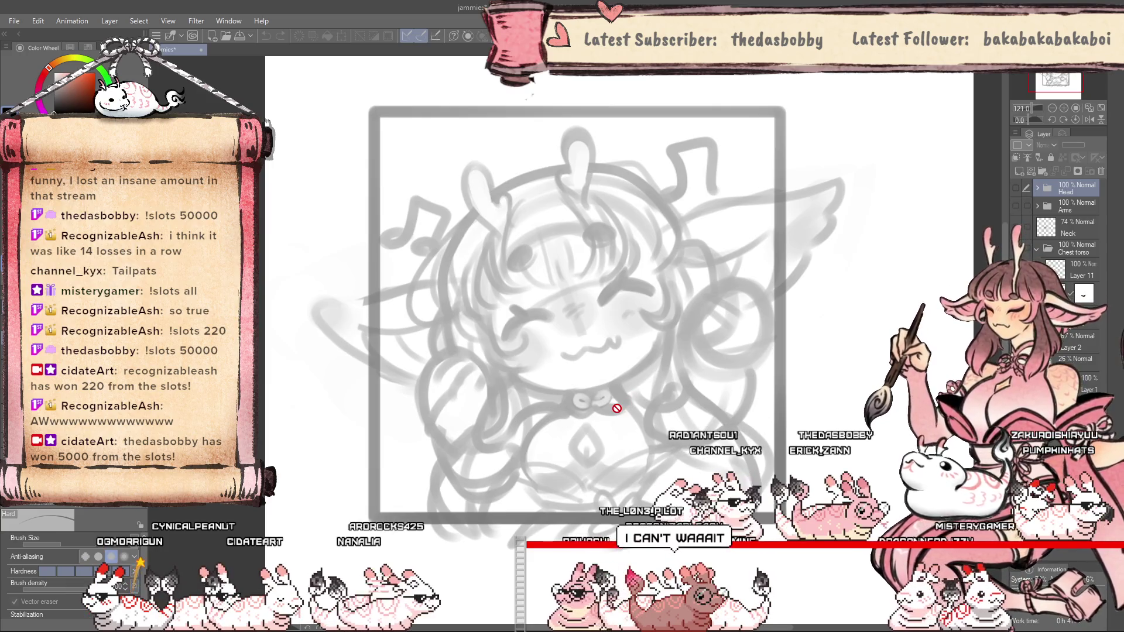
left_click_drag(576, 348, 590, 363)
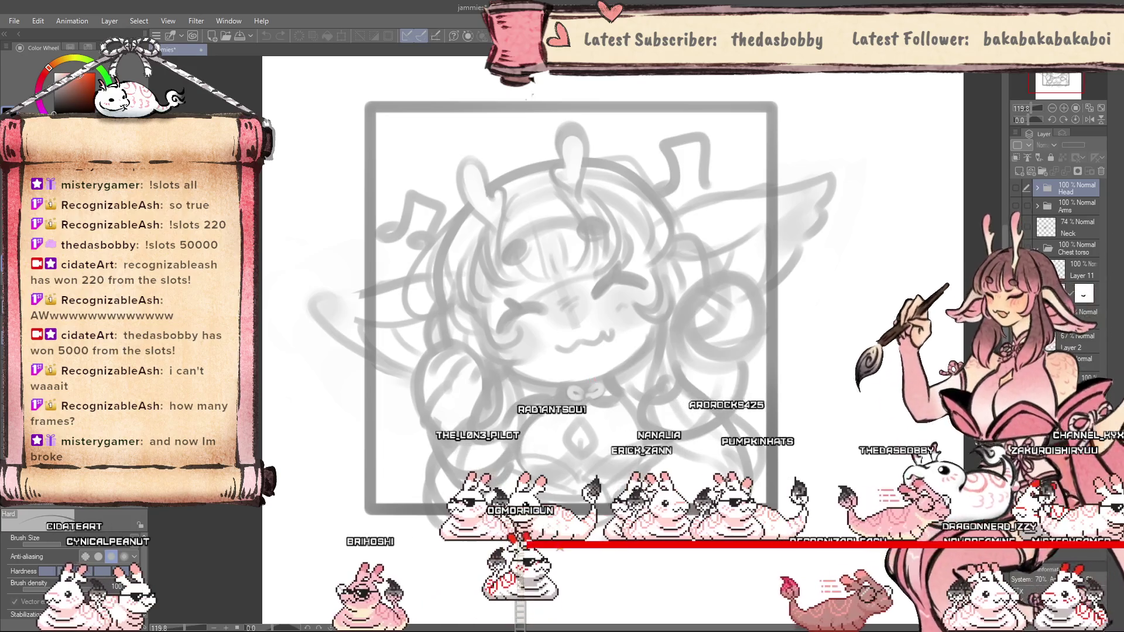
Pick a deeper red and add new raster Layer 9 above the Head folder.
left_click(43, 75)
left_click(74, 106)
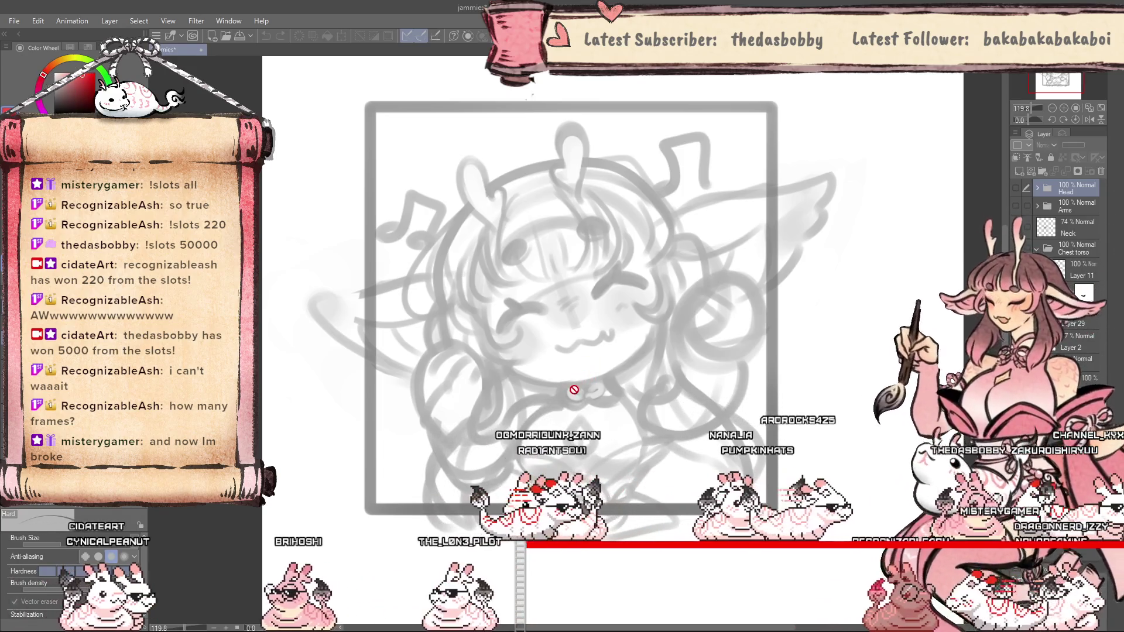
left_click(1019, 174)
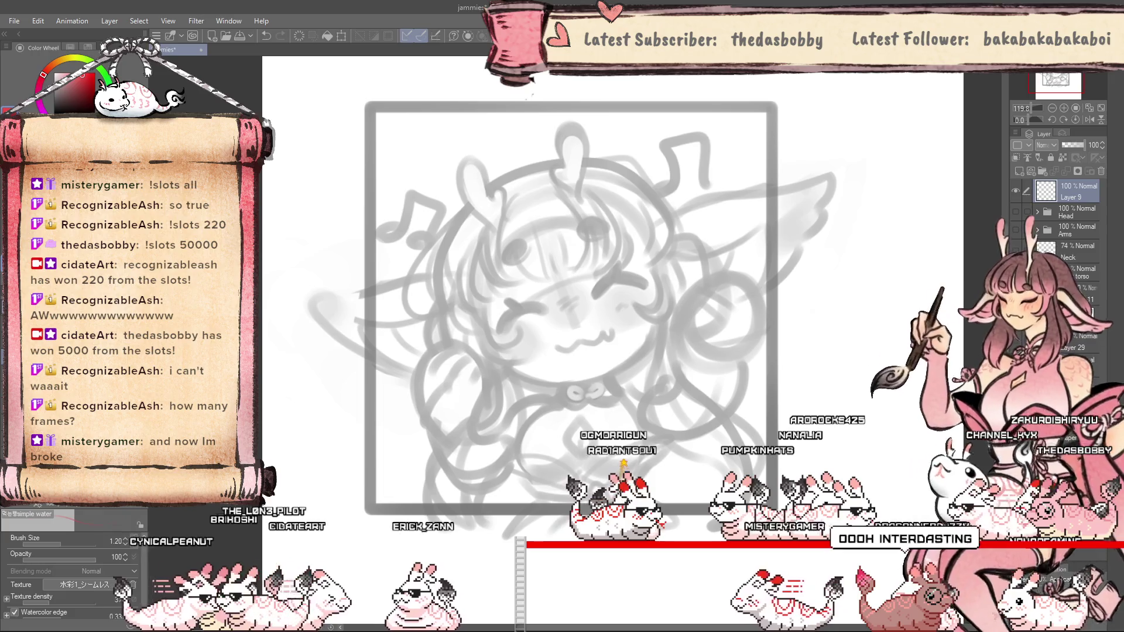
Switch to the G-pen, undo the red ellipse, and adjust zoom and tilt for drawing.
key("p")
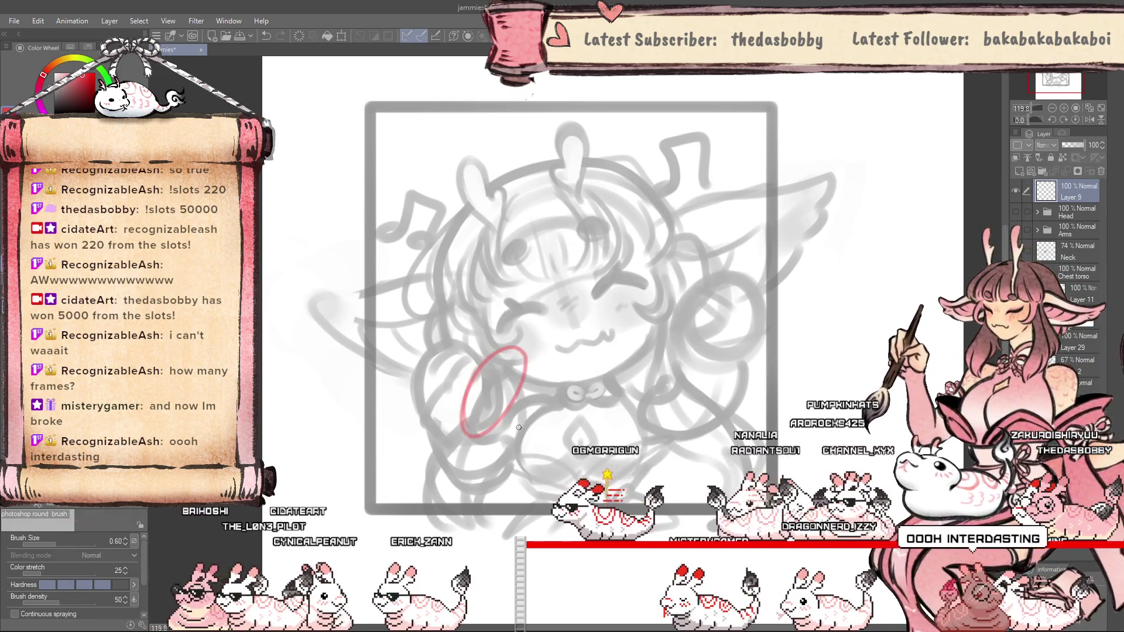
key("ctrl+z")
key("ctrl+plus")
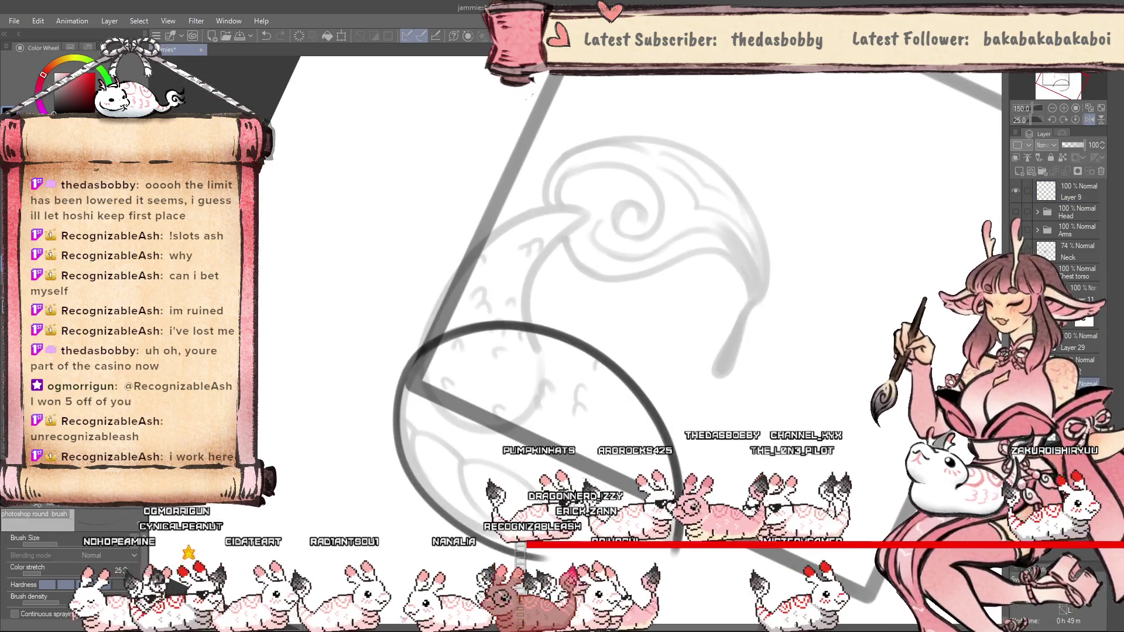
key("ctrl+minus")
scroll(530, 488, "up", 3)
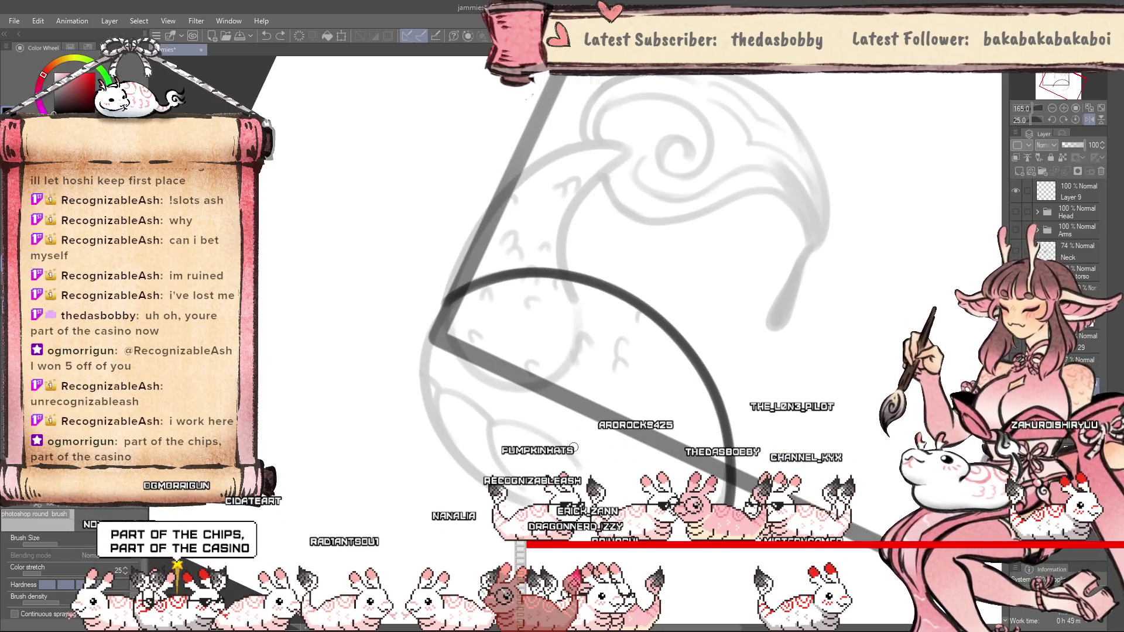
scroll(573, 448, "up", 2)
key("minus")
scroll(574, 447, "down", 1)
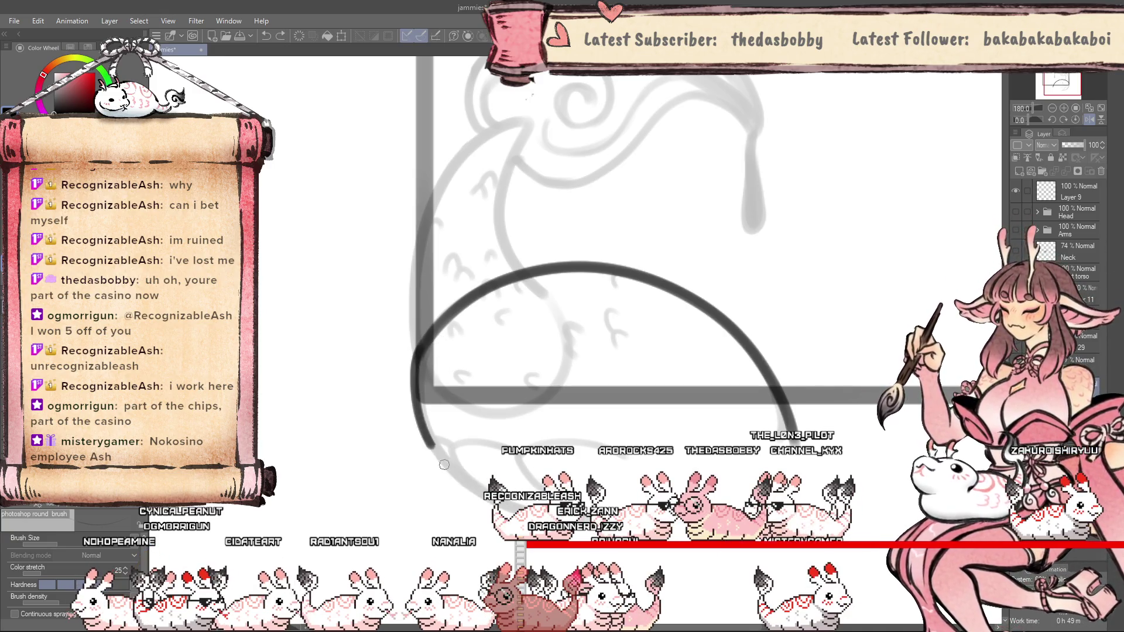
Mirror the canvas and redraw one sweeping dark arc around the sketched form.
key("h")
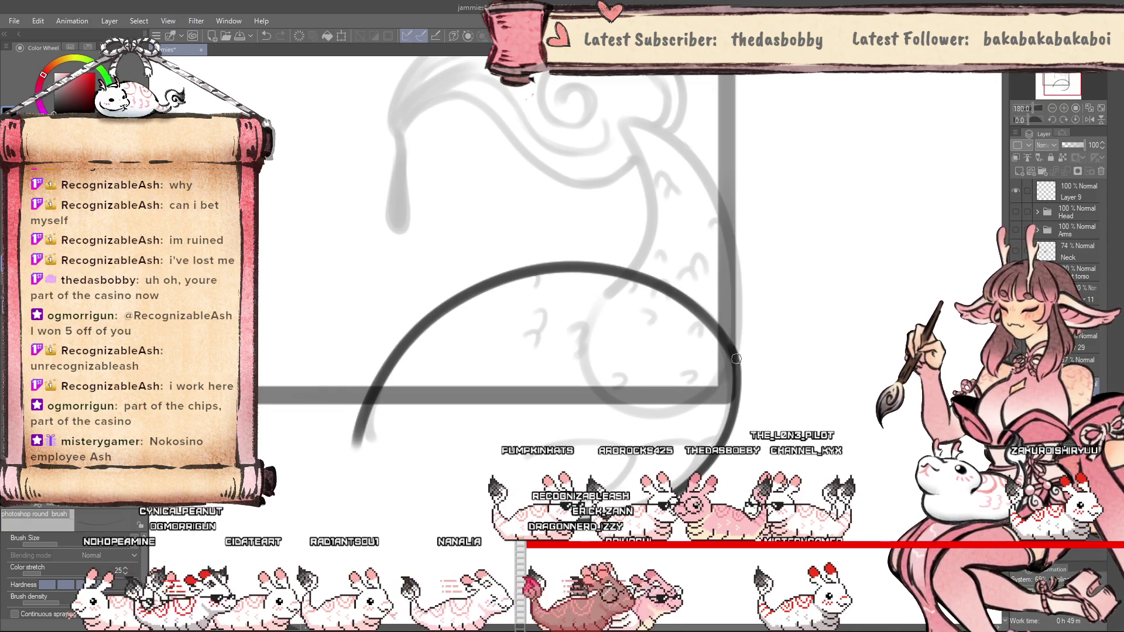
key("ctrl+z")
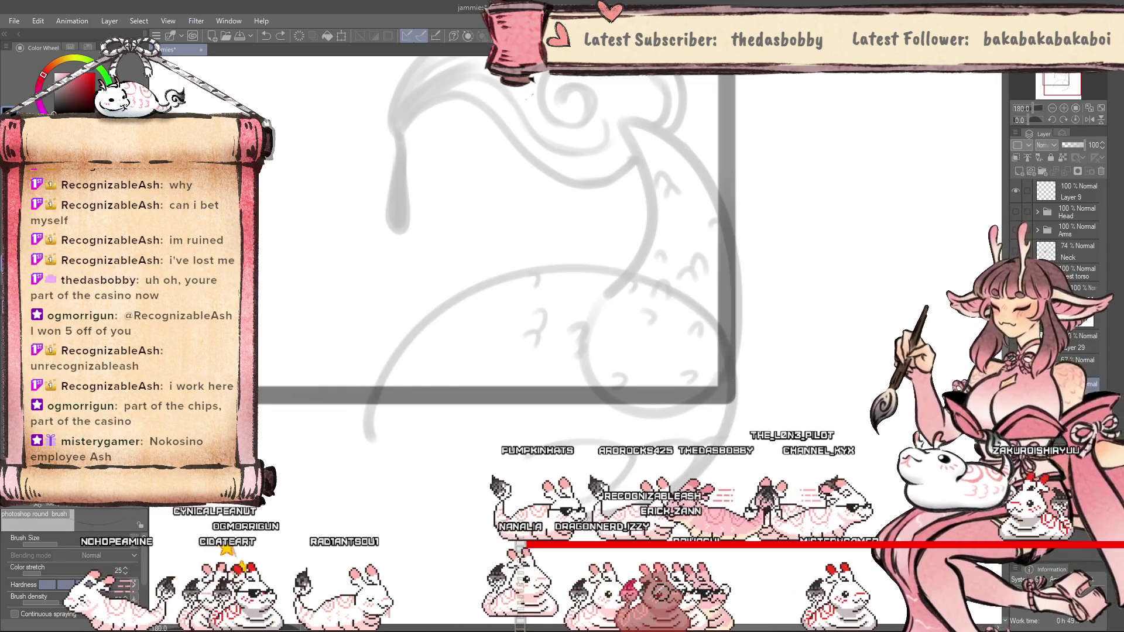
mouse_move(667, 486)
left_mouse_down()
mouse_move(429, 316)
mouse_move(710, 381)
left_mouse_up()
key("ctrl+z")
left_click_drag(548, 163, 766, 396)
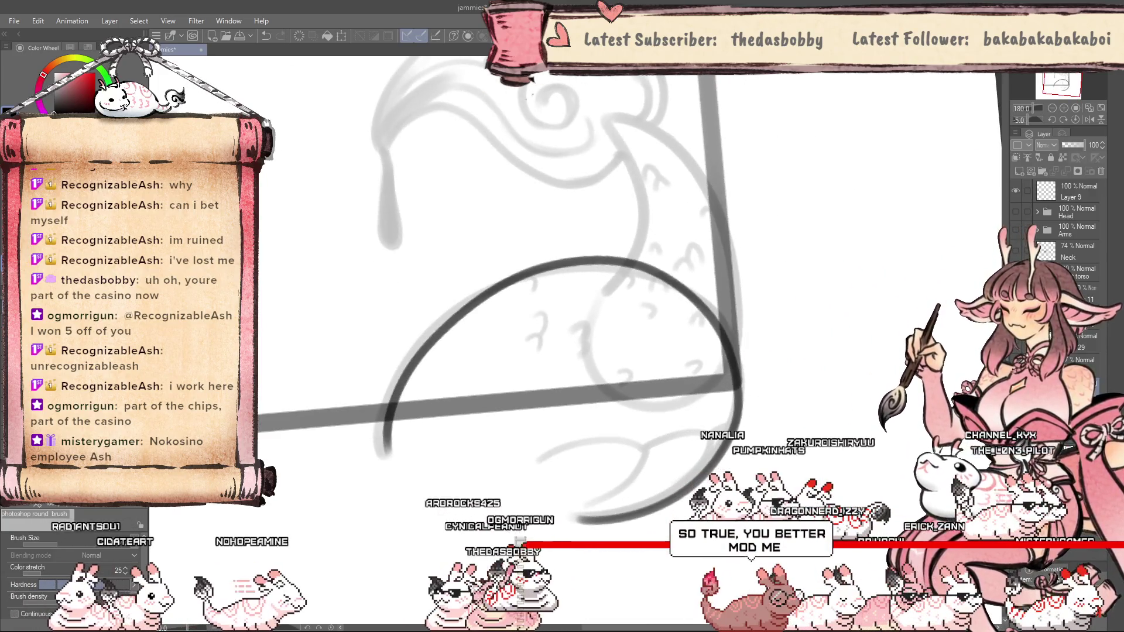
key("j")
scroll(637, 286, "down", 1)
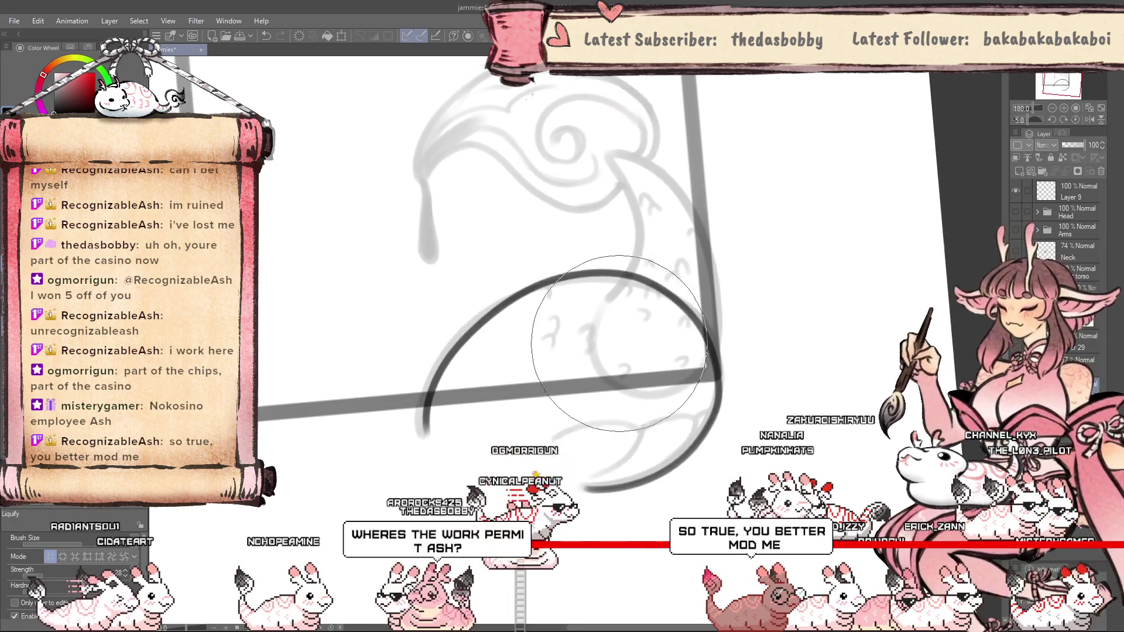
scroll(549, 319, "down", 1)
scroll(562, 310, "down", 1)
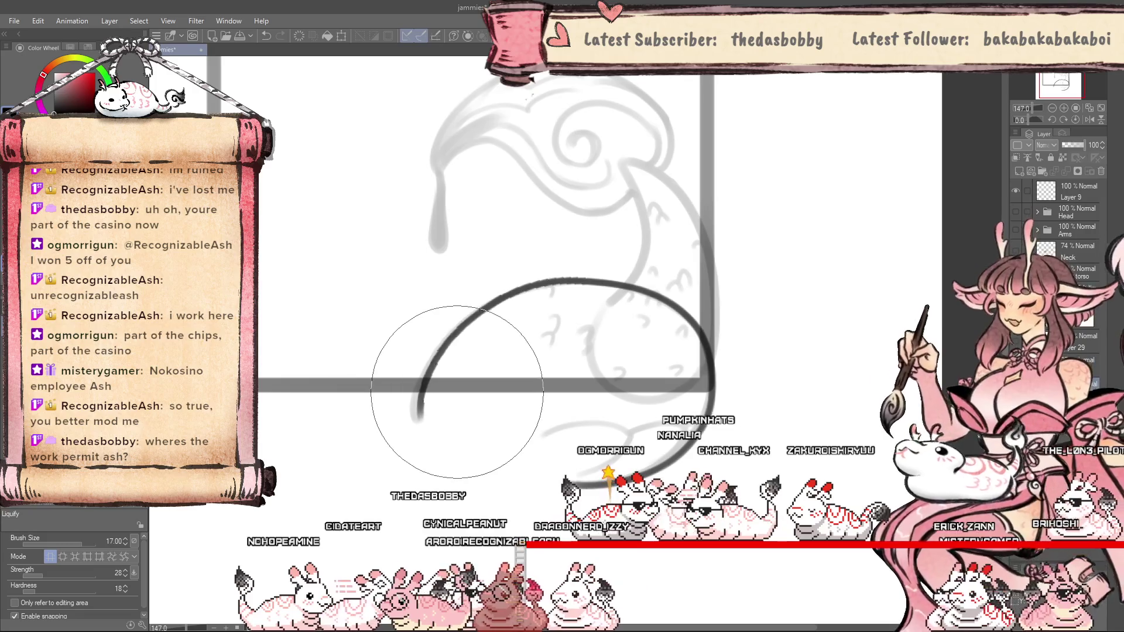
key("bracketleft")
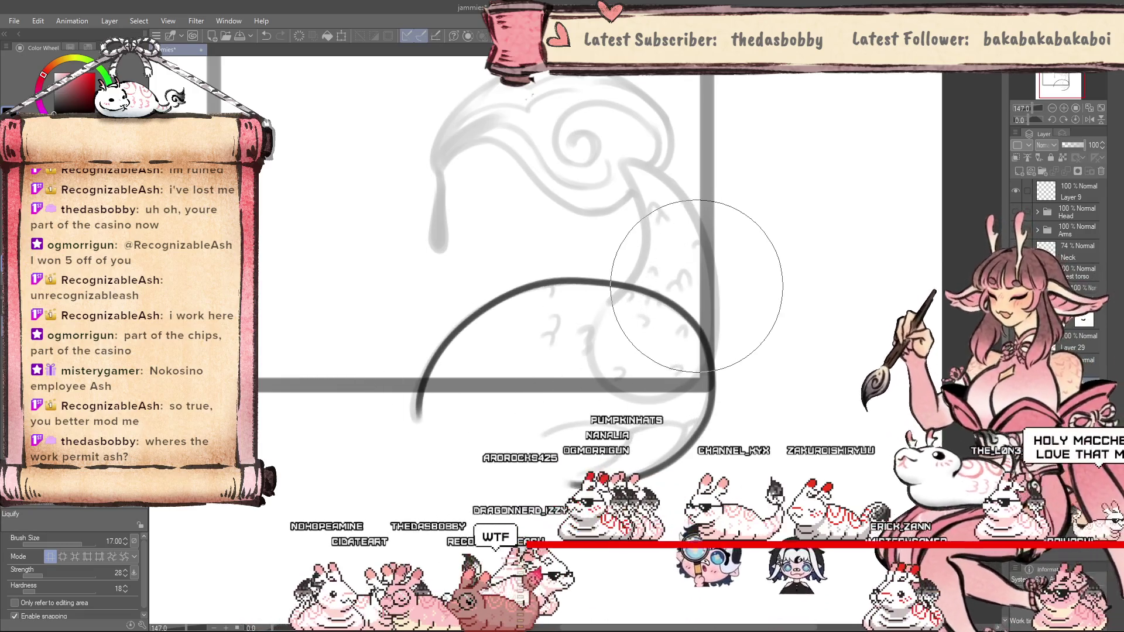
scroll(666, 270, "down", 1)
scroll(655, 251, "down", 1)
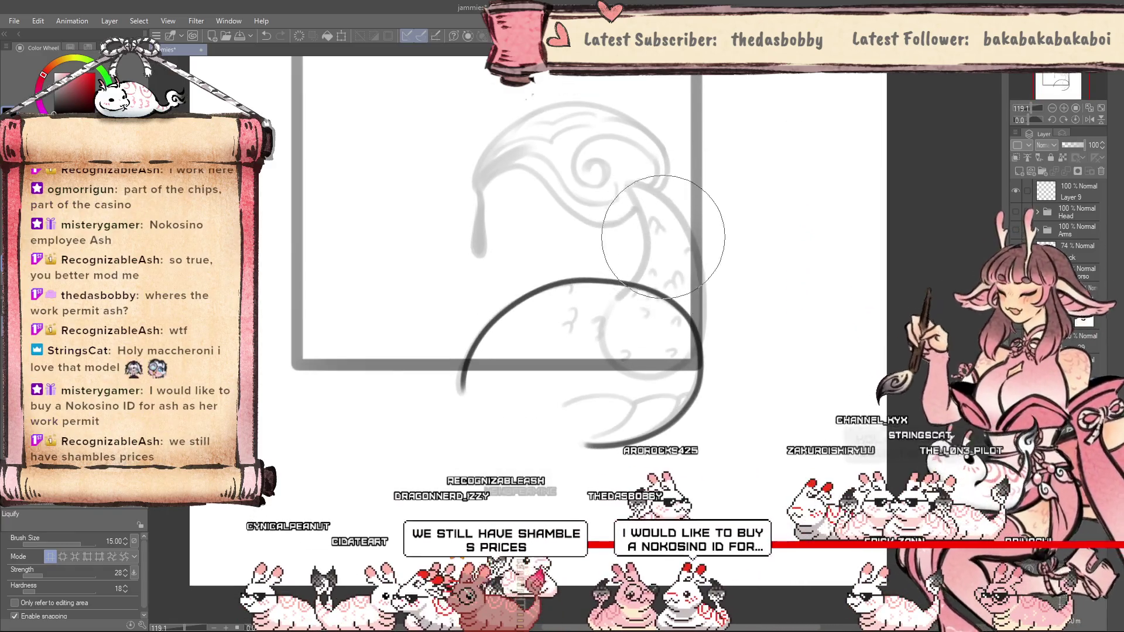
scroll(667, 263, "up", 1)
scroll(664, 305, "up", 1)
scroll(667, 299, "up", 1)
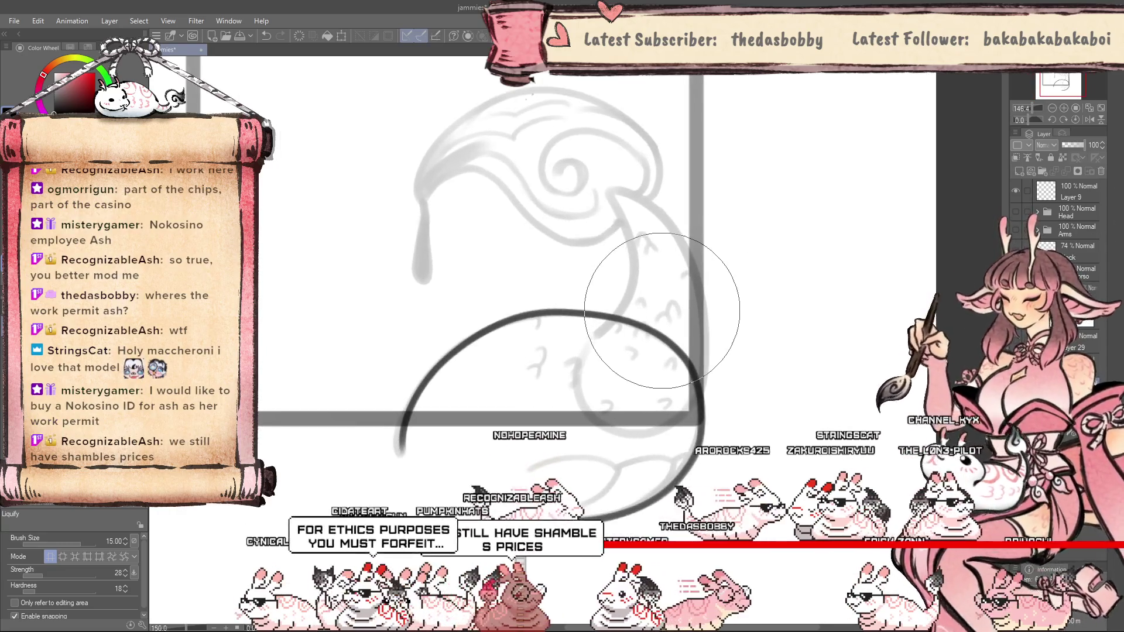
scroll(670, 287, "up", 1)
scroll(676, 272, "up", 1)
key("h")
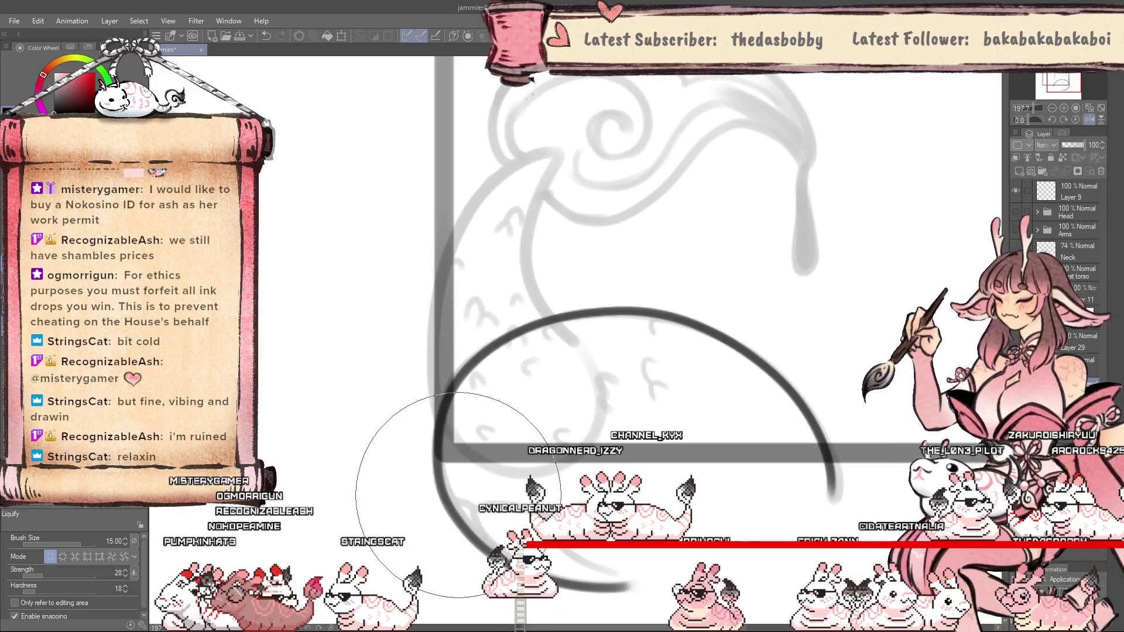
Return to the round brush and mirror and rotate the canvas about 25 degrees.
key("b")
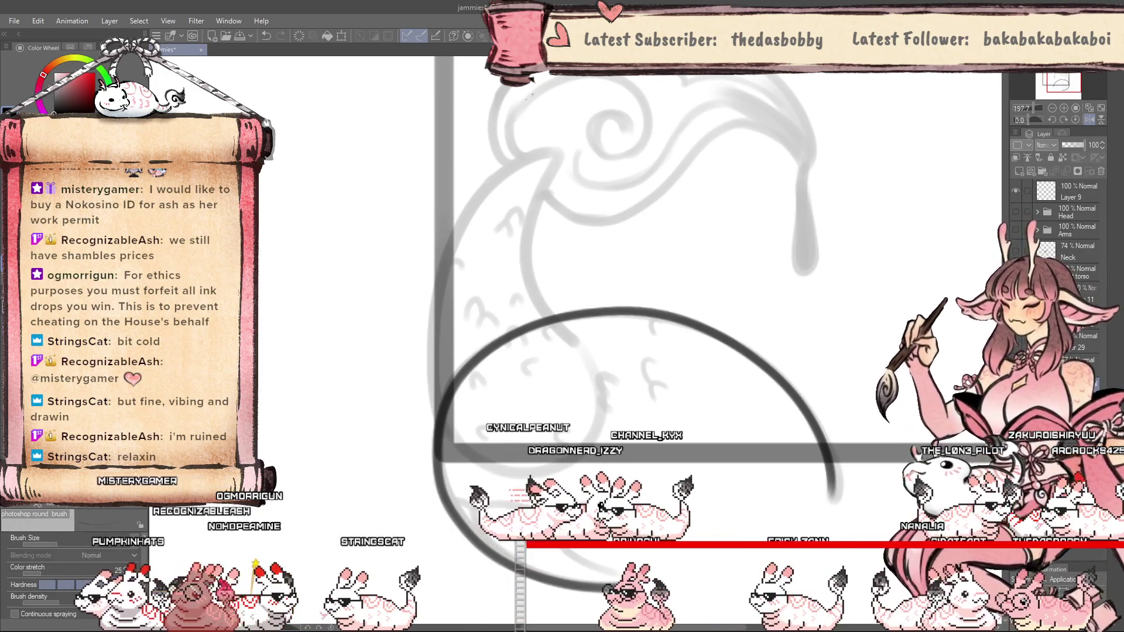
scroll(656, 476, "down", 2)
scroll(526, 490, "up", 2)
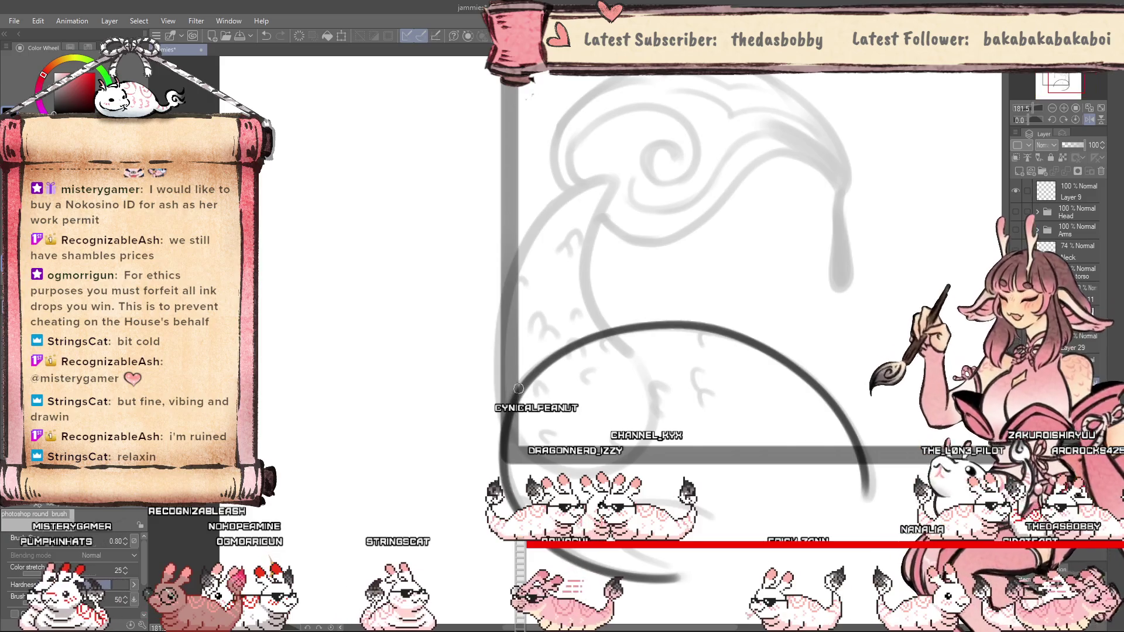
scroll(498, 550, "down", 1)
scroll(498, 550, "down", 2)
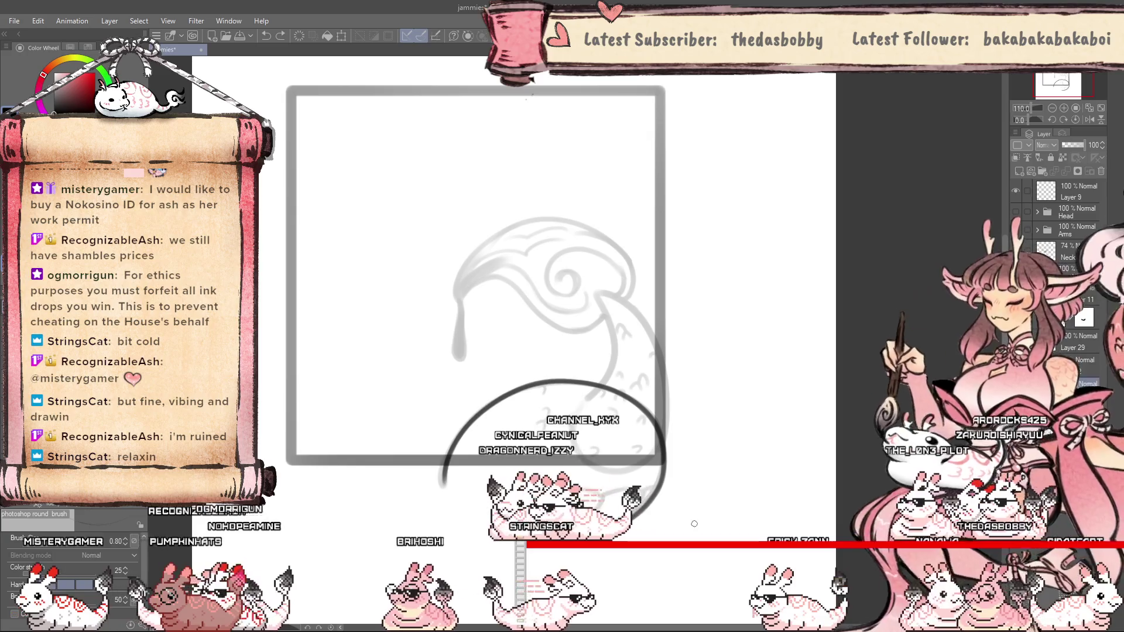
scroll(702, 480, "up", 2)
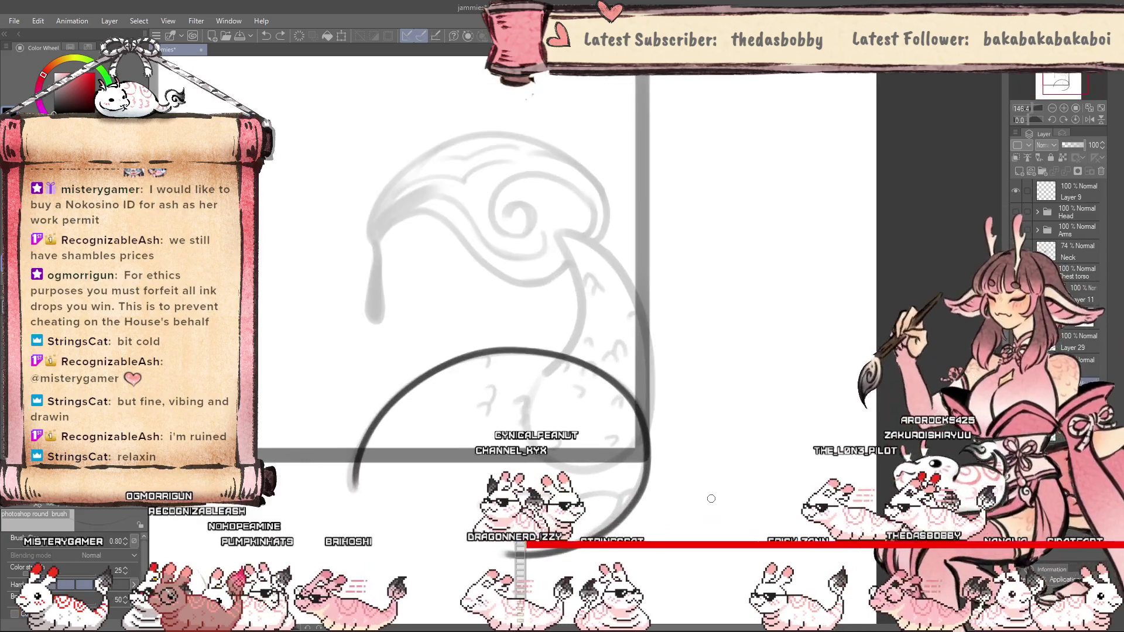
key("h")
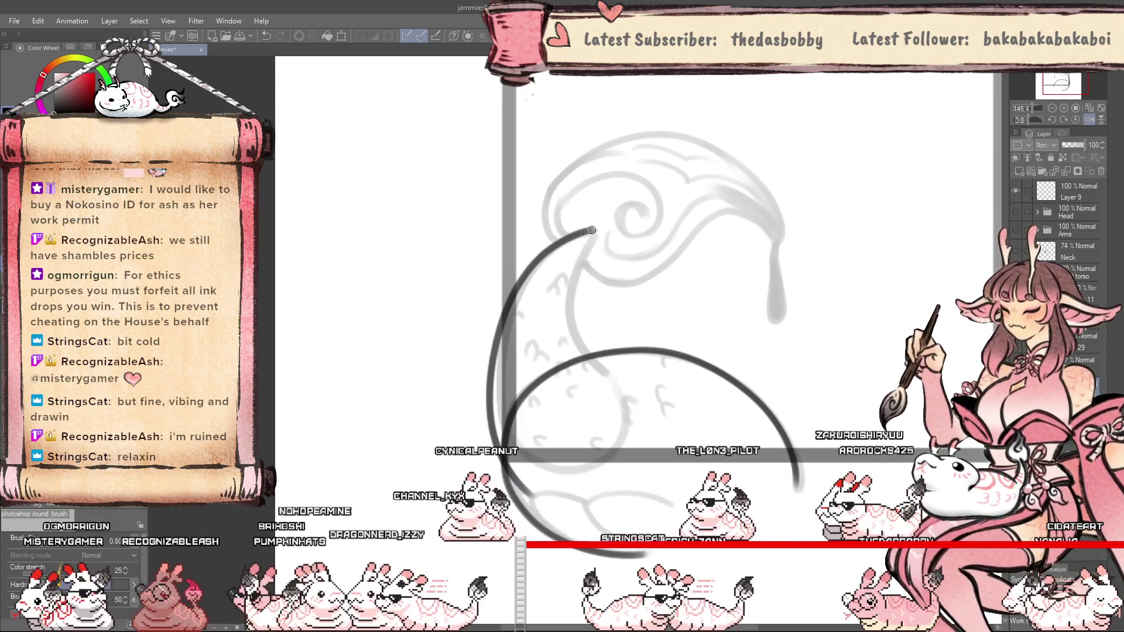
left_click_drag(492, 368, 615, 326)
scroll(615, 326, "up", 1)
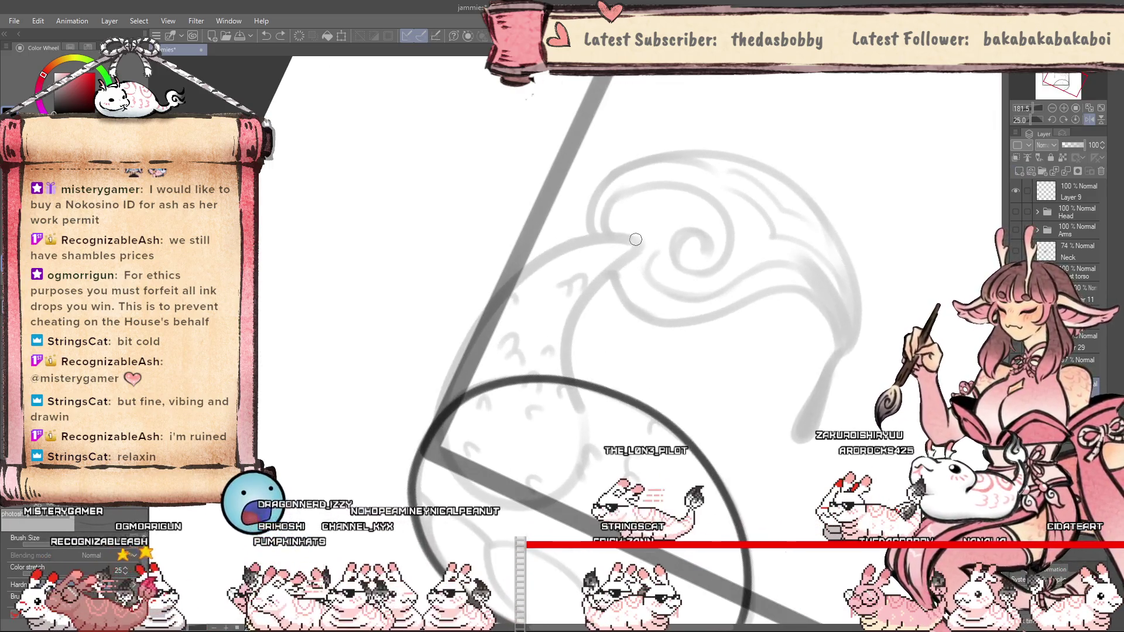
Ink a dark curve hooking down from the swirl's tip inside the larger arc.
left_click_drag(641, 243, 587, 417)
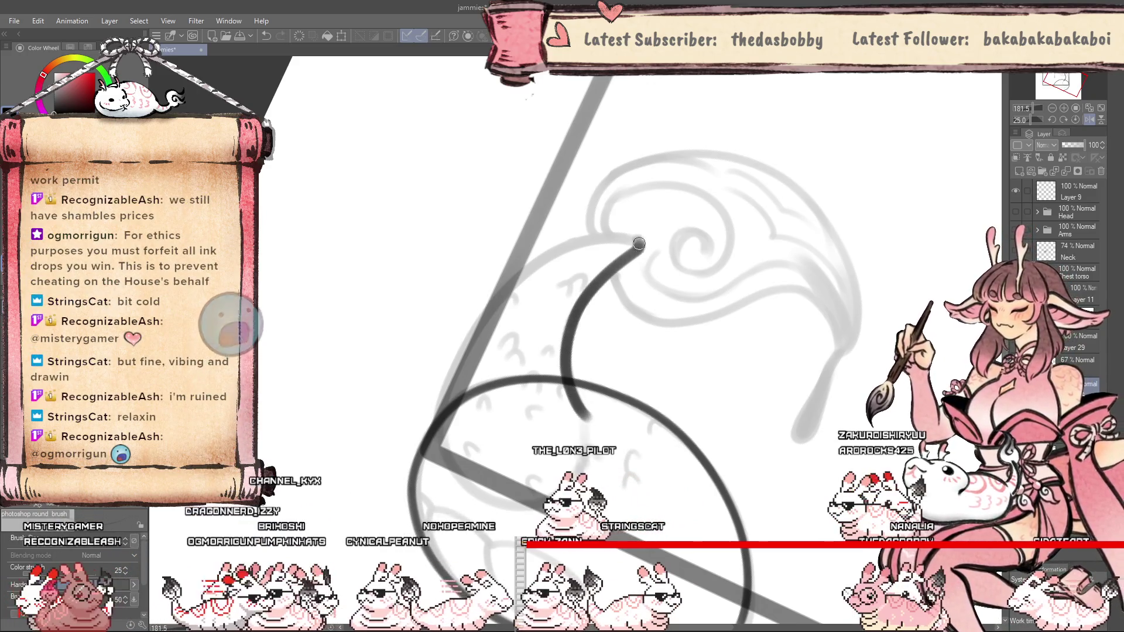
left_click_drag(643, 245, 536, 260)
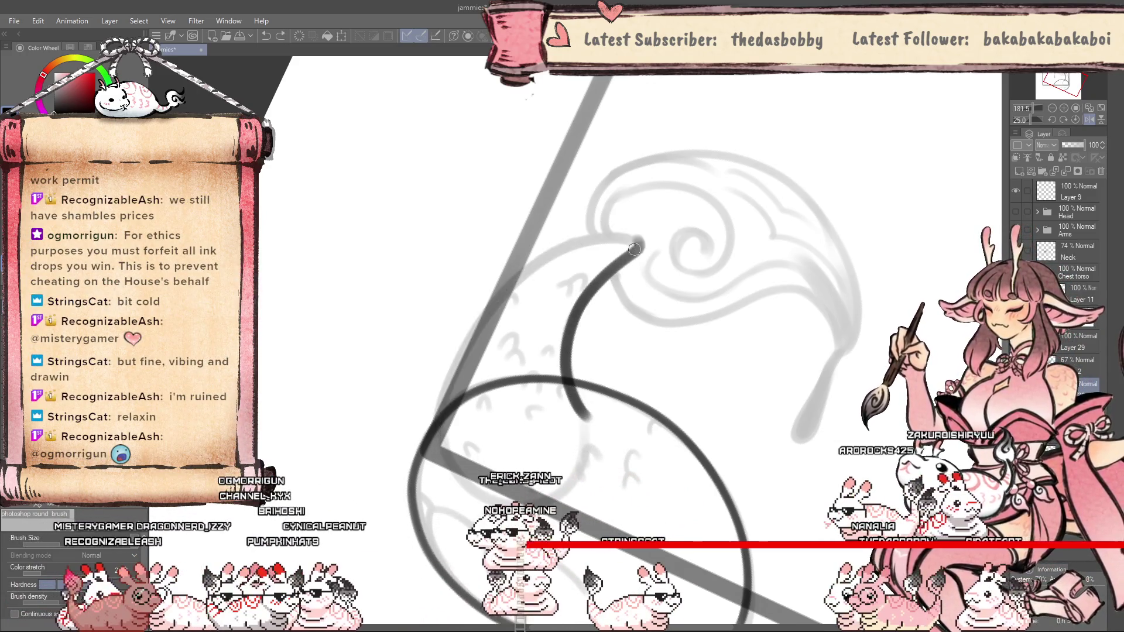
scroll(425, 483, "down", 4)
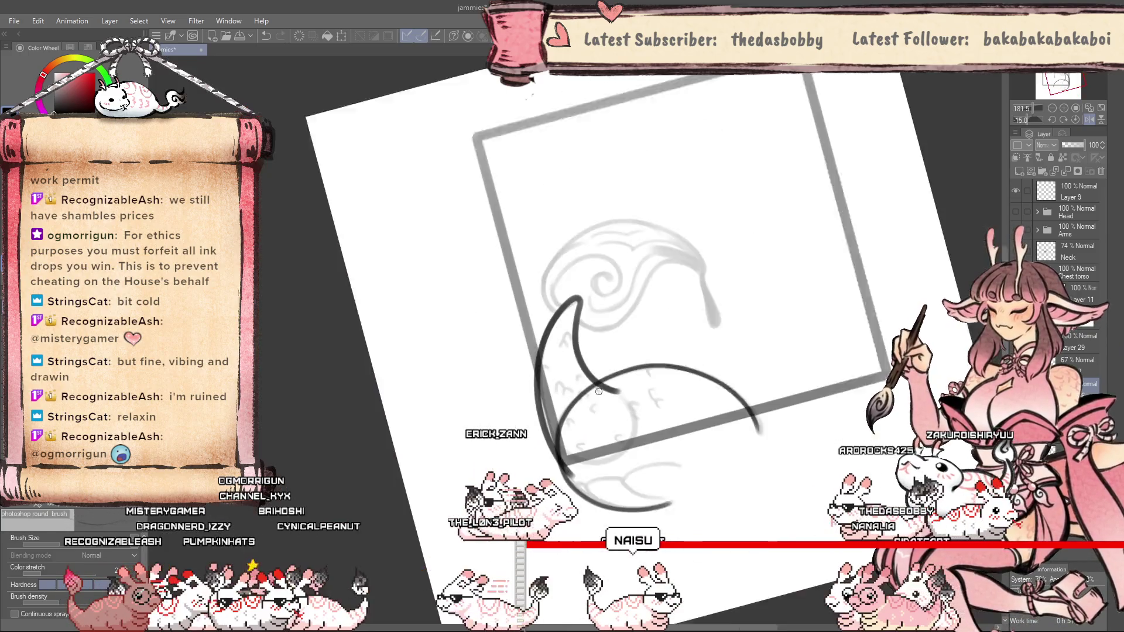
scroll(559, 456, "down", 5)
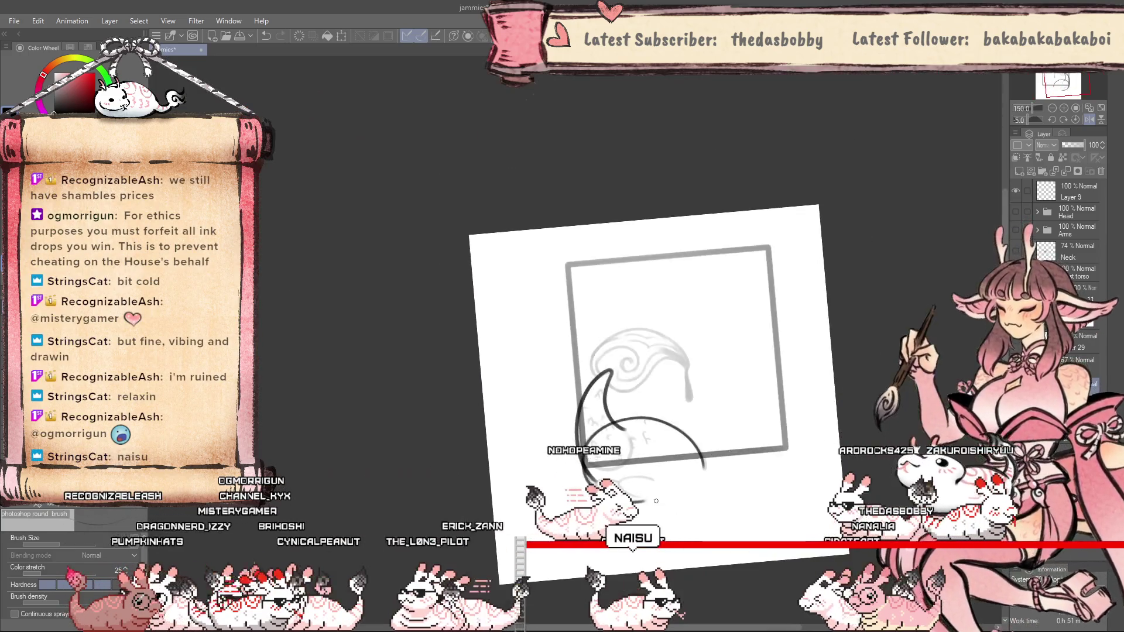
scroll(700, 511, "up", 2)
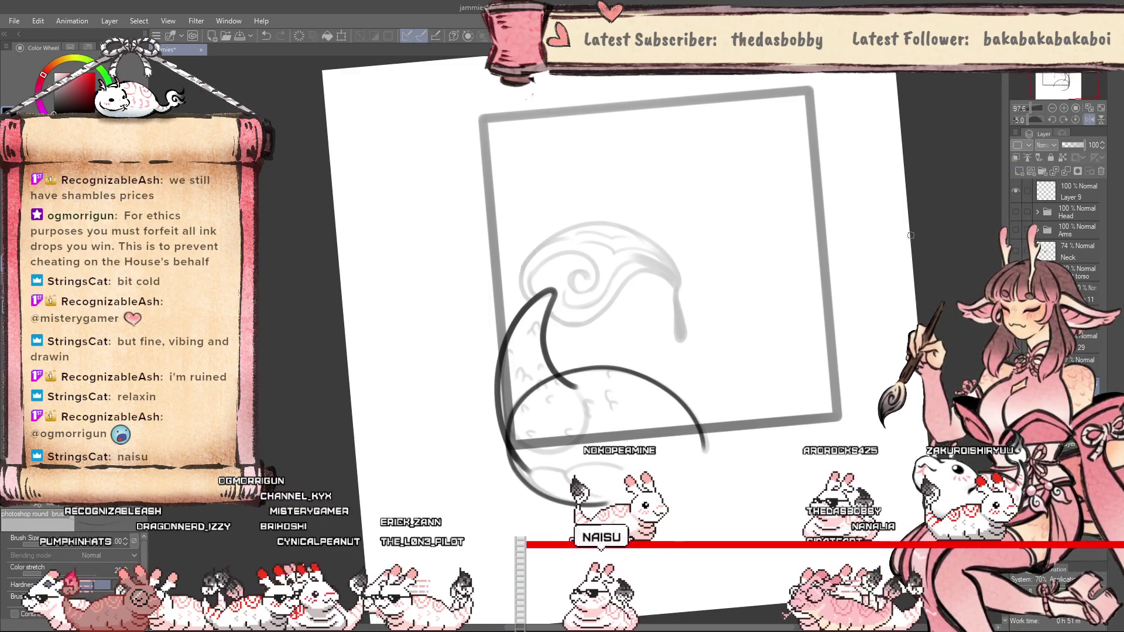
key("h")
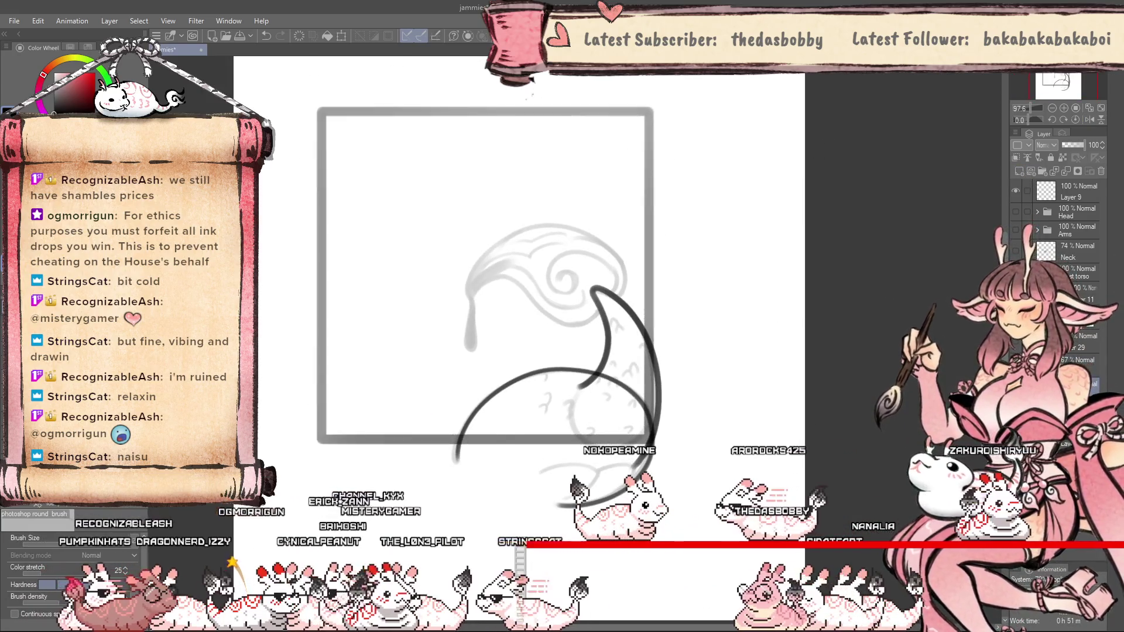
key("h")
scroll(554, 337, "up", 3)
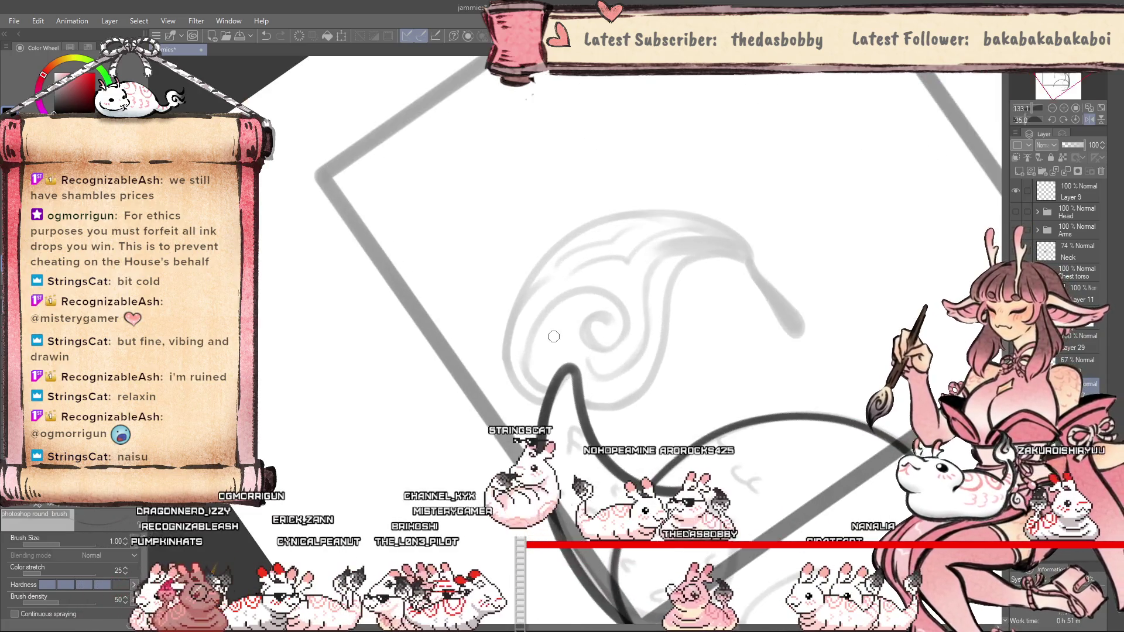
Thin the brush and ink the horn's outer outline and inner spiral.
key("bracketleft")
key("bracketleft")
left_click_drag(521, 398, 624, 219)
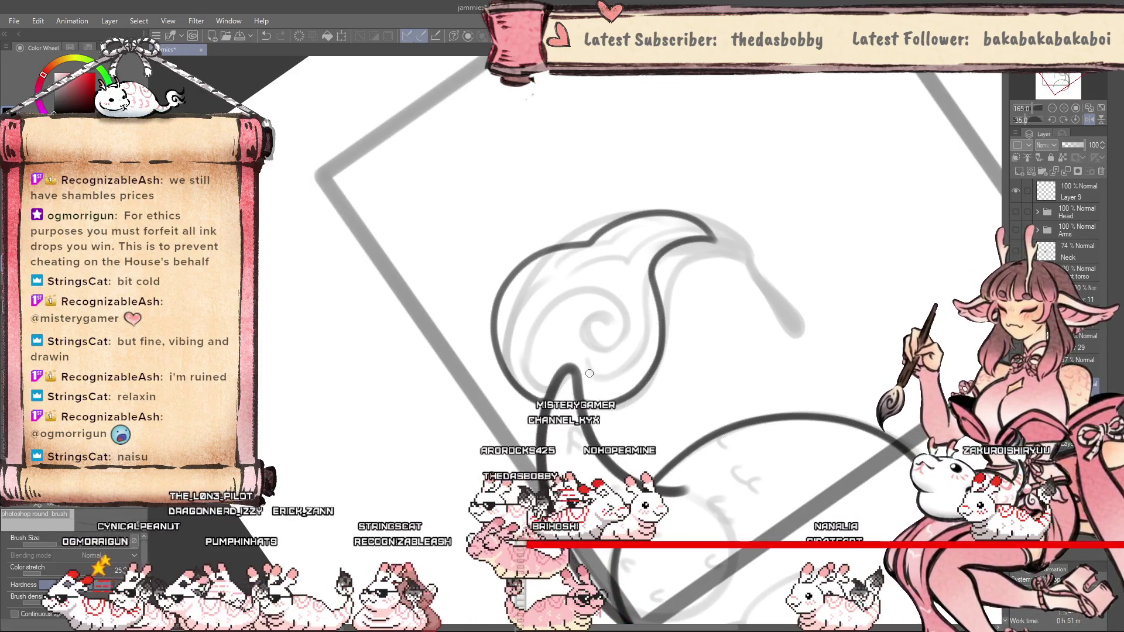
left_click_drag(638, 267, 553, 323)
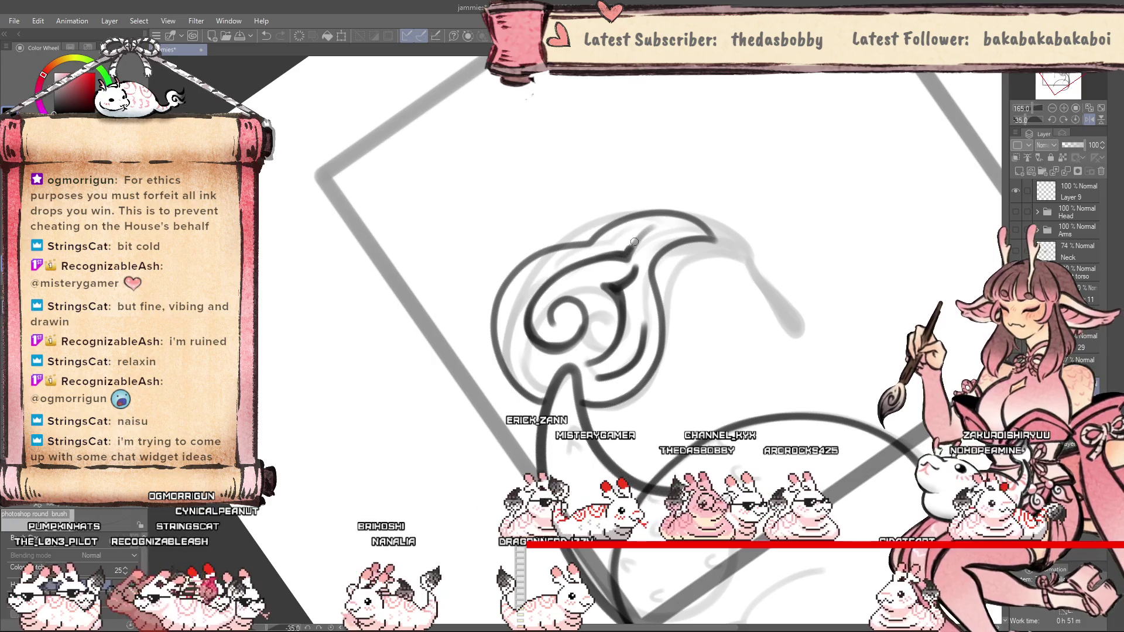
scroll(628, 339, "down", 3)
key("minus")
key("minus")
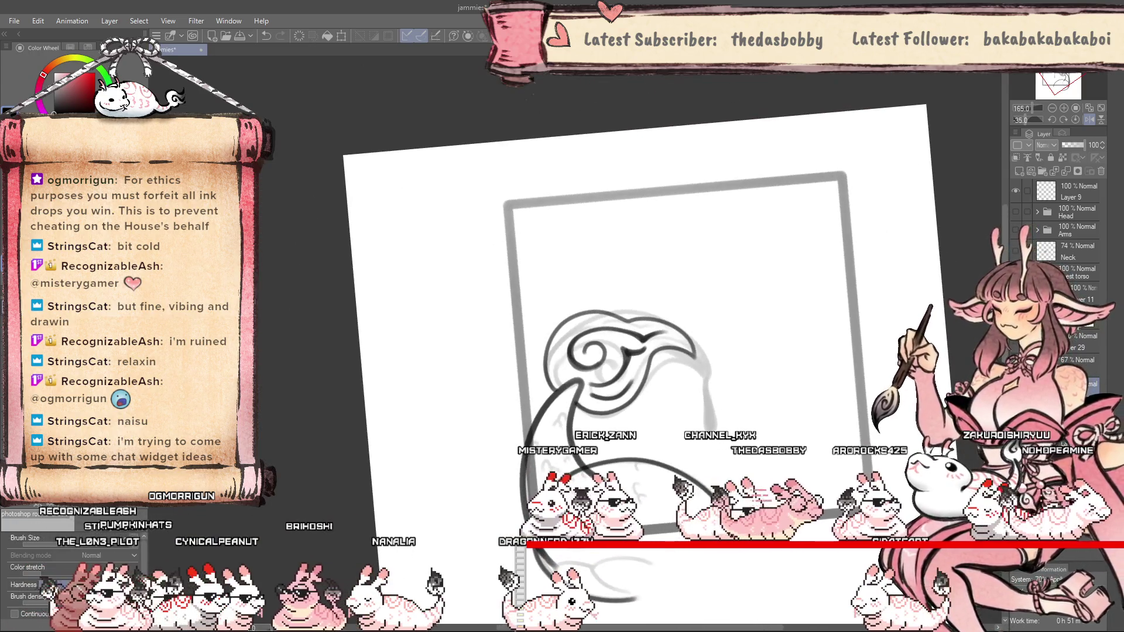
scroll(805, 417, "up", 3)
left_click_drag(806, 418, 566, 417)
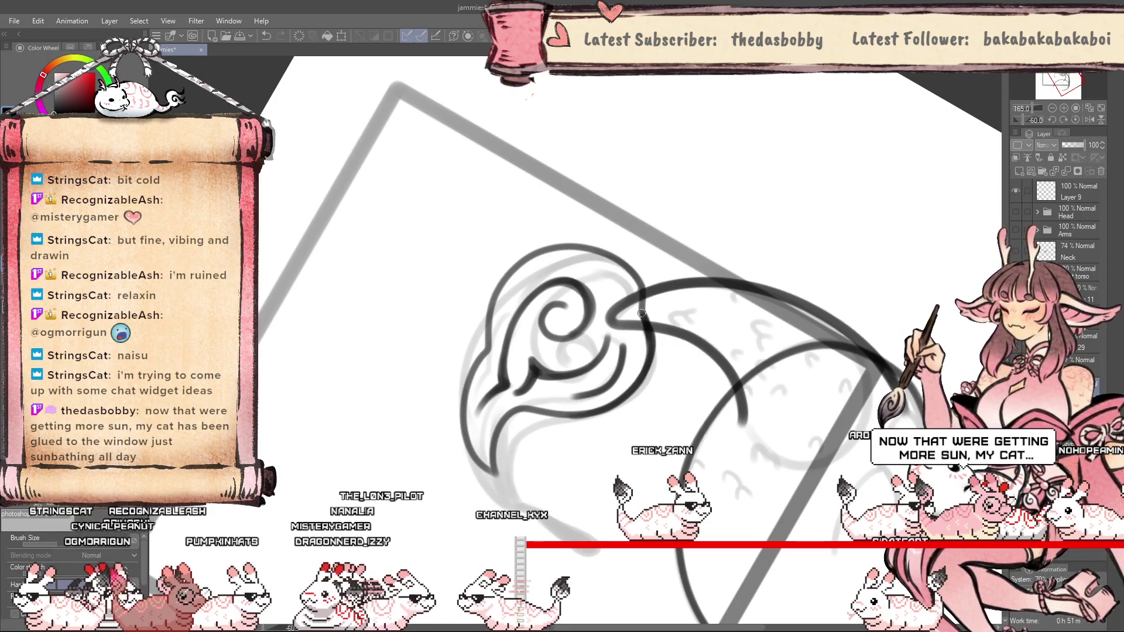
scroll(653, 319, "up", 2)
left_click_drag(653, 319, 538, 372)
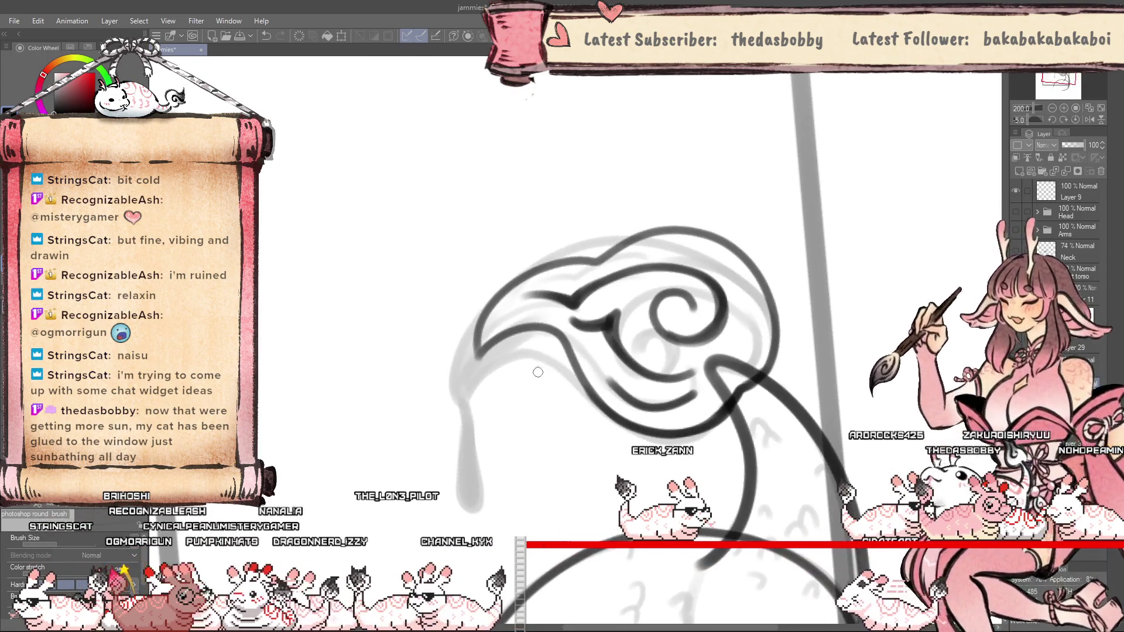
scroll(782, 403, "down", 3)
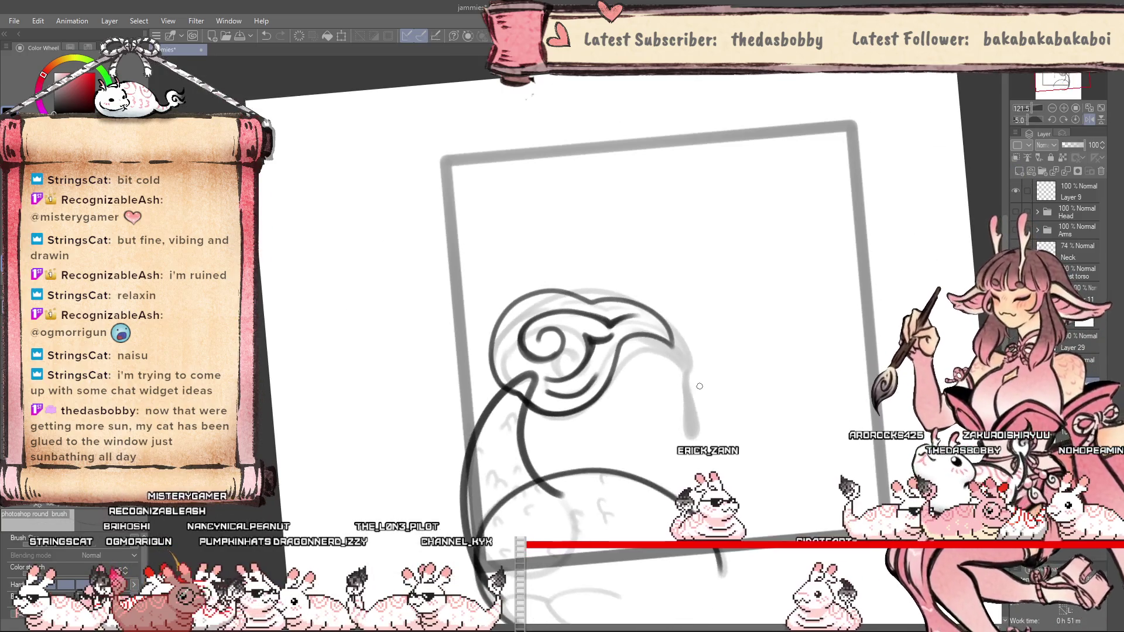
left_click_drag(782, 403, 625, 389)
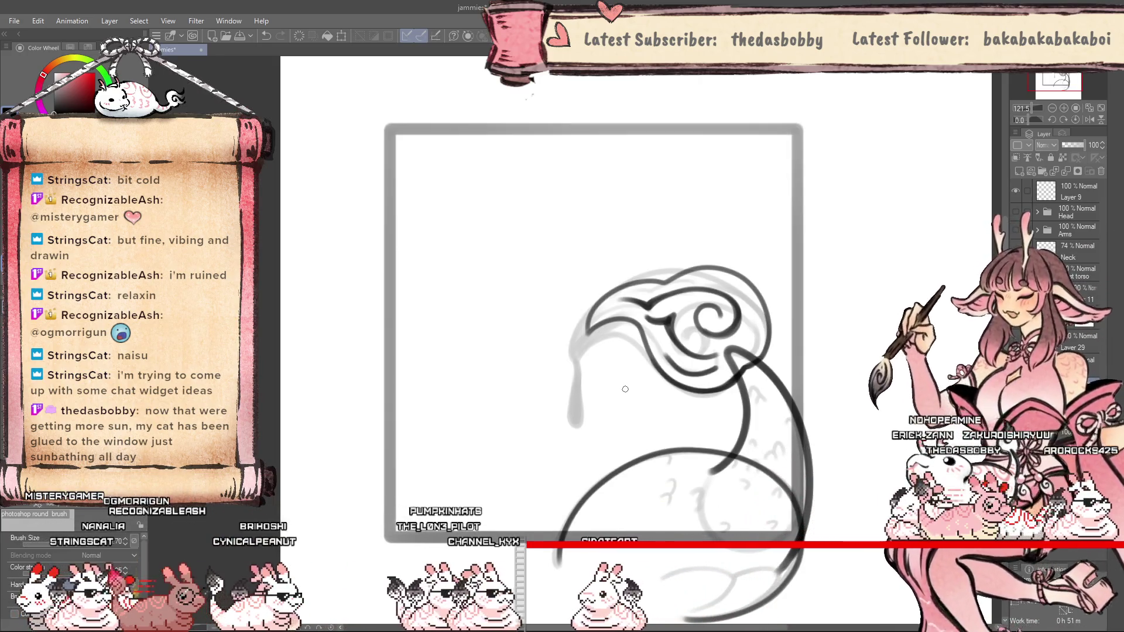
scroll(585, 341, "up", 2)
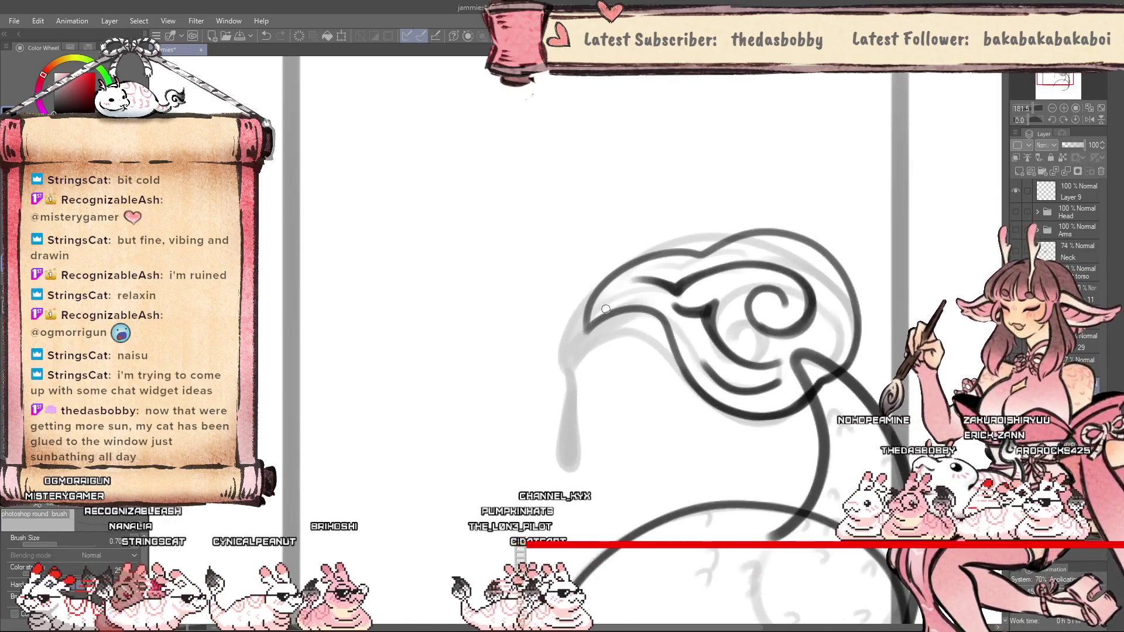
Draw a dark teardrop drip down the horn's left side and nudge it lower.
left_click_drag(593, 318, 577, 389)
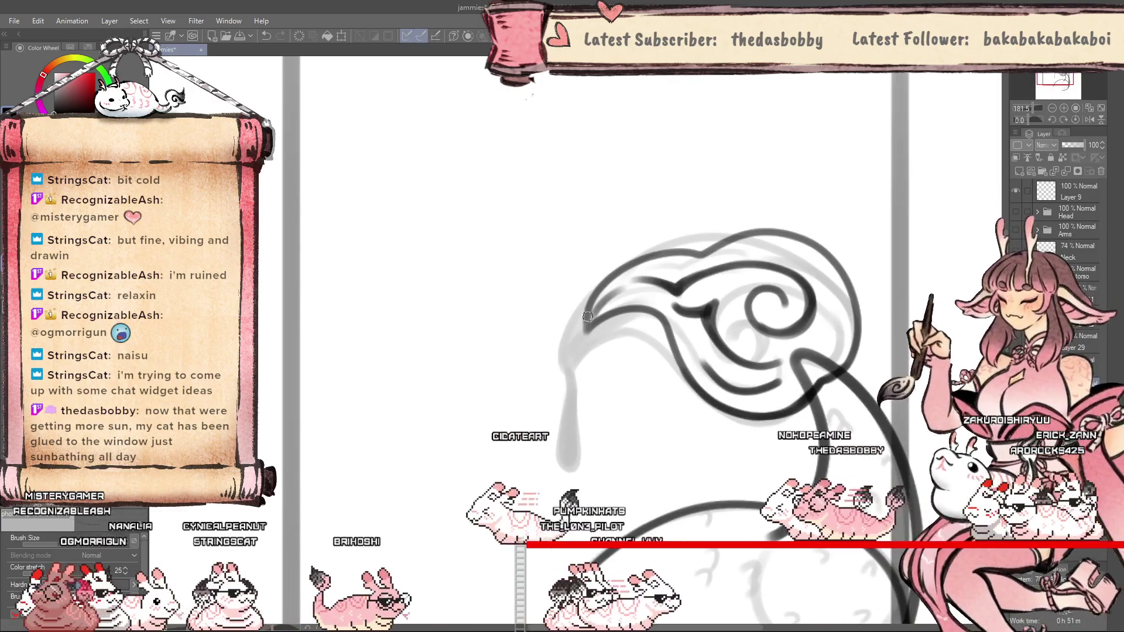
key("ctrl+z")
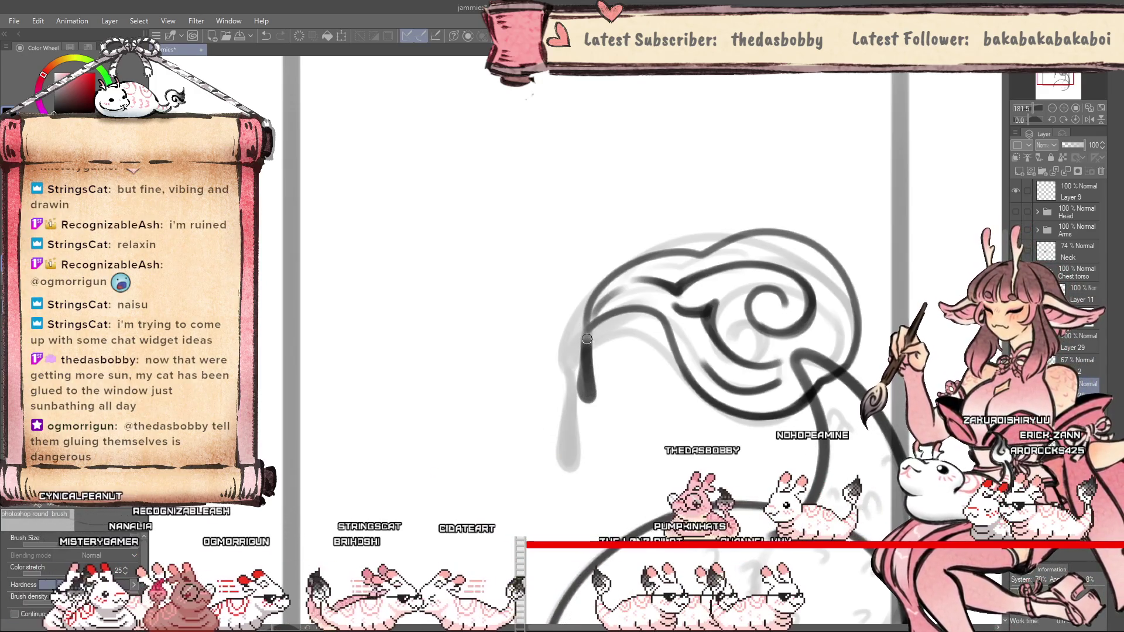
key("ctrl+z")
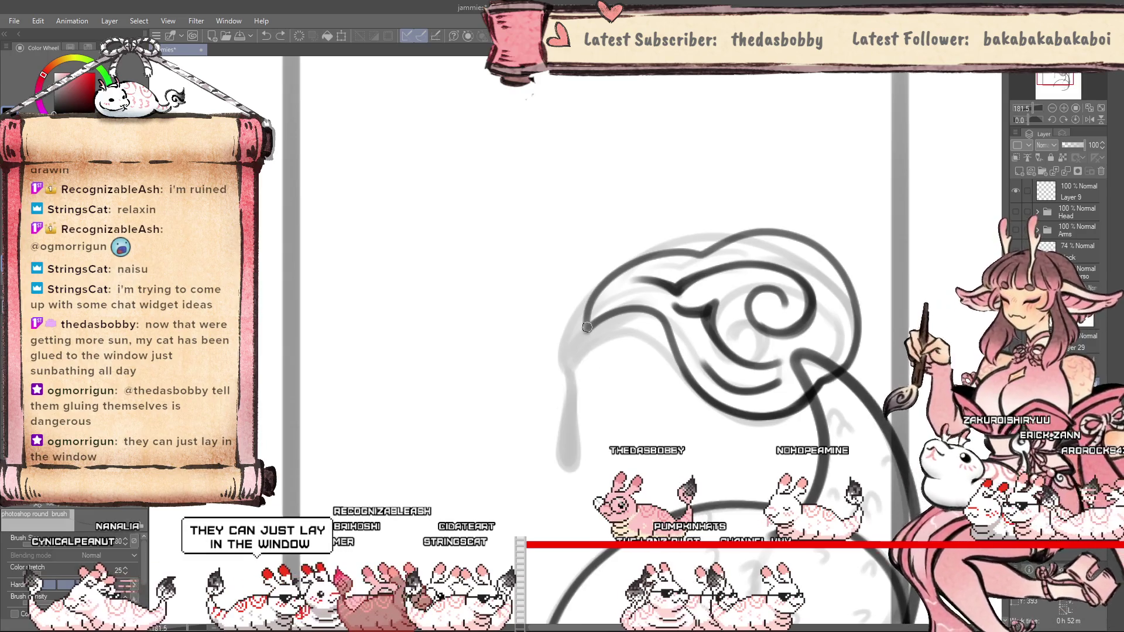
left_click_drag(587, 323, 586, 390)
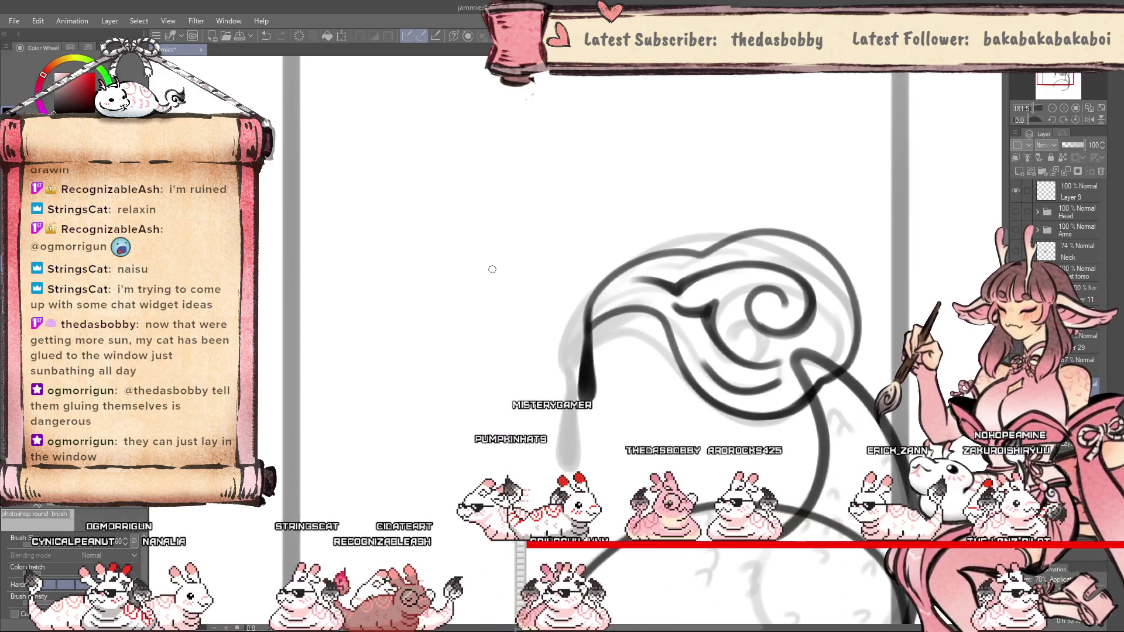
key("k")
left_click_drag(591, 394, 587, 420)
key("b")
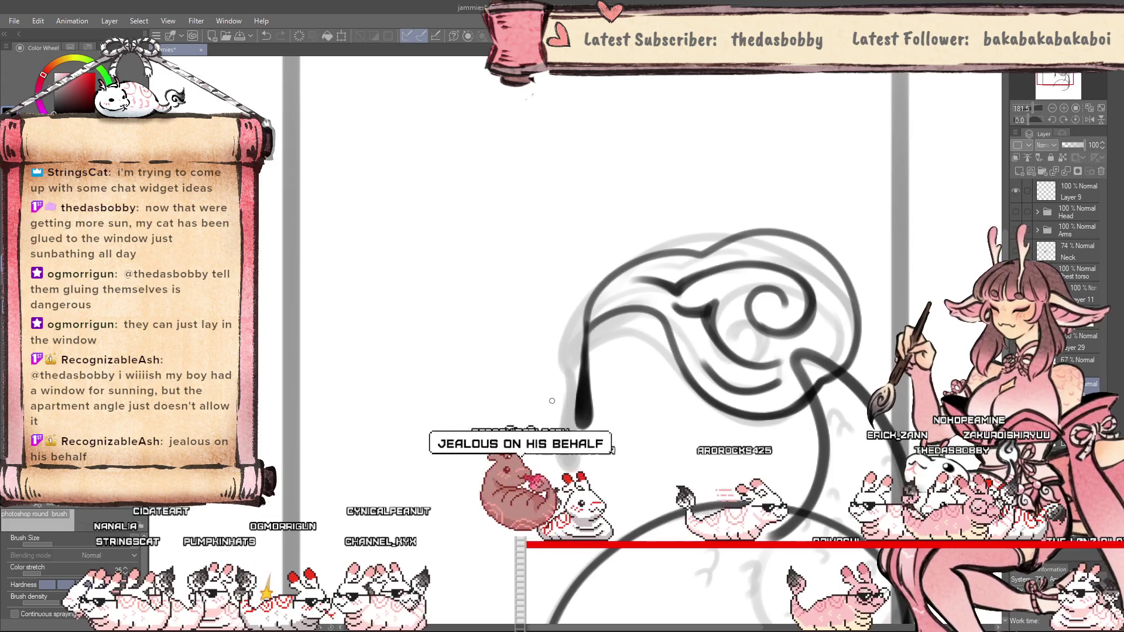
key("j")
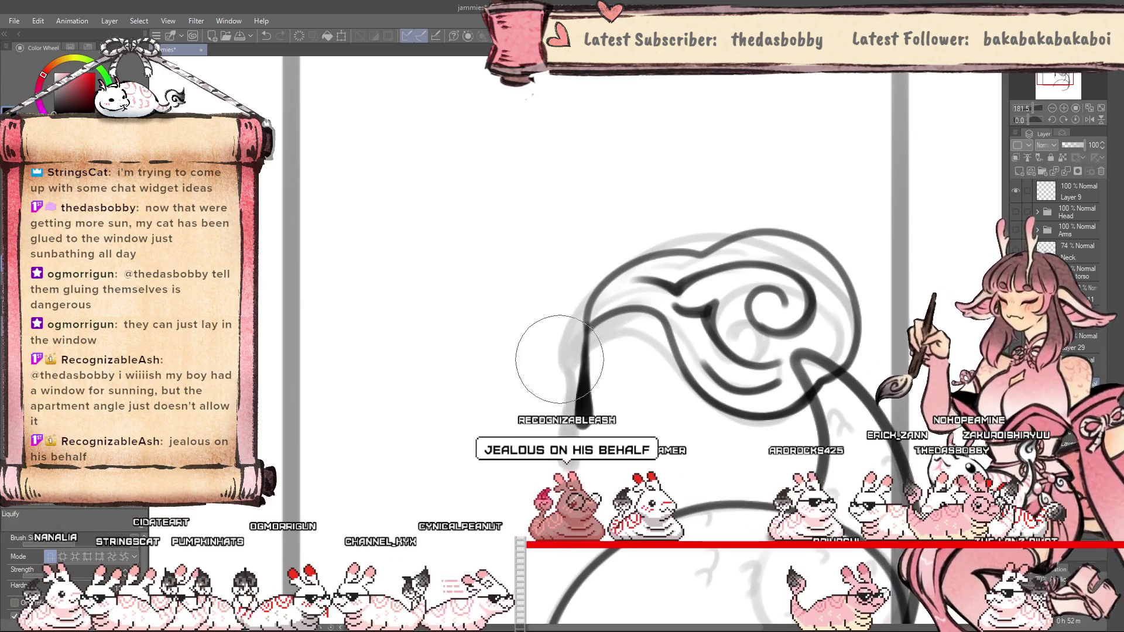
Set Liquify to its third mode and push the drip into a slimmer tapered drop.
left_click(75, 556)
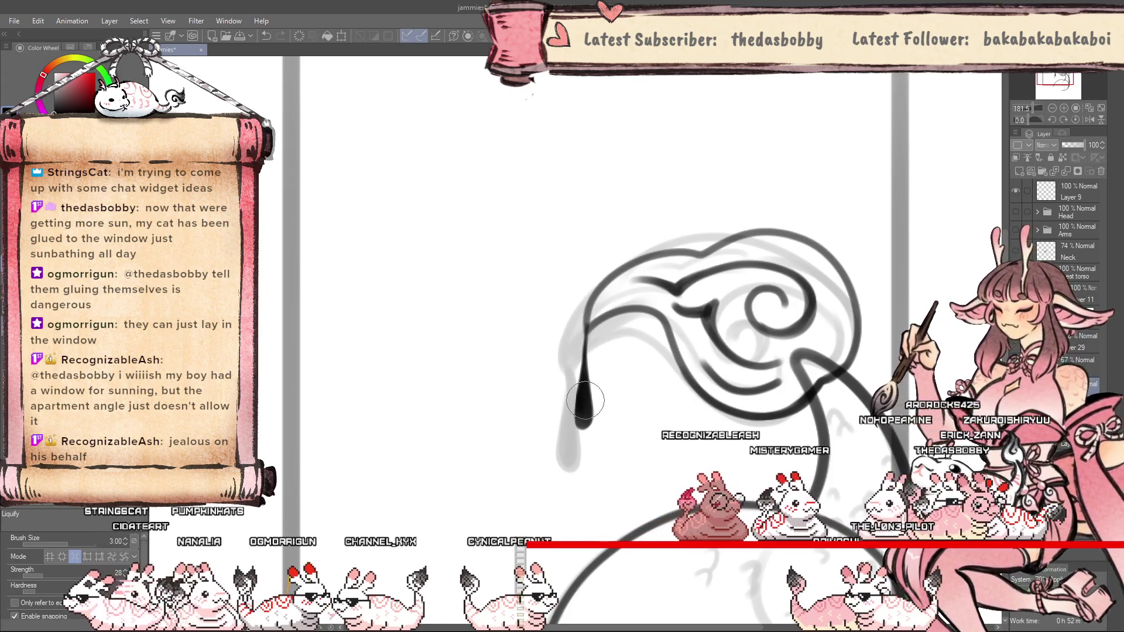
scroll(600, 431, "down", 2)
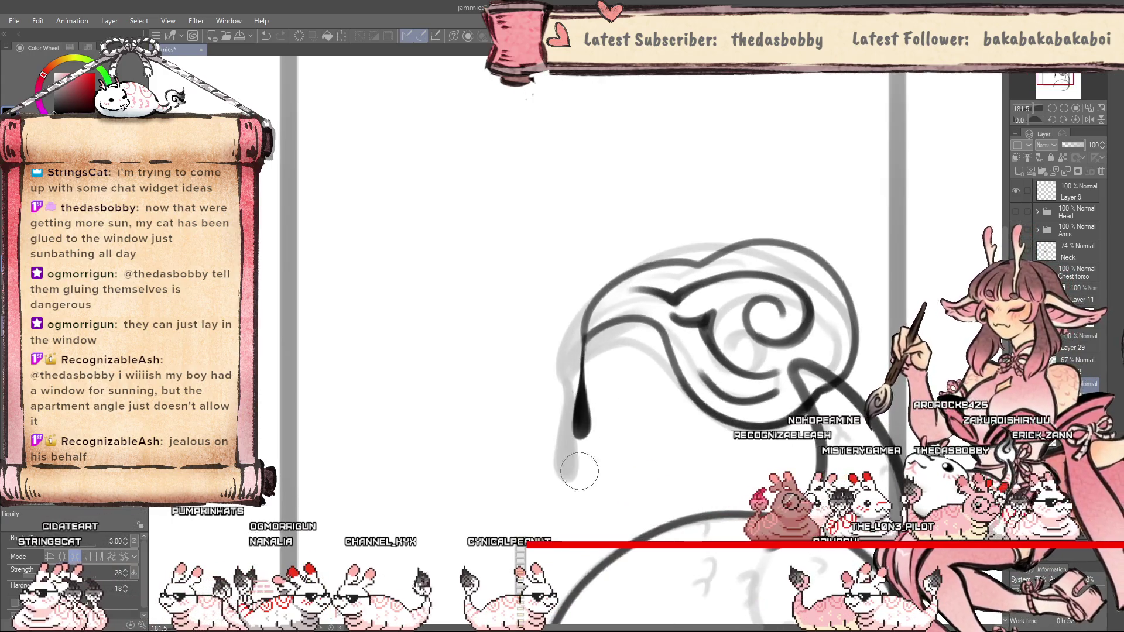
scroll(623, 552, "down", 2)
scroll(622, 551, "up", 2)
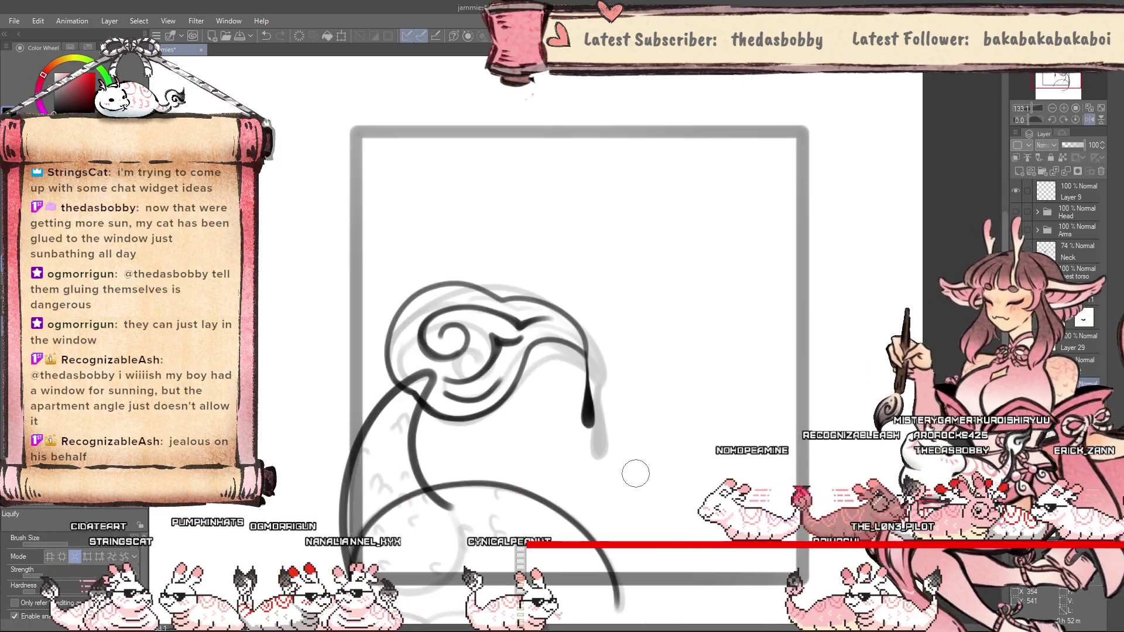
scroll(625, 512, "up", 2)
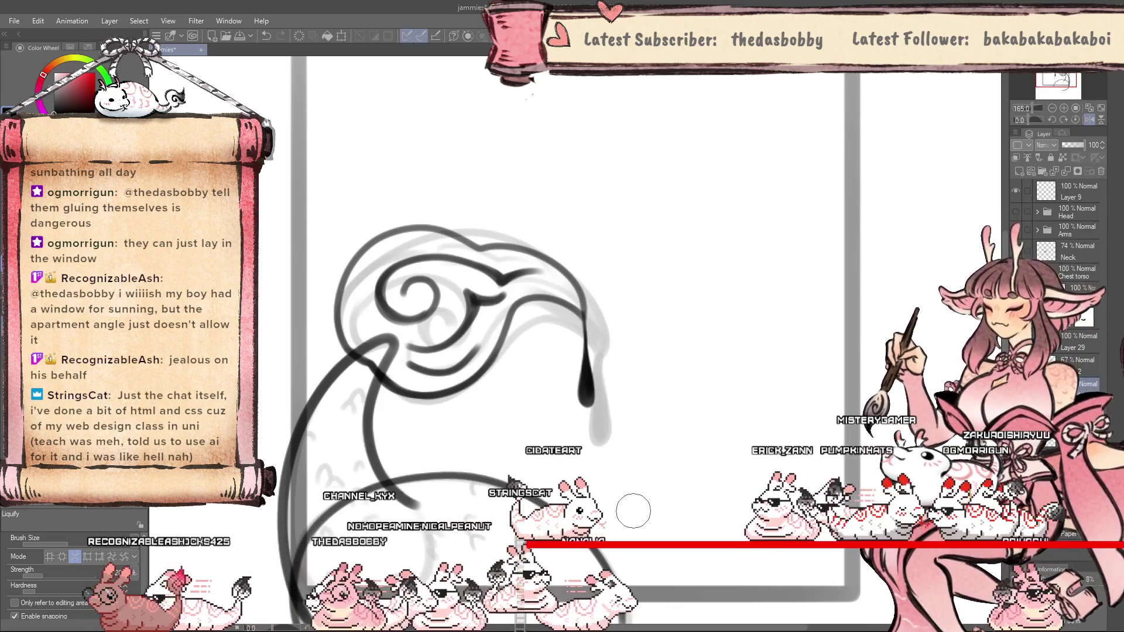
scroll(626, 351, "down", 3)
Unflip the canvas, switch to the round brush at size 0.40, and hide the grey sketch.
key("h")
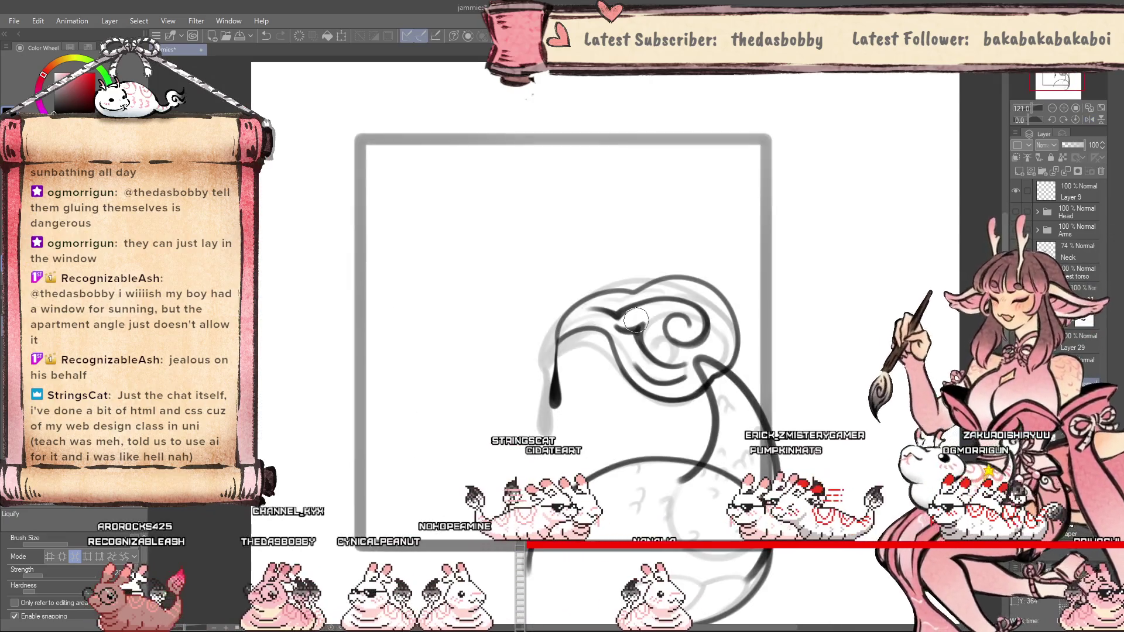
key("p")
key("b")
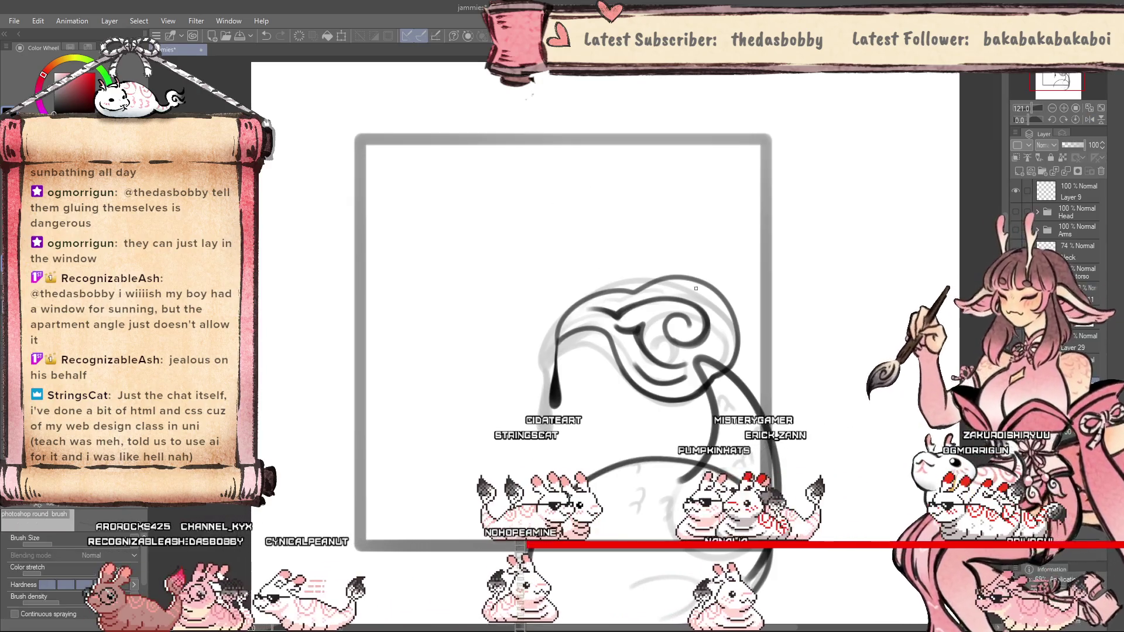
scroll(590, 343, "down", 2)
scroll(589, 343, "up", 4)
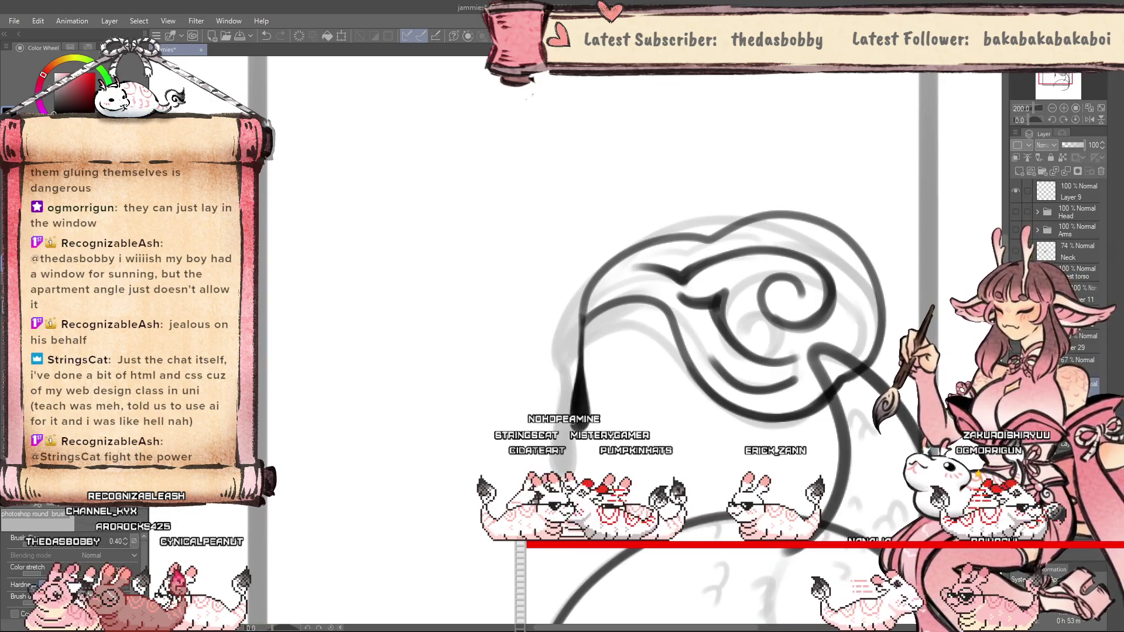
scroll(579, 276, "down", 2)
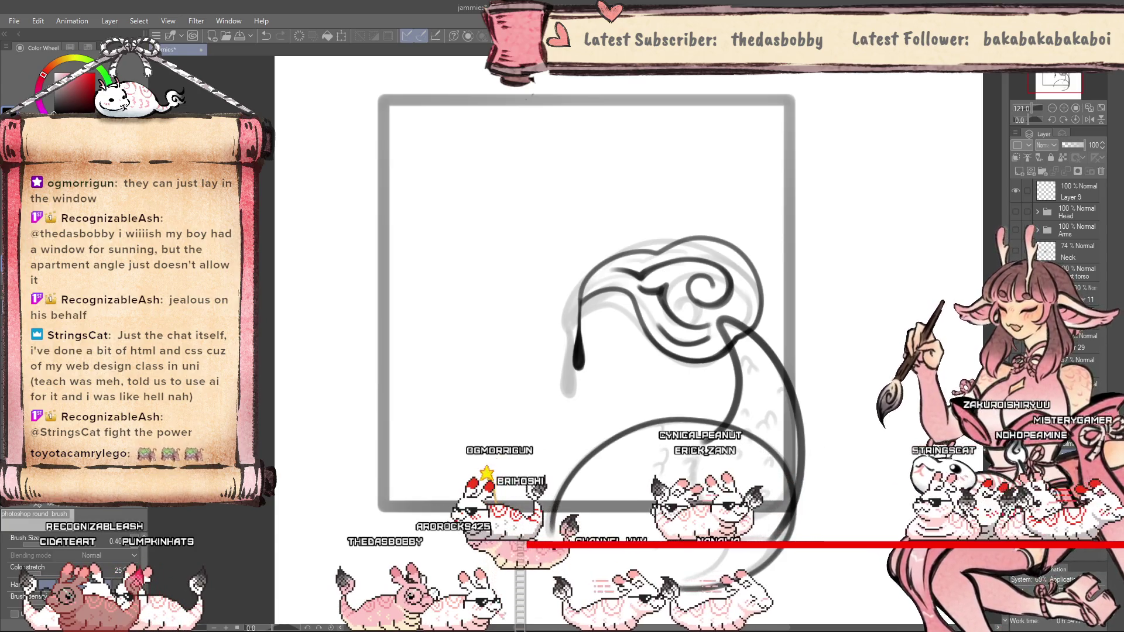
key("Delete")
scroll(585, 293, "down", 3)
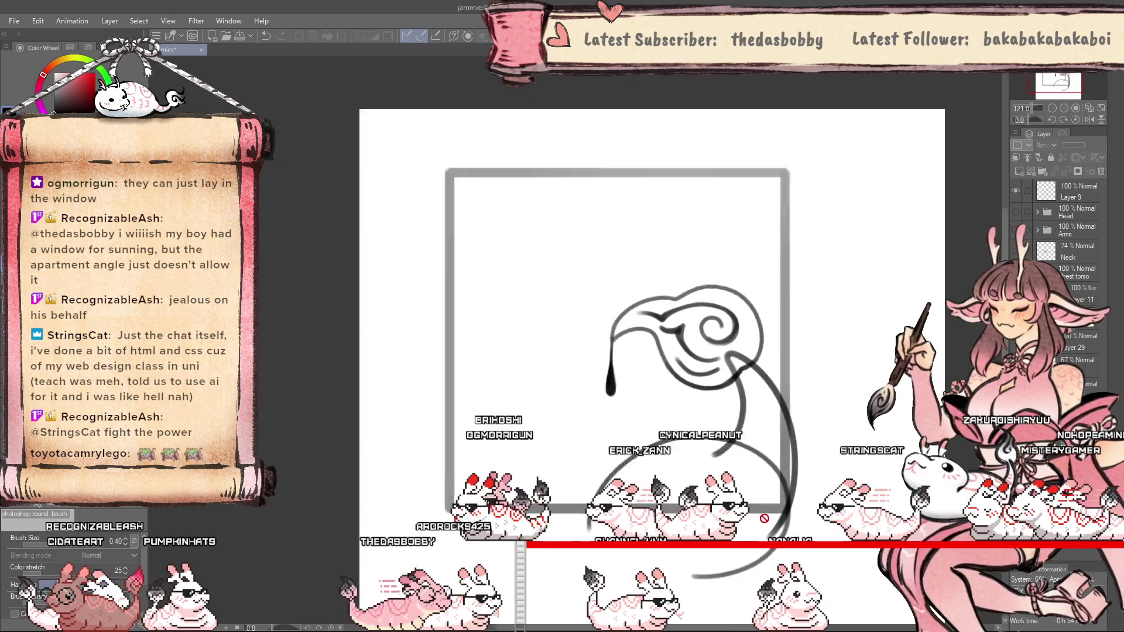
scroll(586, 292, "up", 3)
scroll(585, 410, "down", 3)
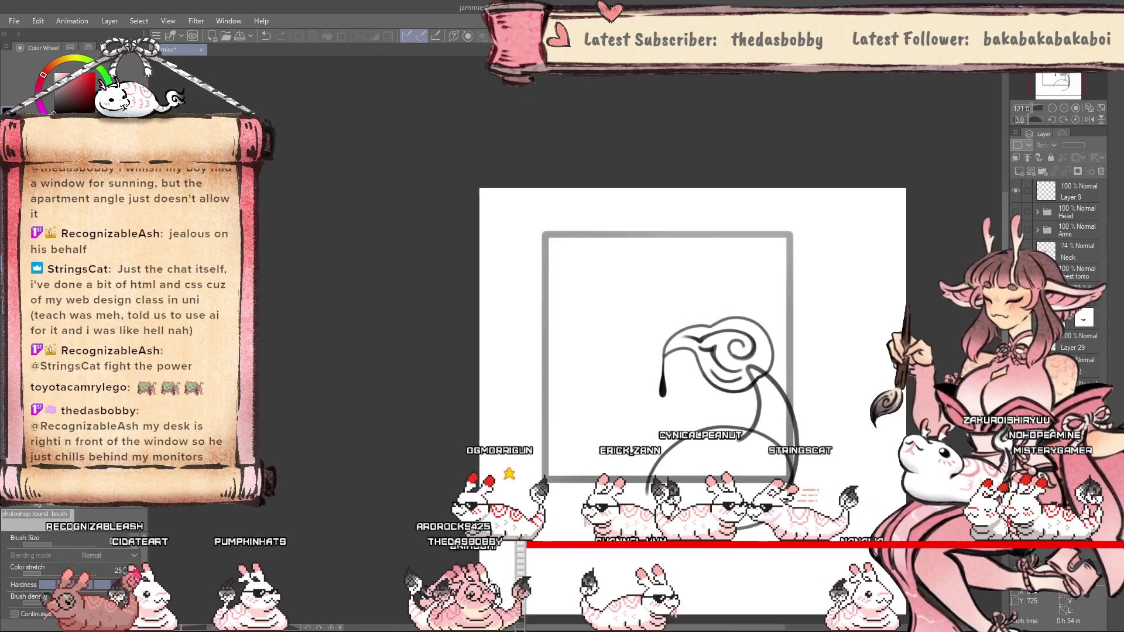
scroll(585, 410, "up", 1)
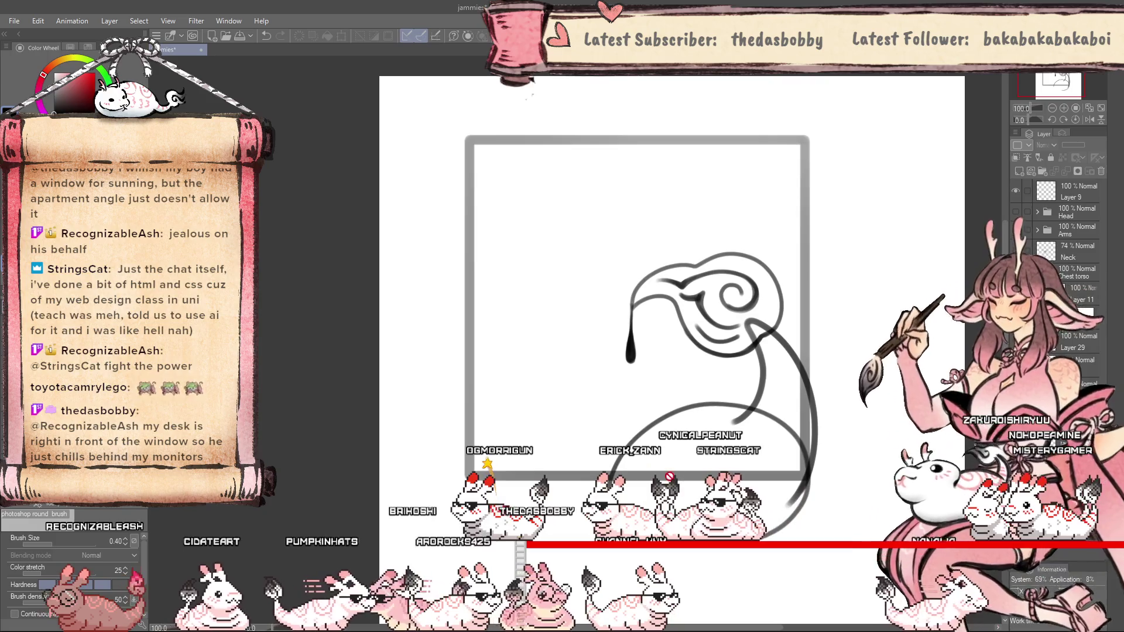
scroll(607, 330, "up", 3)
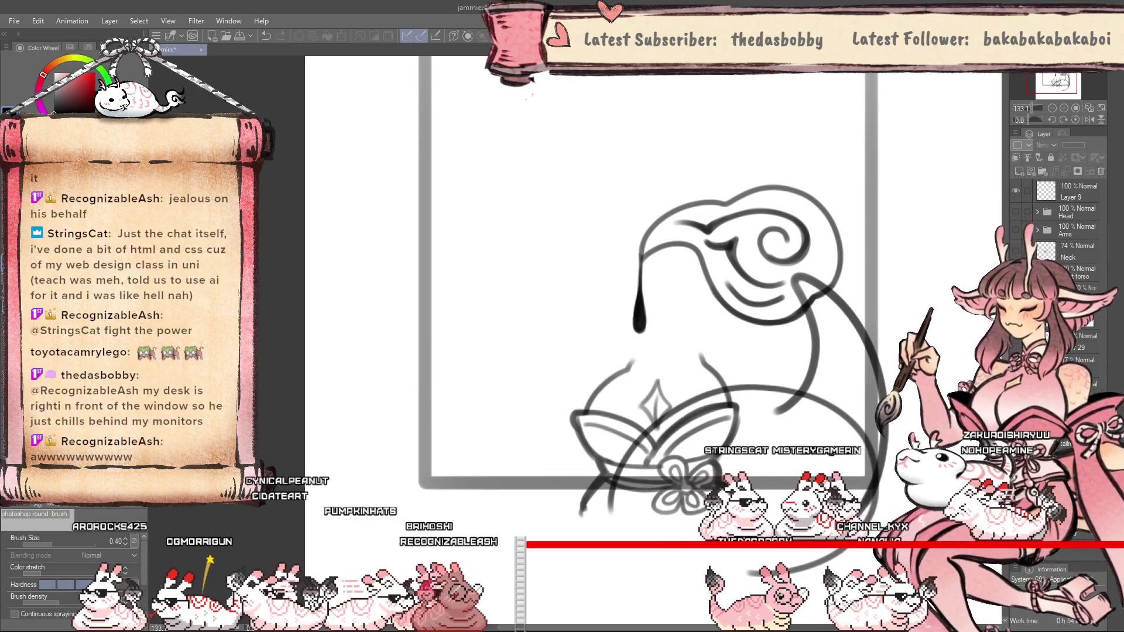
On Layer 11, lasso part of the sketch and copy it onto a new layer.
key("e")
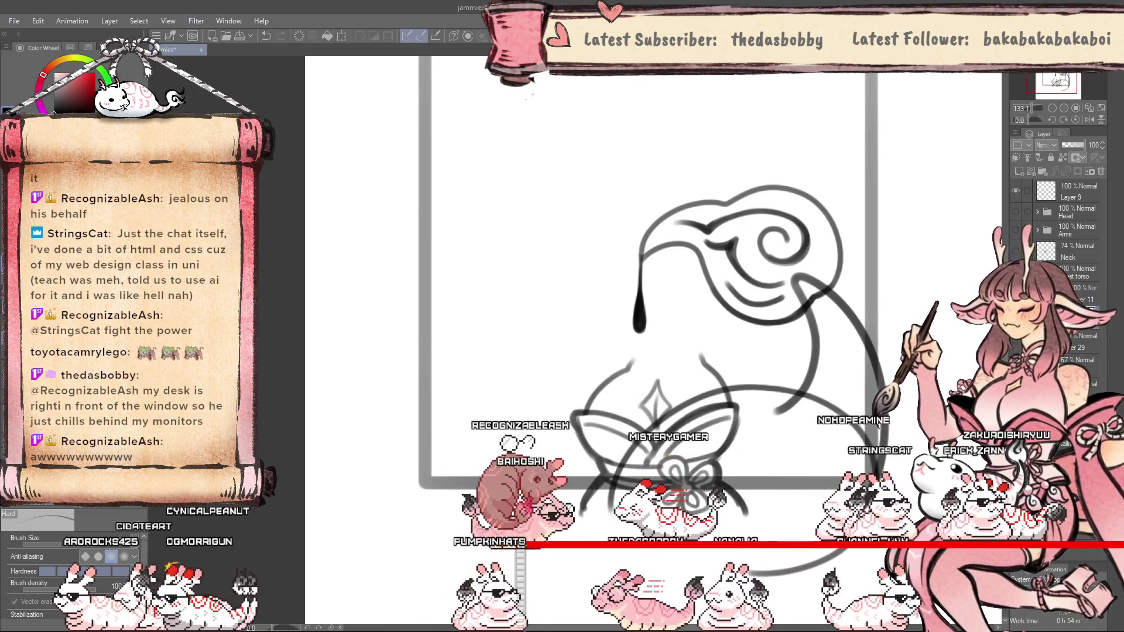
left_click(1083, 293)
key("m")
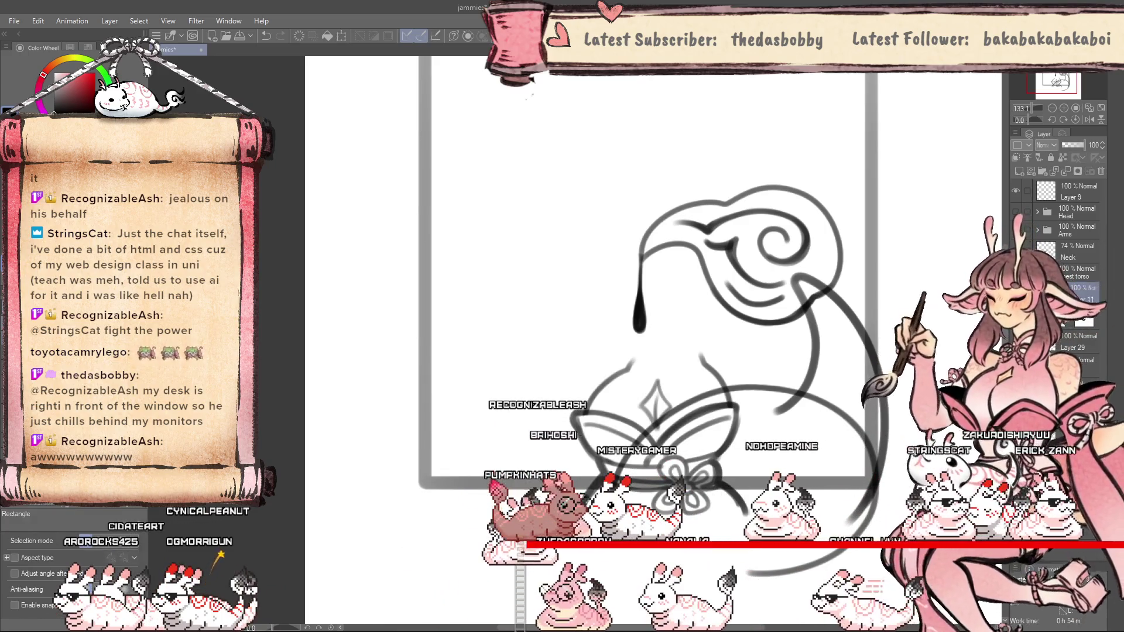
scroll(649, 293, "up", 2)
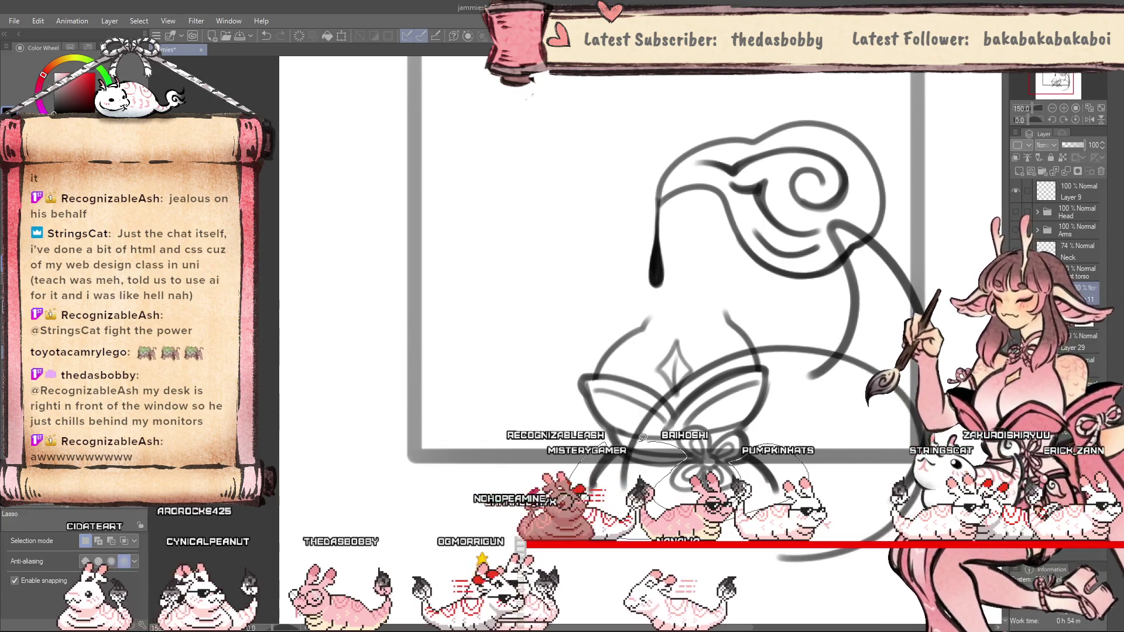
left_click(1076, 300, "ctrl")
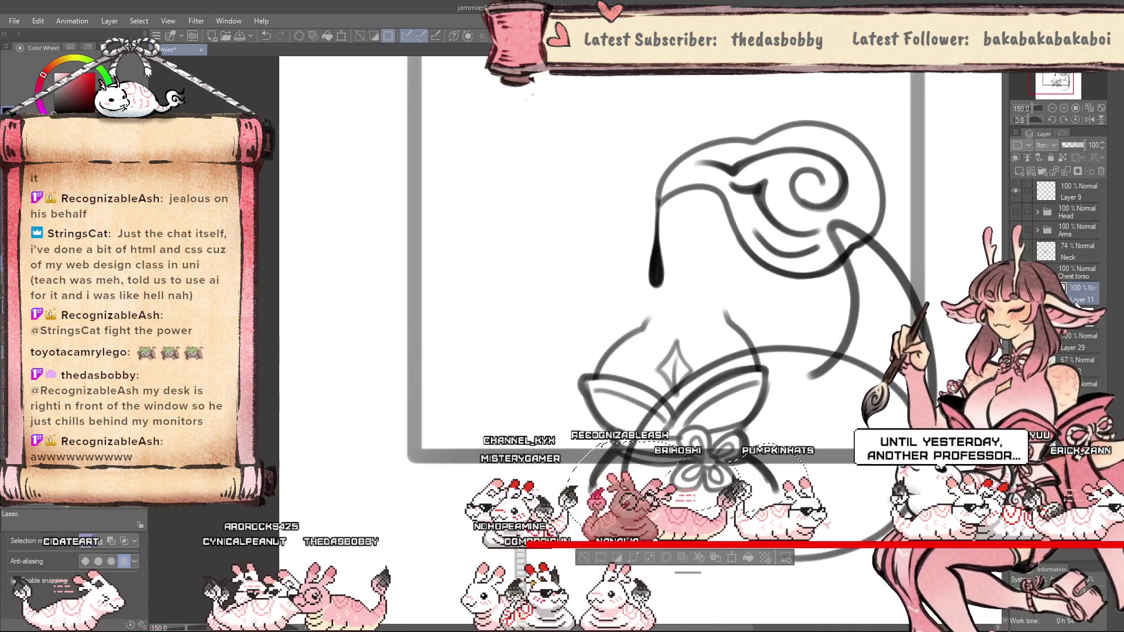
key("ctrl+shift+n")
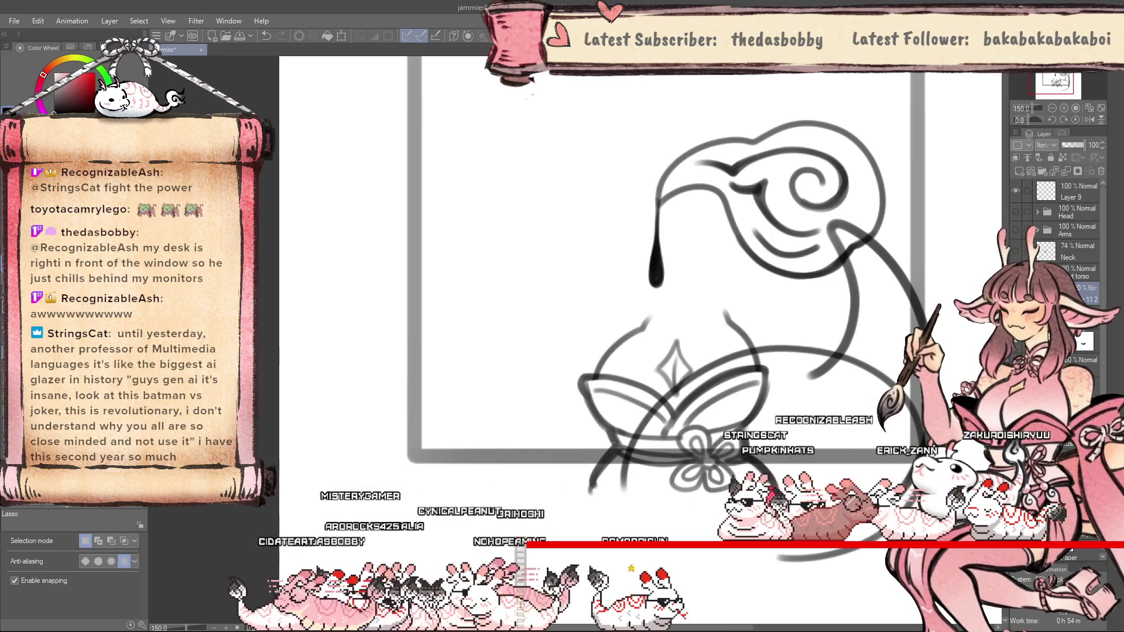
key("ctrl+t")
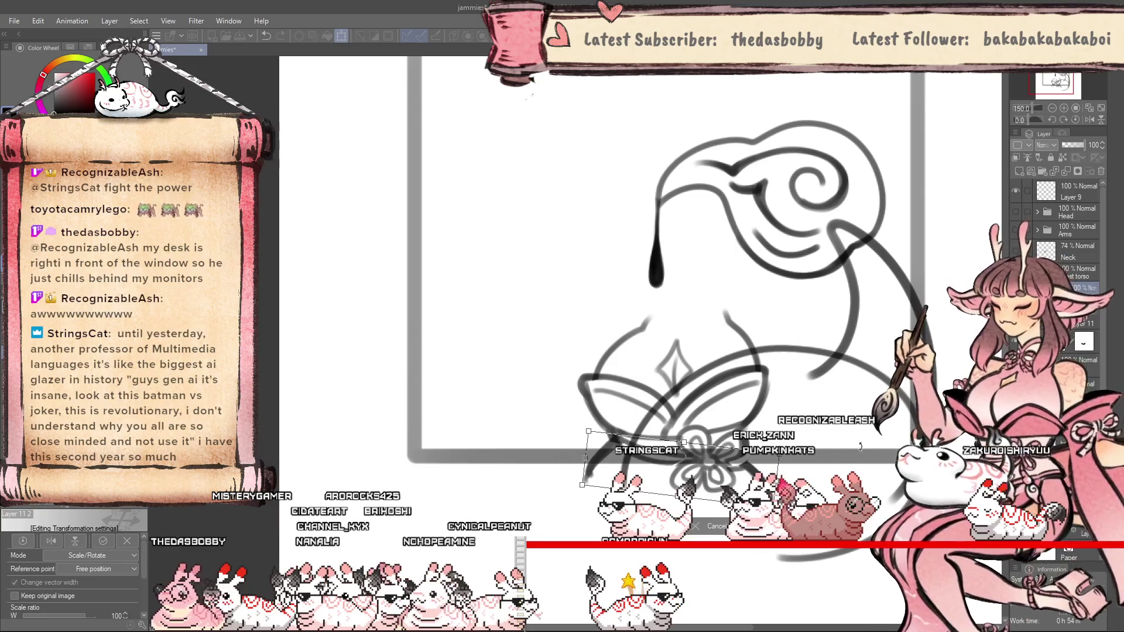
key("Return")
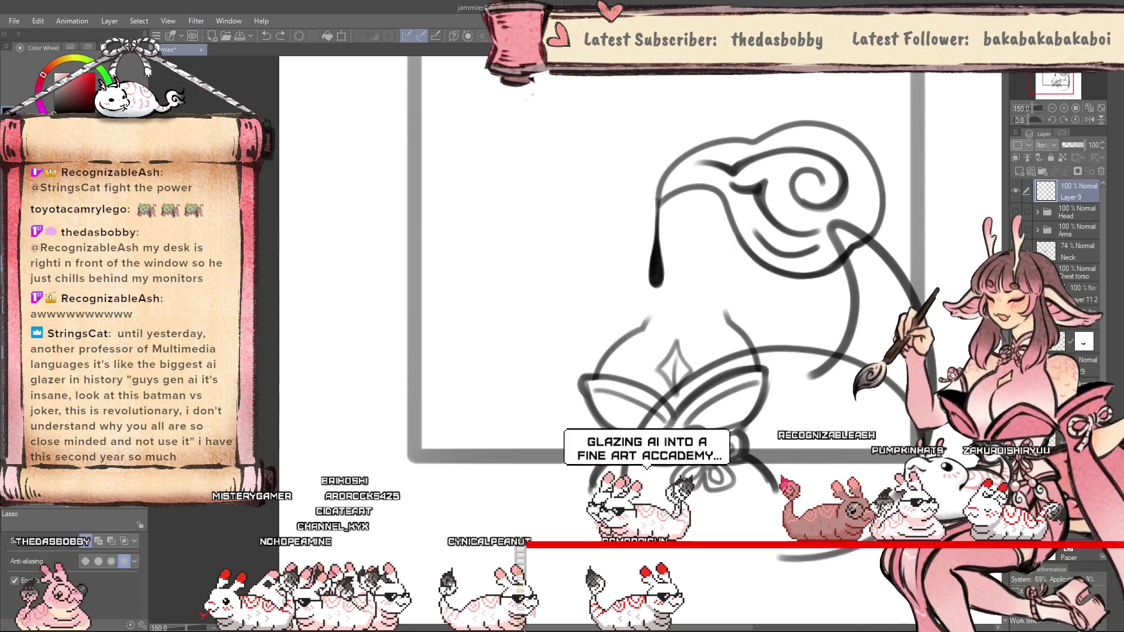
Lasso the square frame lines and lower the layer opacity to 21.
left_click_drag(917, 258, 450, 456)
left_click(1066, 145)
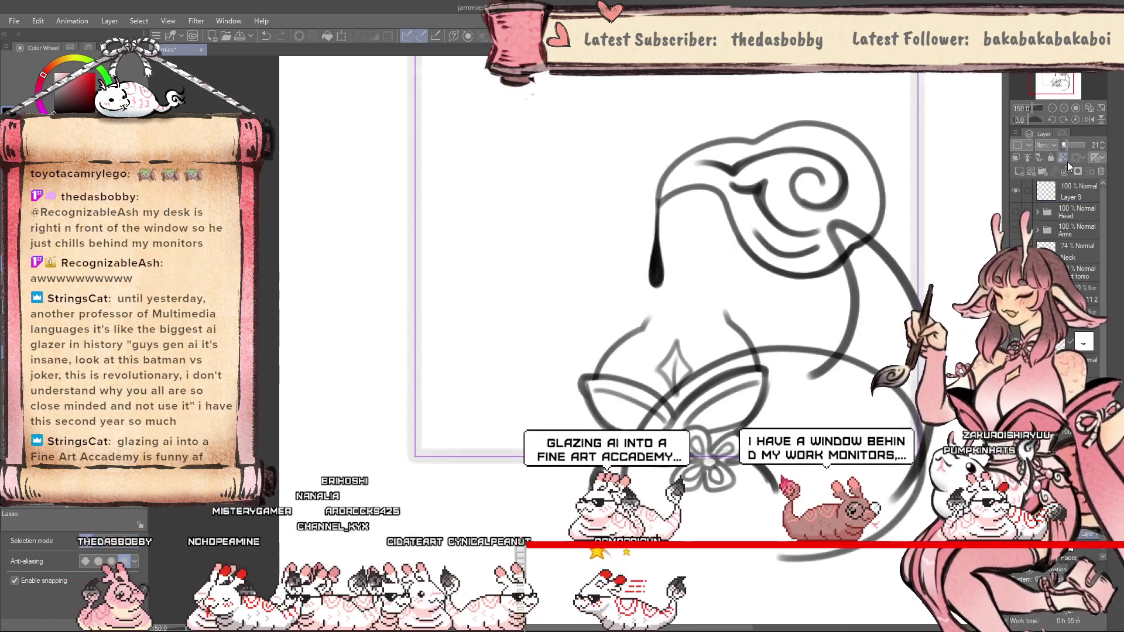
key("ctrl+minus")
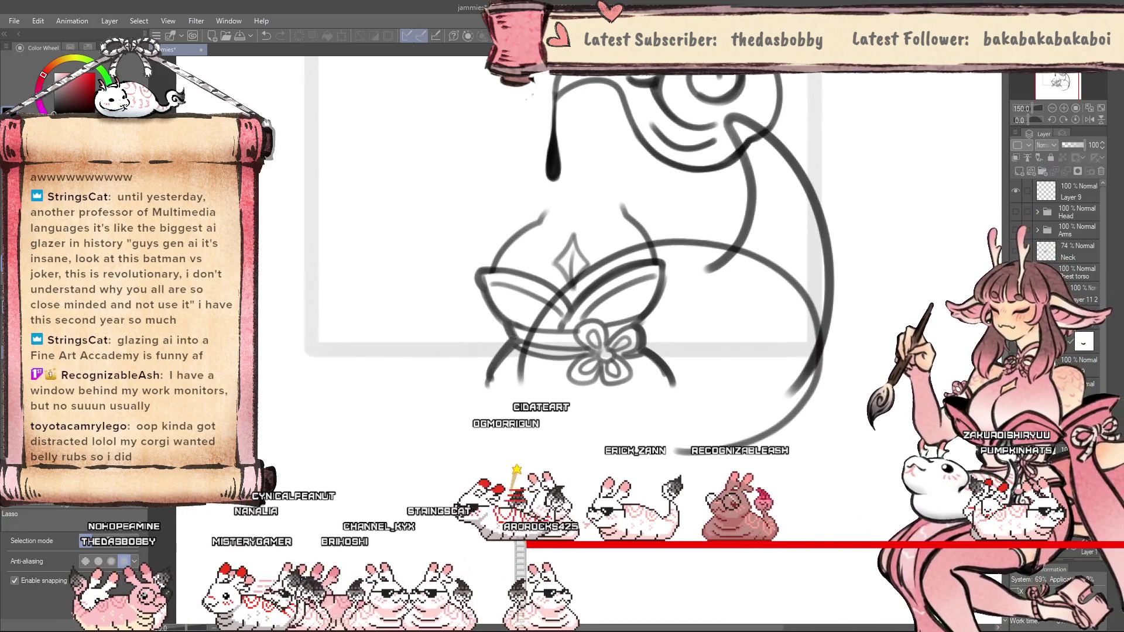
Delete the selected head swirl, drip and long curve strokes from the layer.
key("Delete")
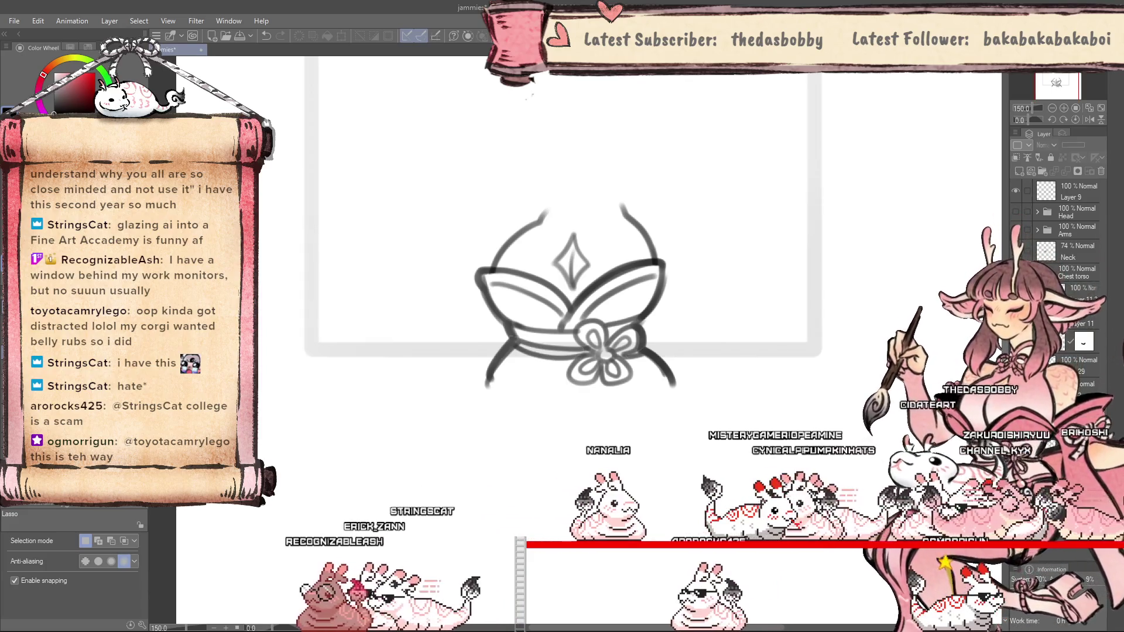
scroll(667, 389, "down", 3)
scroll(666, 387, "up", 2)
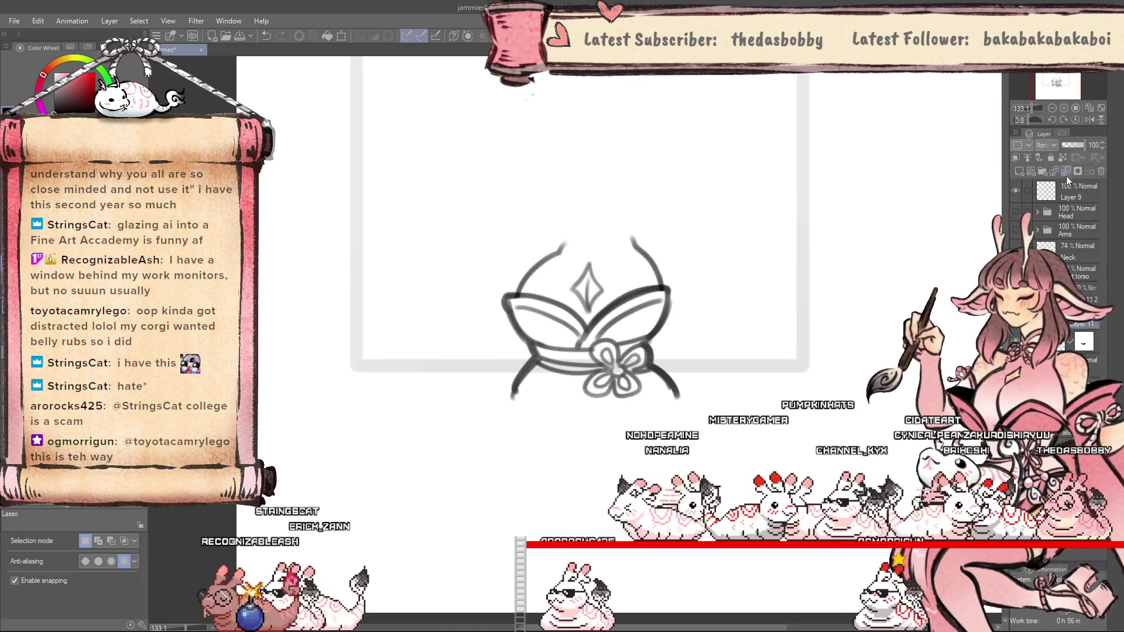
Fade the collar sketch to 15 opacity and ready the round brush on an inking layer.
left_click_drag(1080, 145, 1064, 145)
left_click(1071, 293)
key("p")
scroll(593, 355, "up", 2)
key("minus")
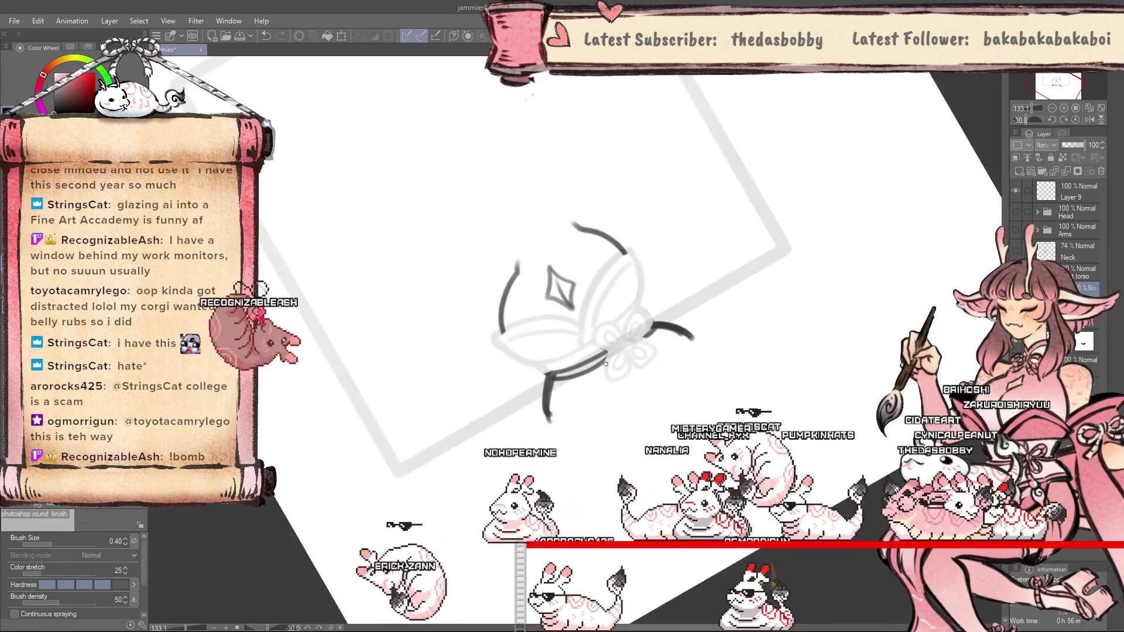
key("minus")
key("b")
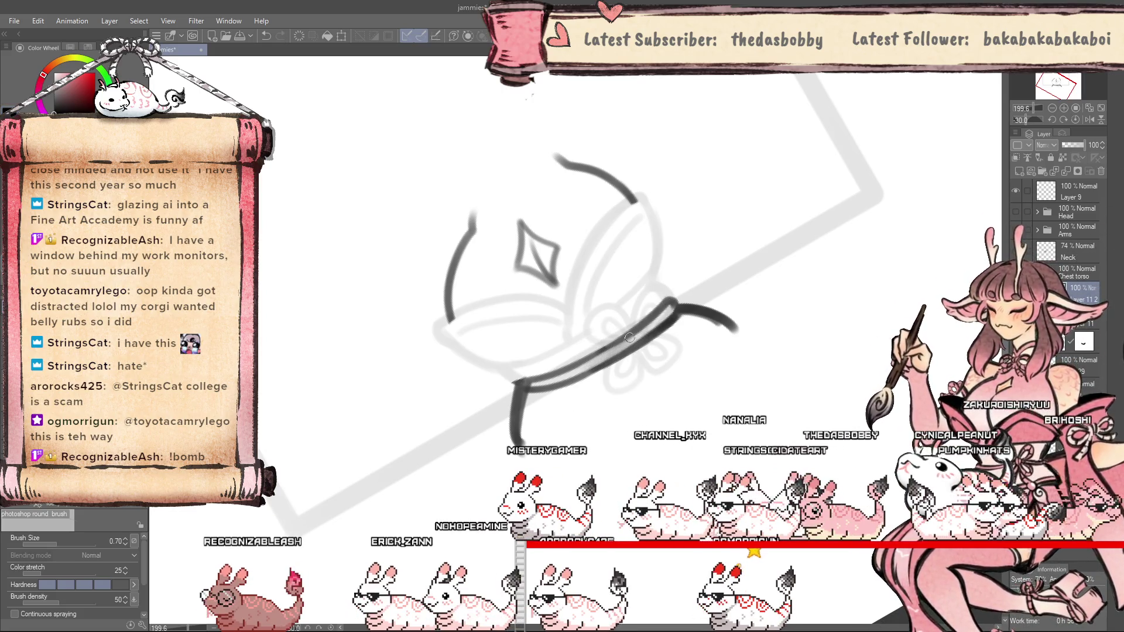
Ink the collar's dark curved line over the faded sketch.
key("ctrl+z")
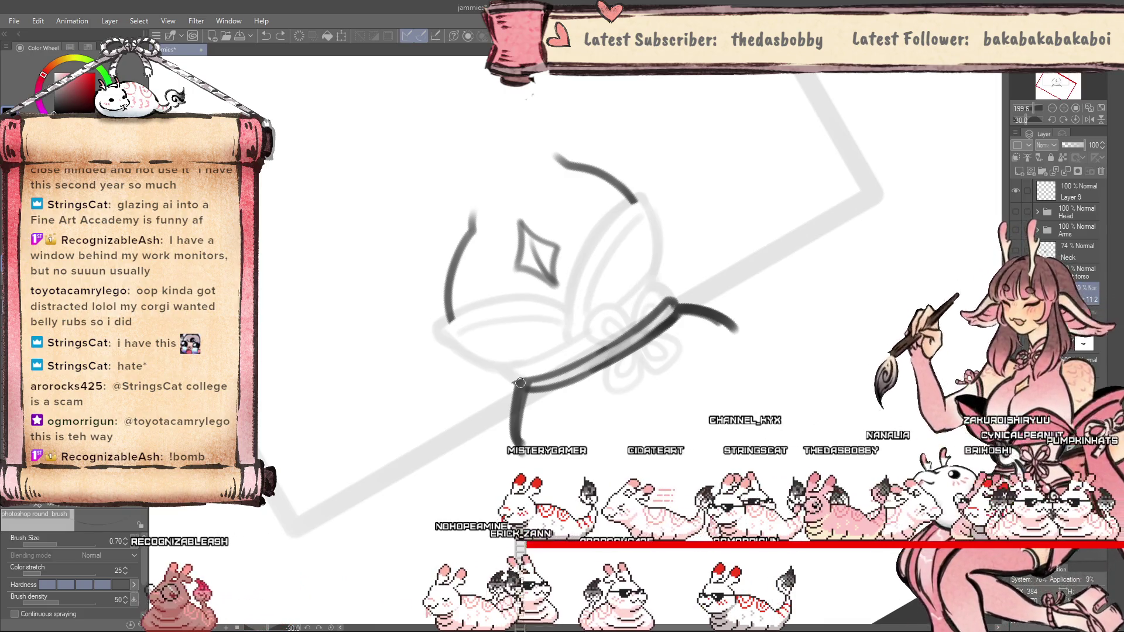
mouse_move(515, 381)
left_mouse_down()
mouse_move(665, 301)
mouse_move(525, 359)
left_mouse_up()
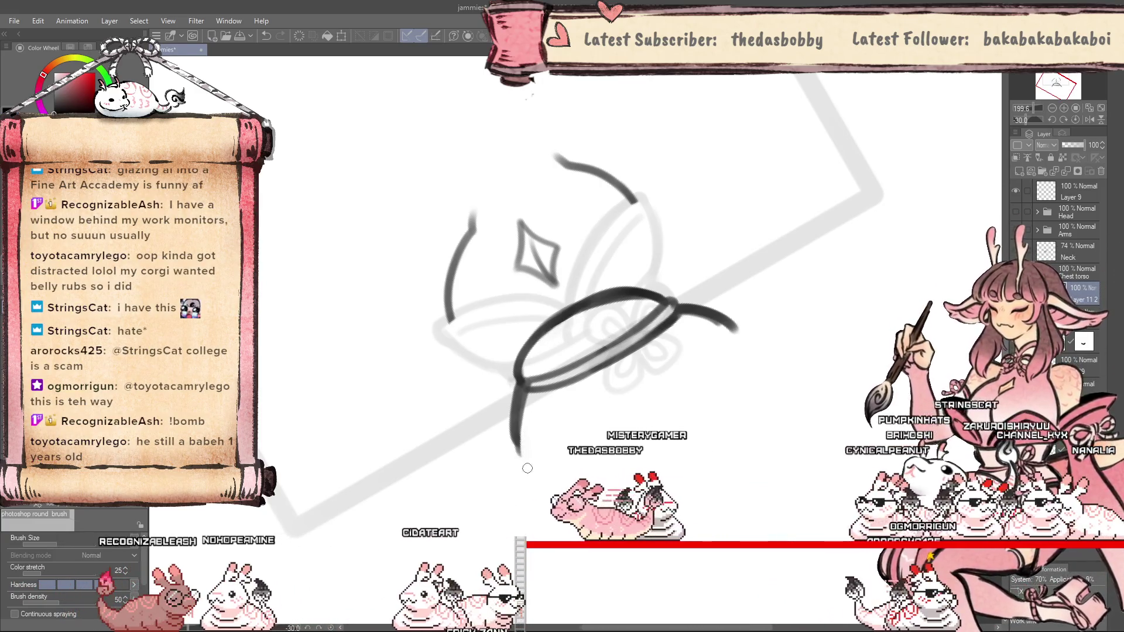
scroll(645, 435, "down", 3)
scroll(666, 393, "up", 3)
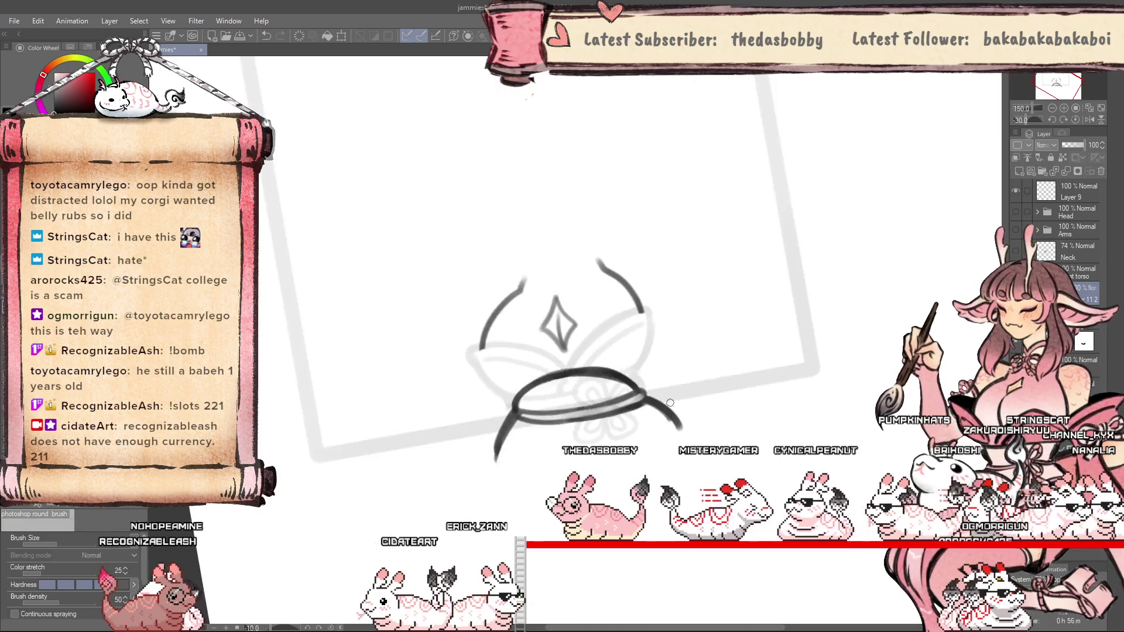
Ink the collar leaves and crossing bow loops, adjusting the brush size as needed.
key("ctrl+z")
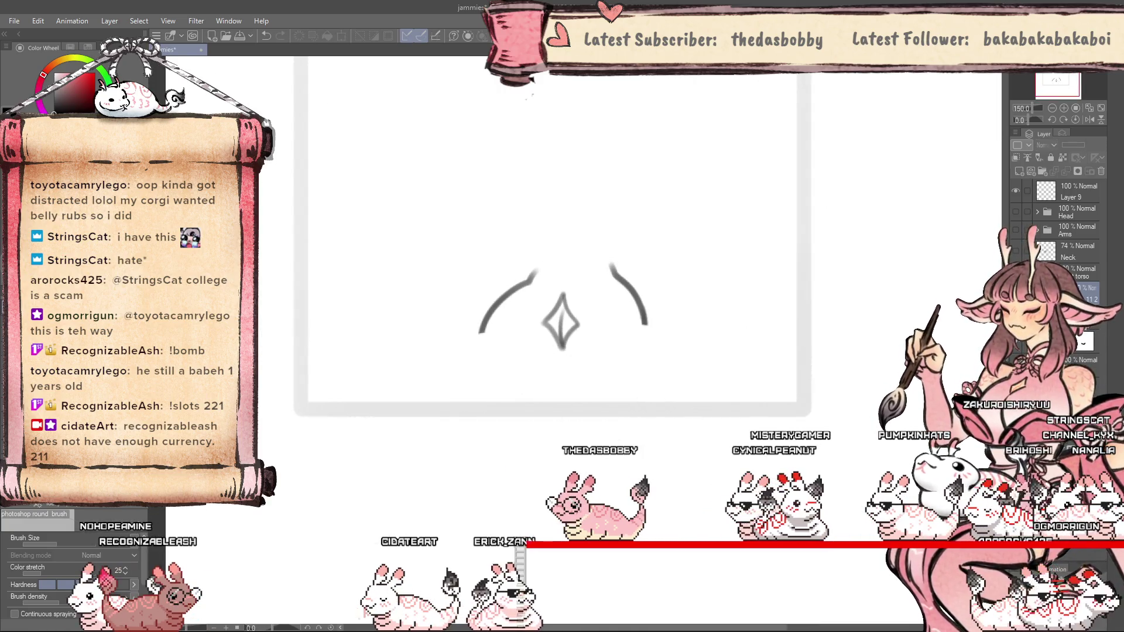
key("ctrl+y")
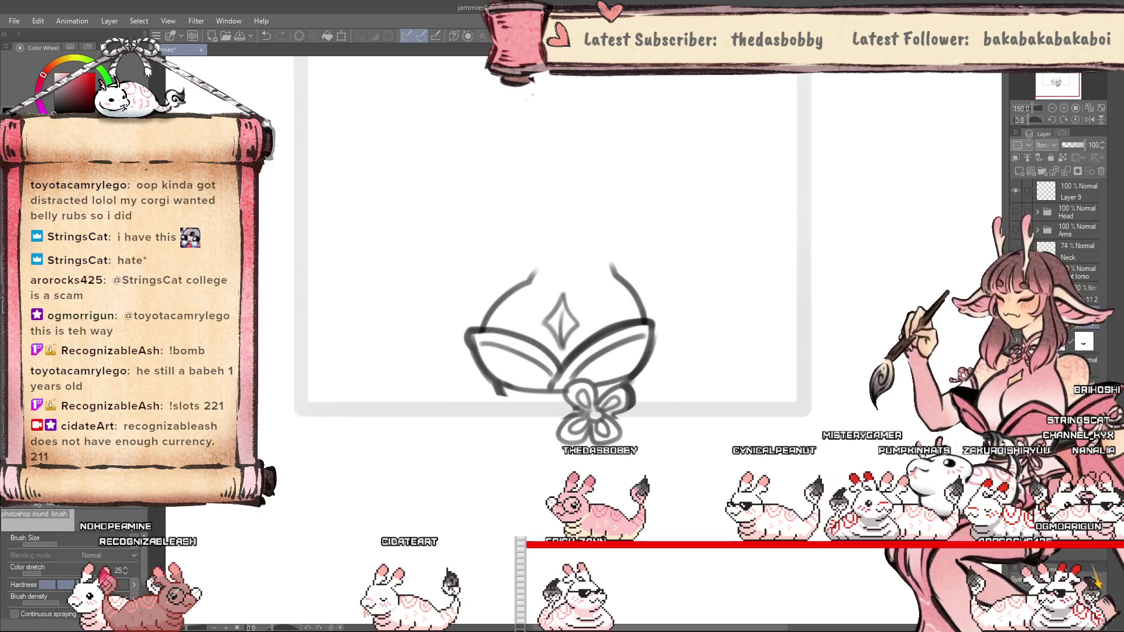
scroll(580, 422, "up", 5)
scroll(1005, 232, "down", 5)
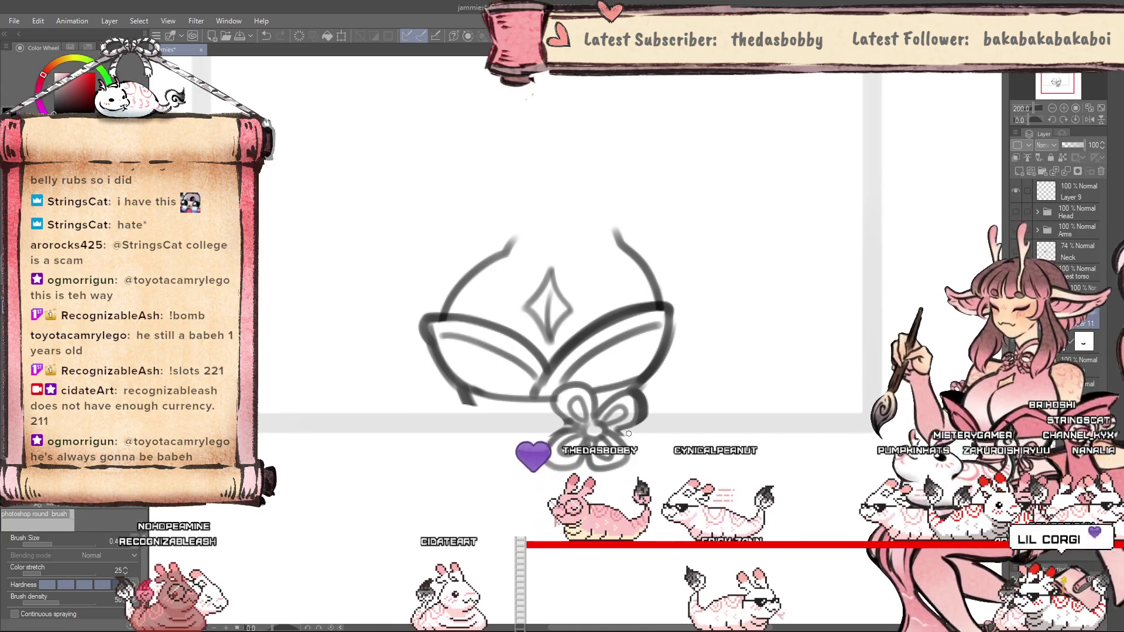
key("bracketright")
key("bracketright")
key("bracketright")
key("bracketleft")
key("bracketleft")
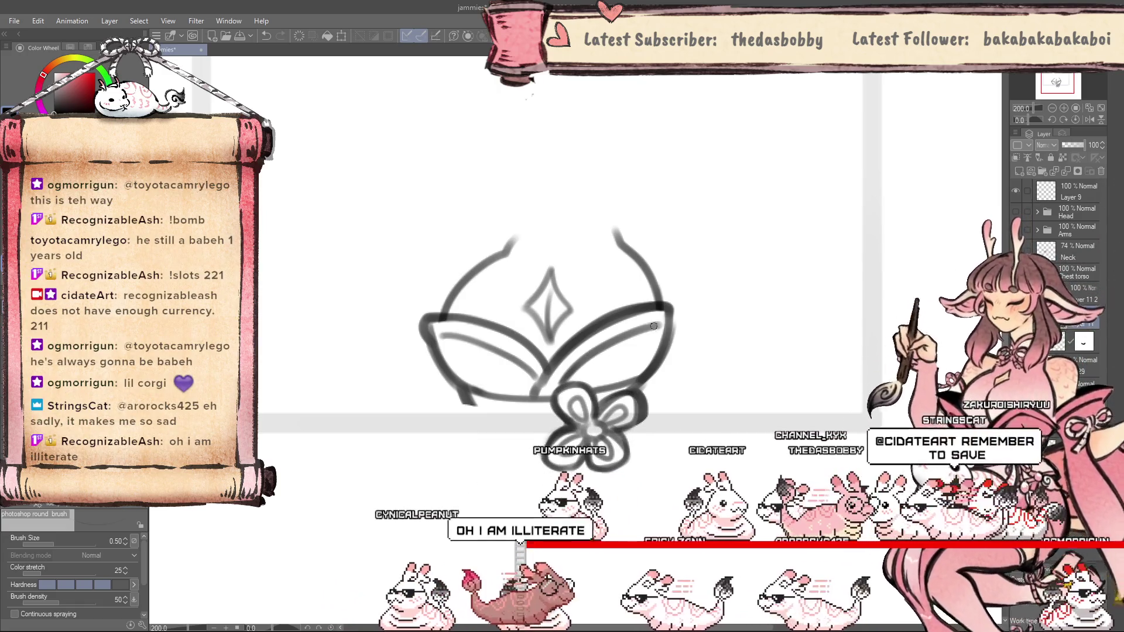
scroll(656, 443, "down", 2)
scroll(656, 443, "up", 1)
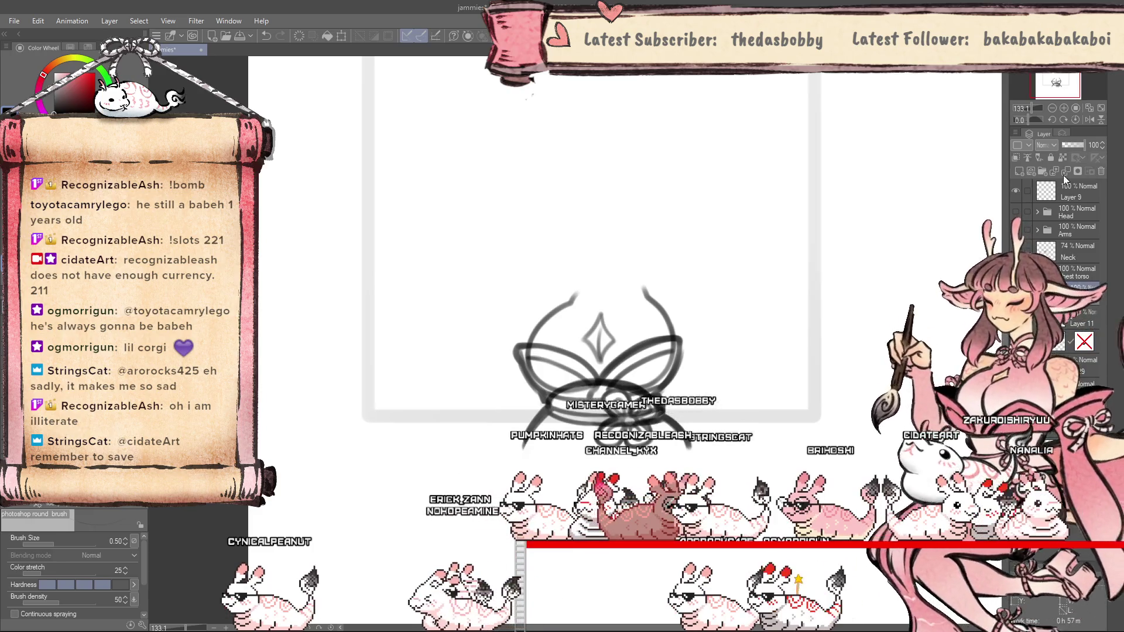
Duplicate the collar line-art, rotate the copy slightly clockwise, save, and paste back the faint head sketch.
left_click(1064, 172)
key("ctrl+t")
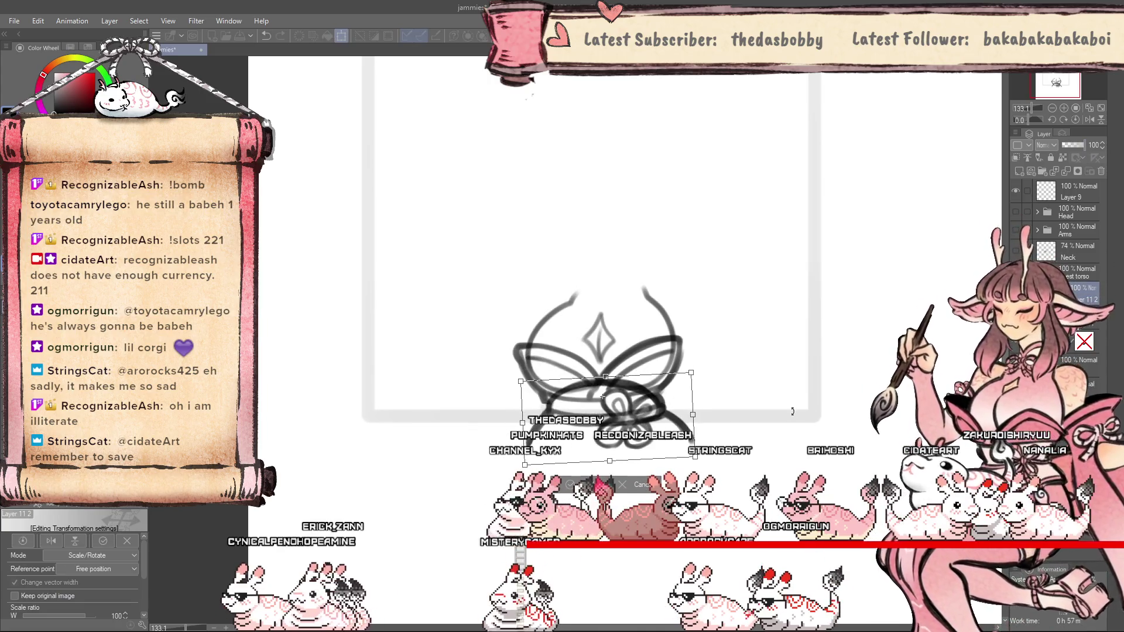
left_click_drag(790, 421, 788, 430)
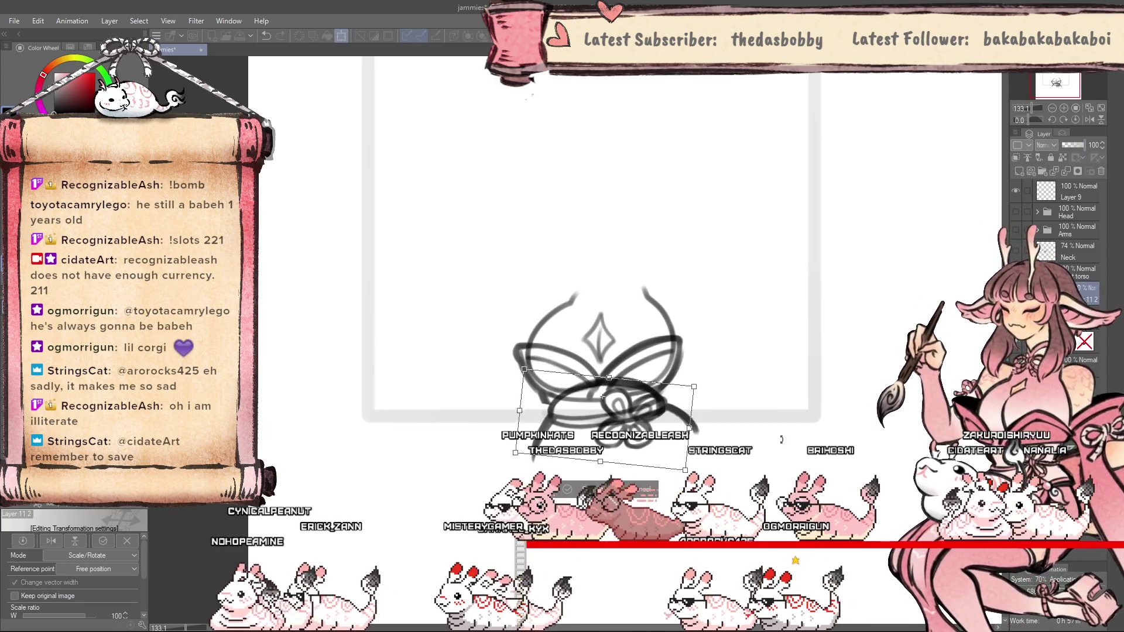
key("Return")
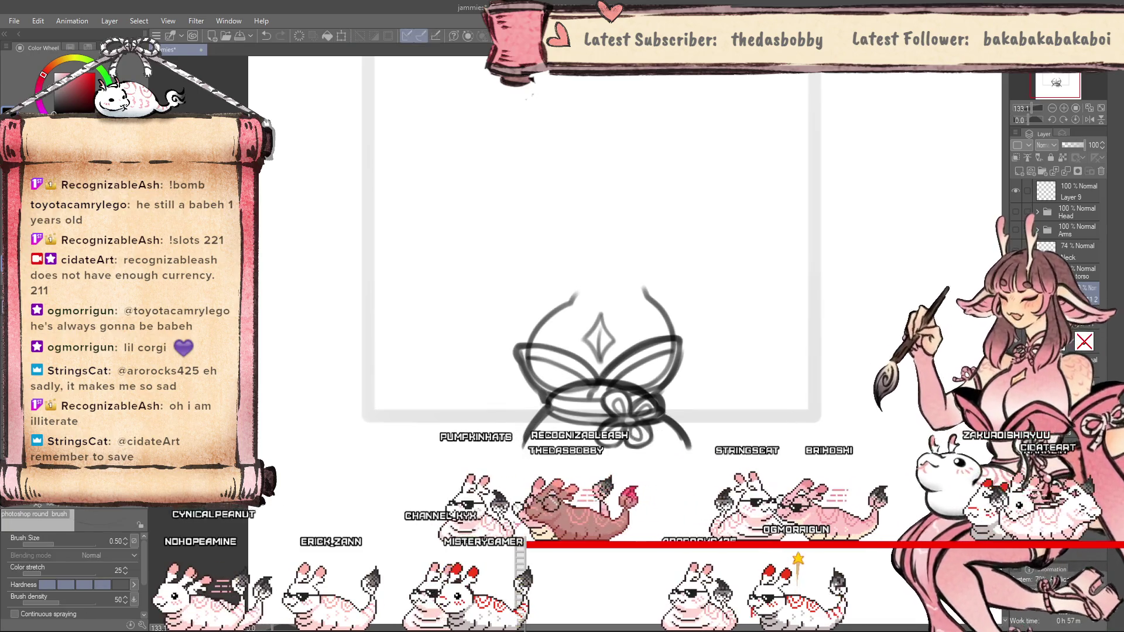
key("ctrl+s")
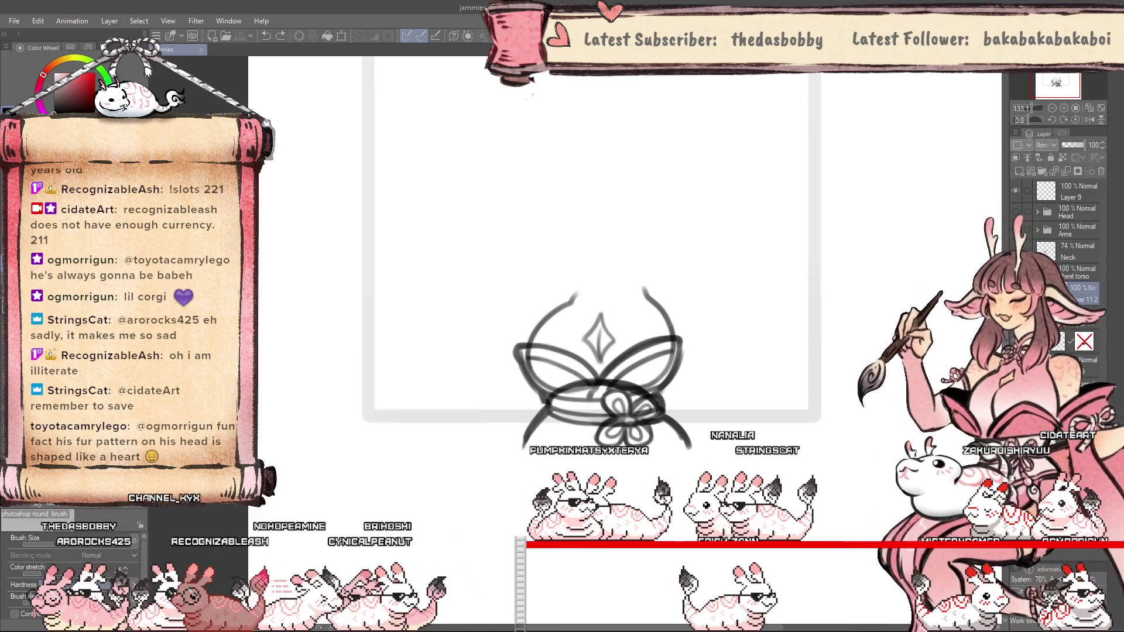
key("ctrl+v")
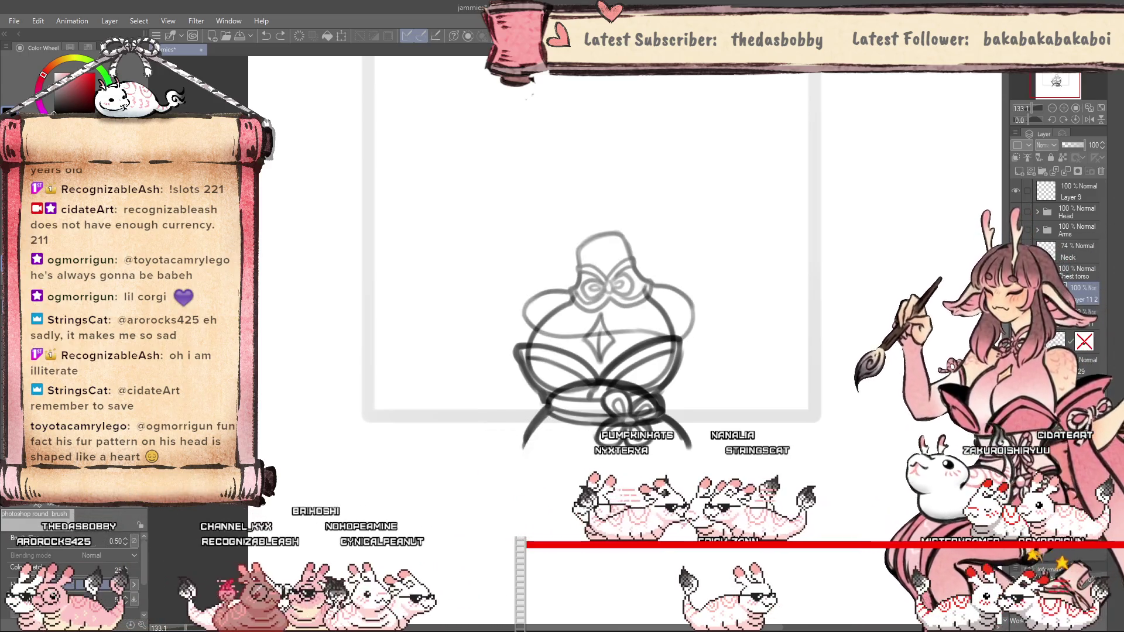
Show the Head folder's sketch and undo the stray dark strokes over the face and hair.
left_click(1015, 212)
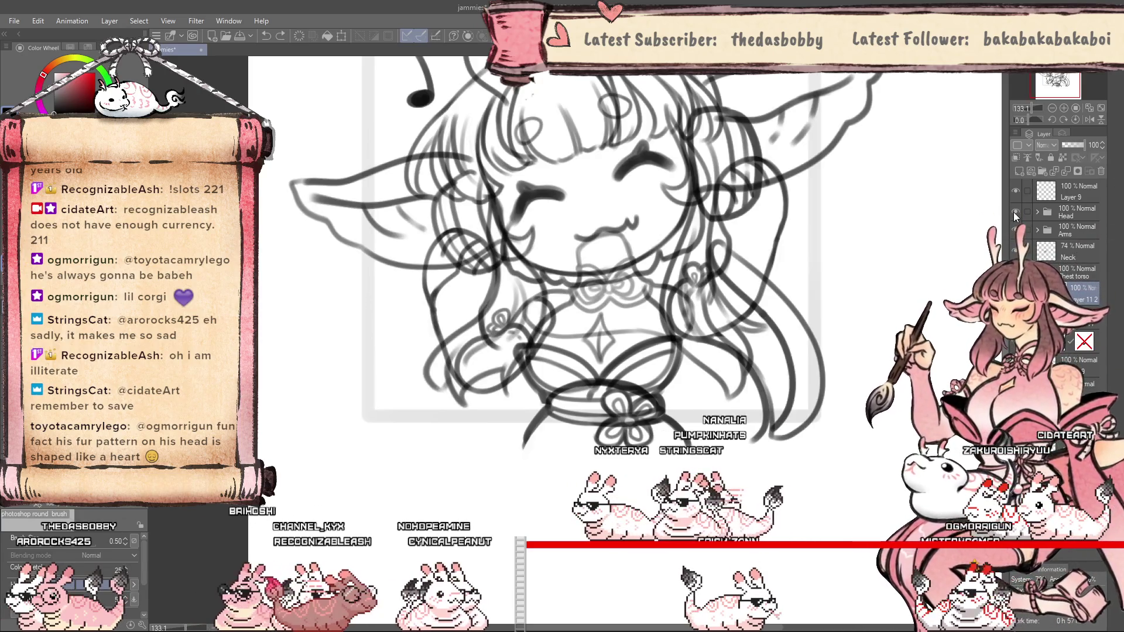
scroll(586, 228, "down", 4)
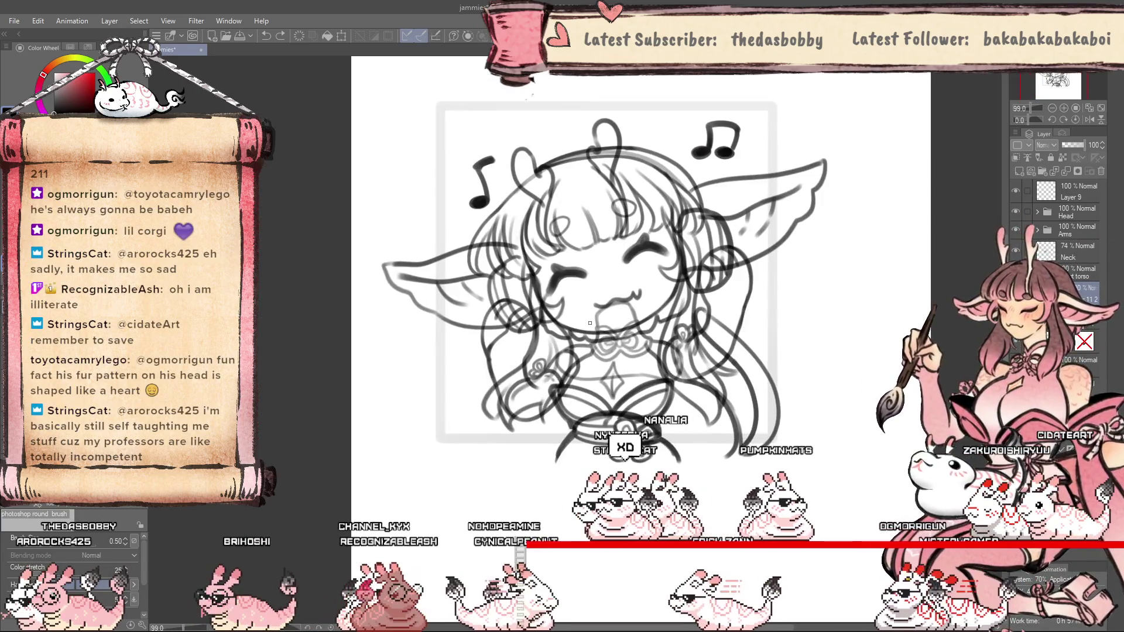
scroll(586, 228, "up", 2)
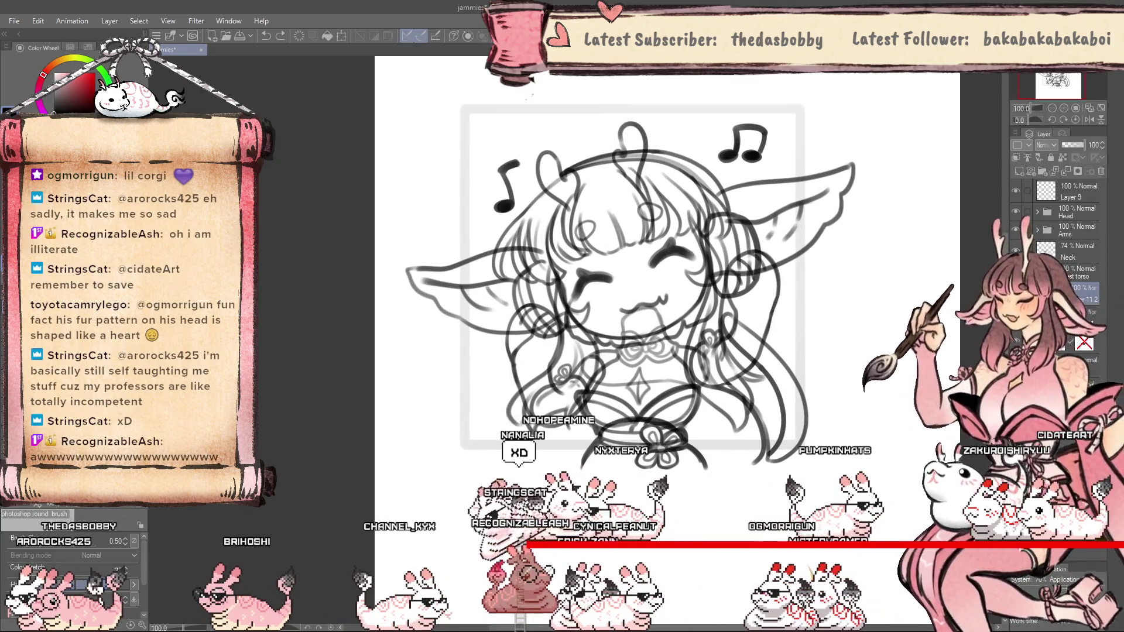
key("ctrl+z")
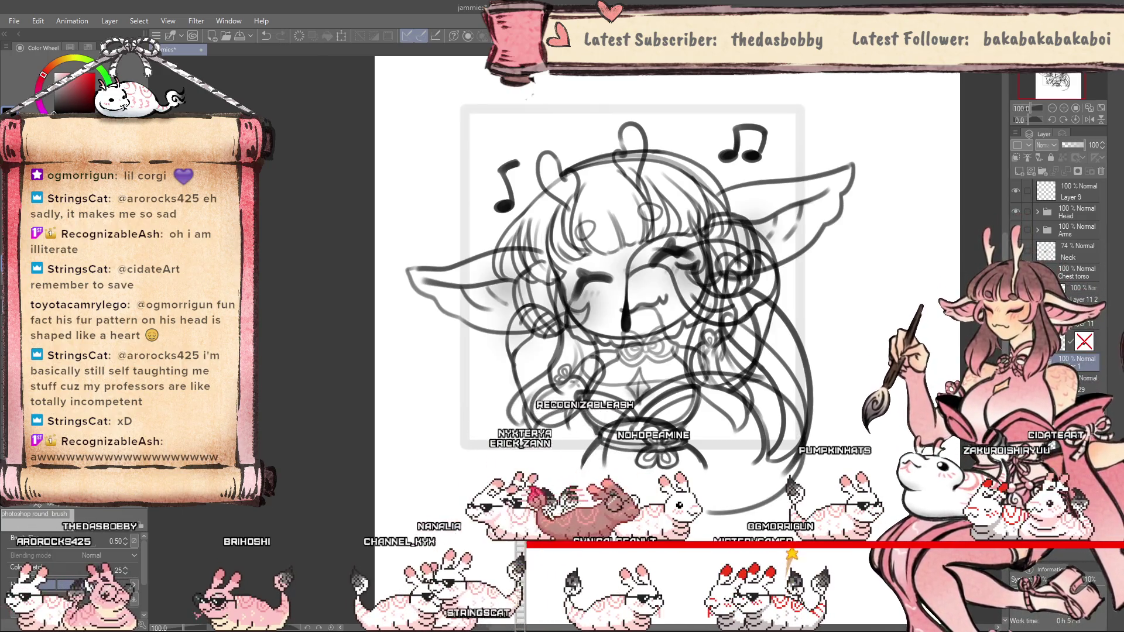
key("ctrl+z")
key("ctrl+z")
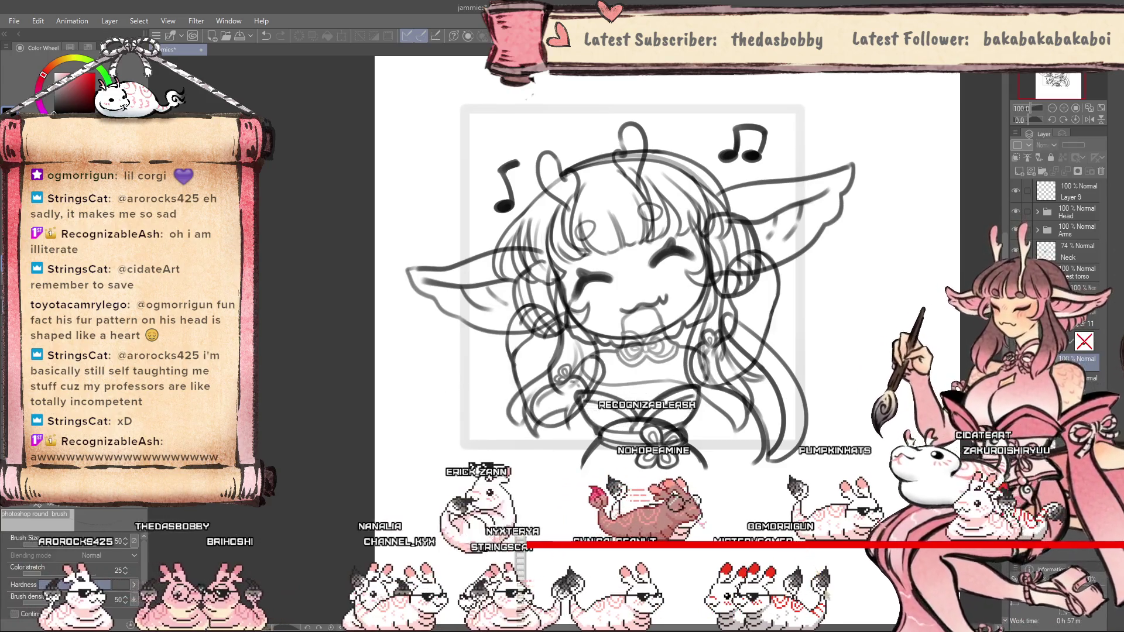
key("ctrl+z")
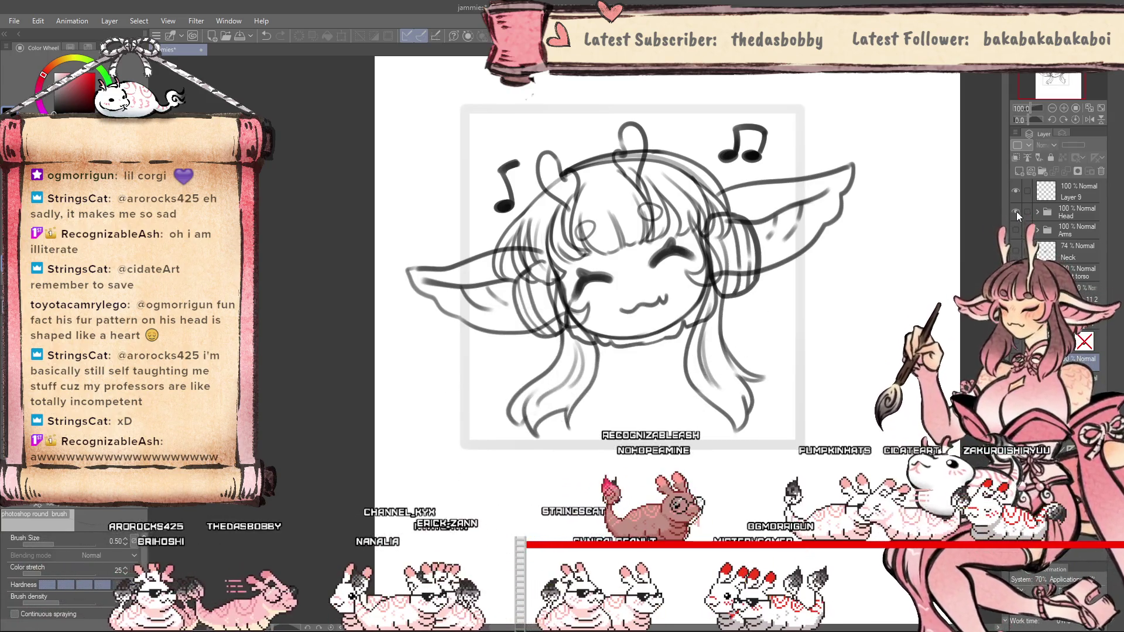
Expand the Head folder, select the Ears sub-folder, and widen the layer list to read names.
left_click(1037, 211)
left_click(1067, 234)
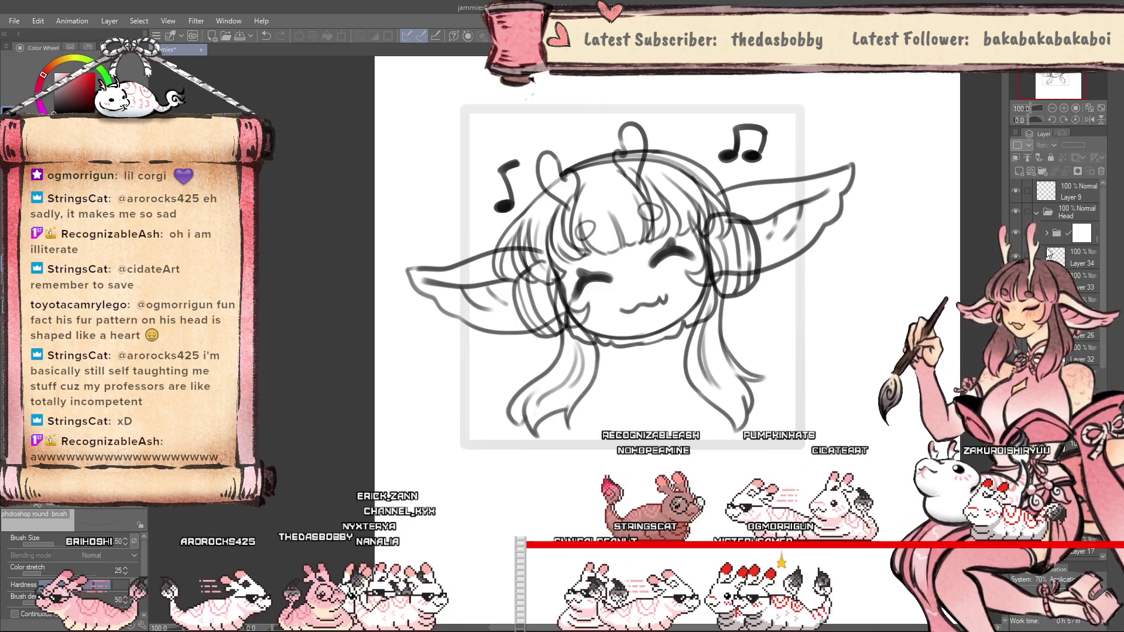
scroll(933, 244, "down", 2)
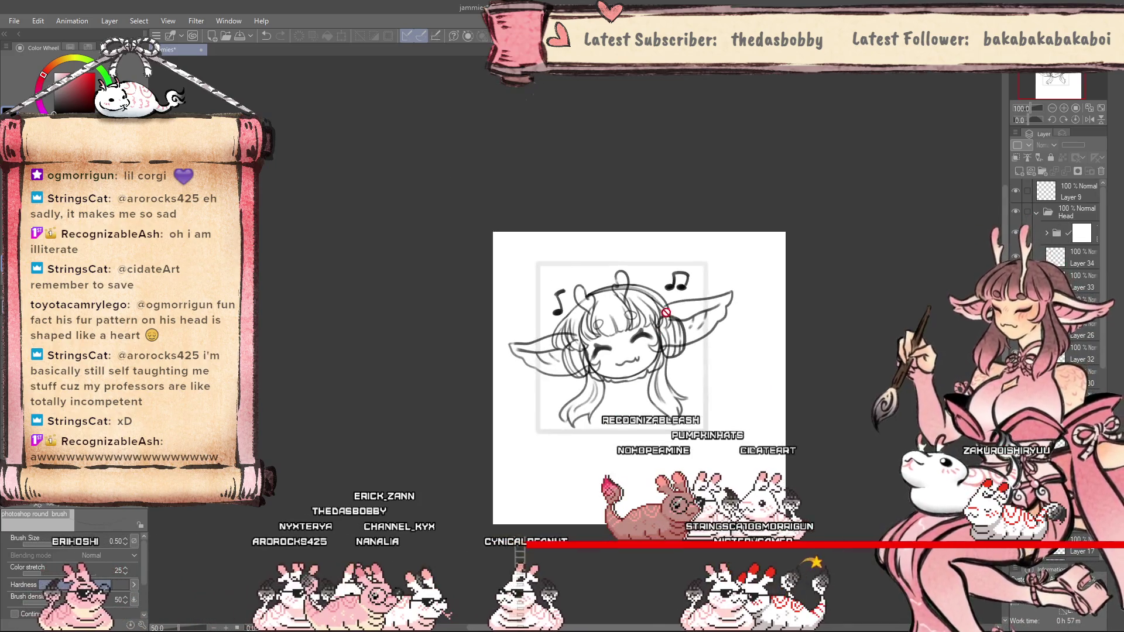
left_click_drag(1008, 327, 884, 328)
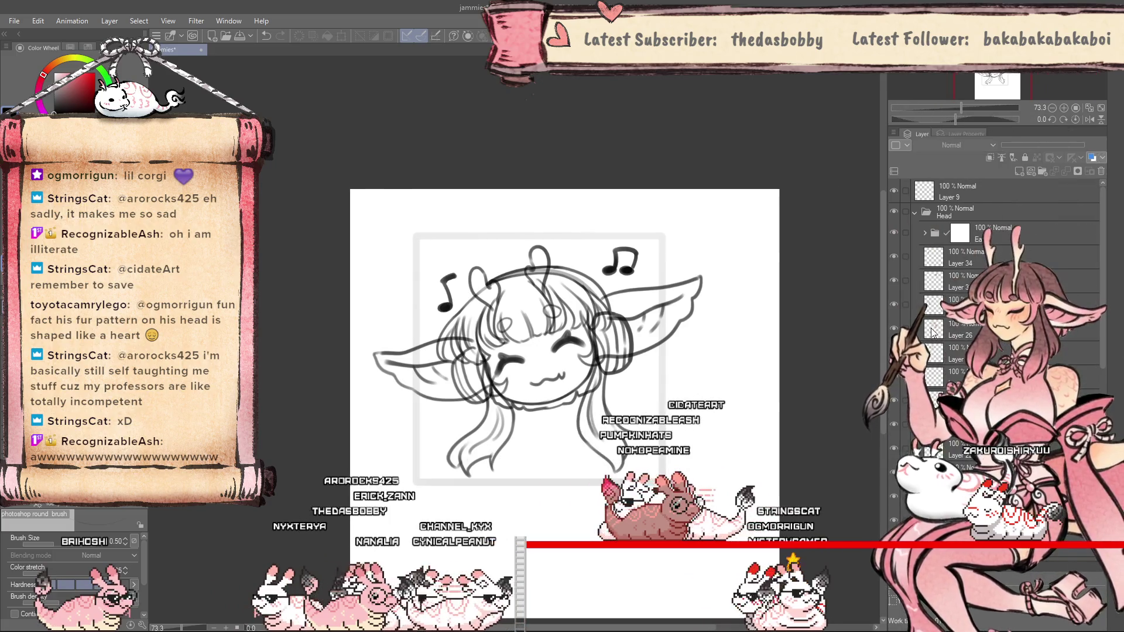
Hide the two music-note layers (34 and 33), Layer 27, and the horn and antenna strokes.
scroll(995, 293, "down", 10)
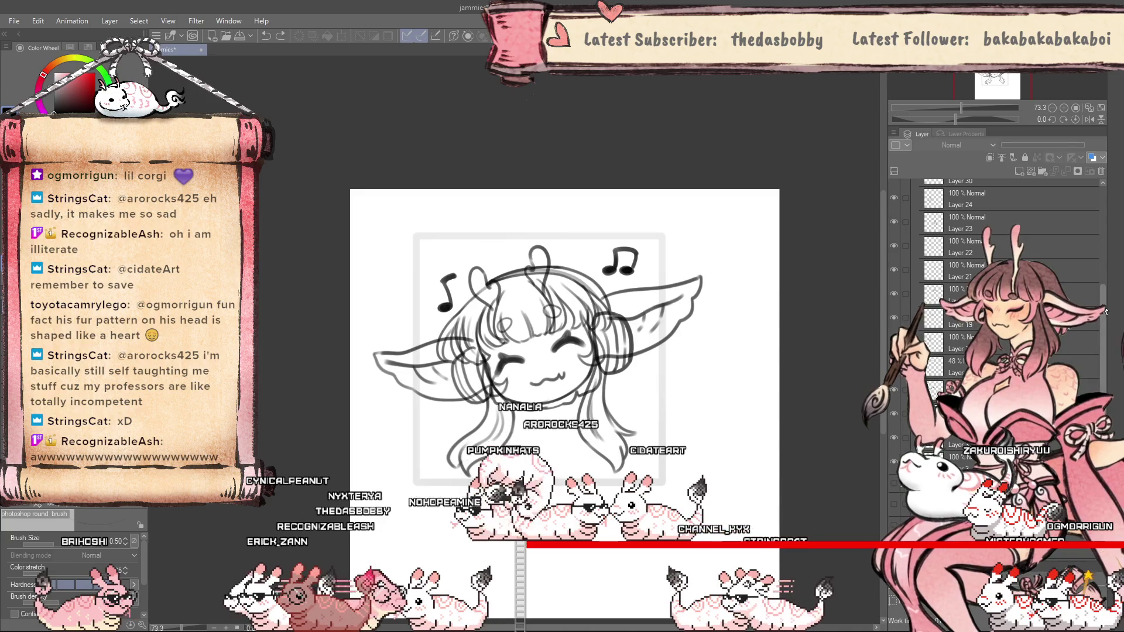
scroll(1103, 240, "up", 3)
scroll(1103, 245, "up", 1)
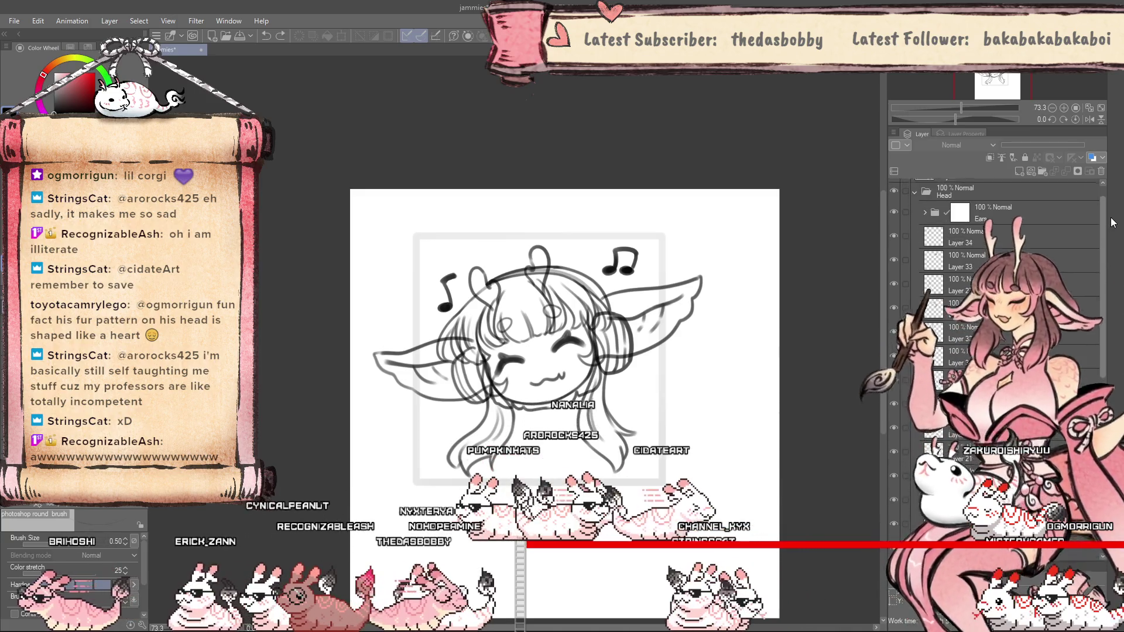
left_click(894, 237)
left_click(894, 237)
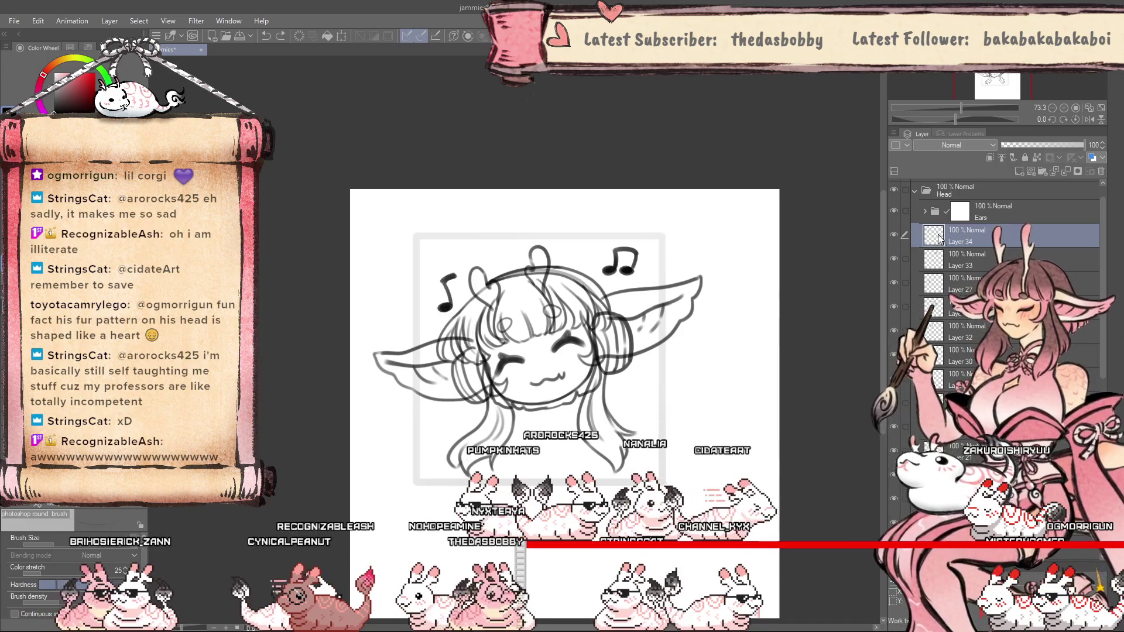
left_click_drag(894, 237, 891, 261)
left_click(894, 283)
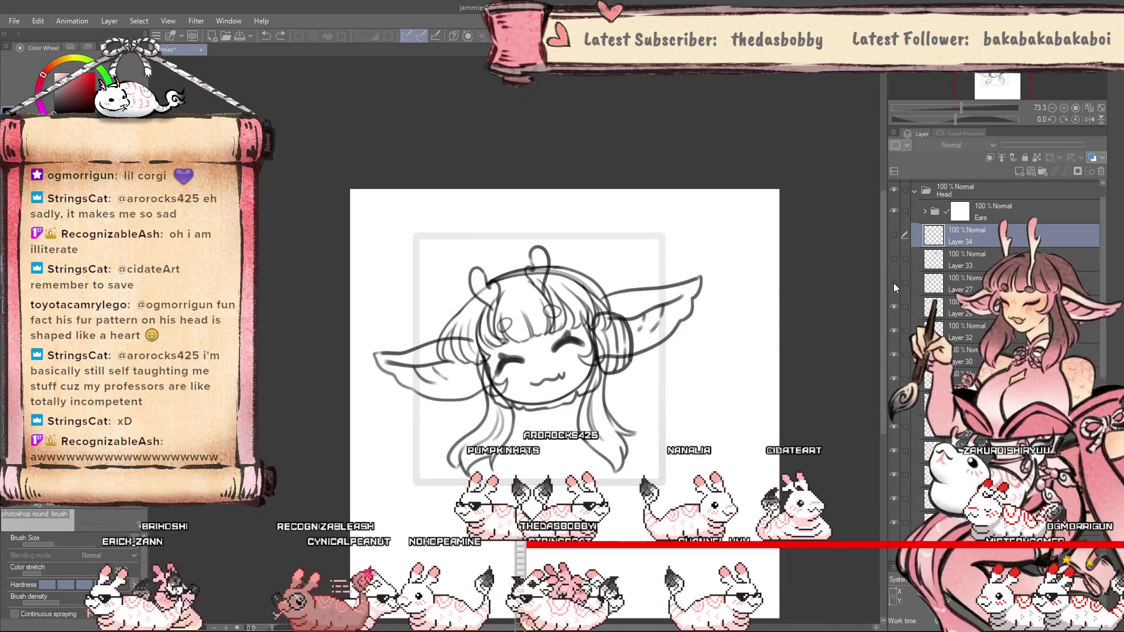
left_click(894, 307)
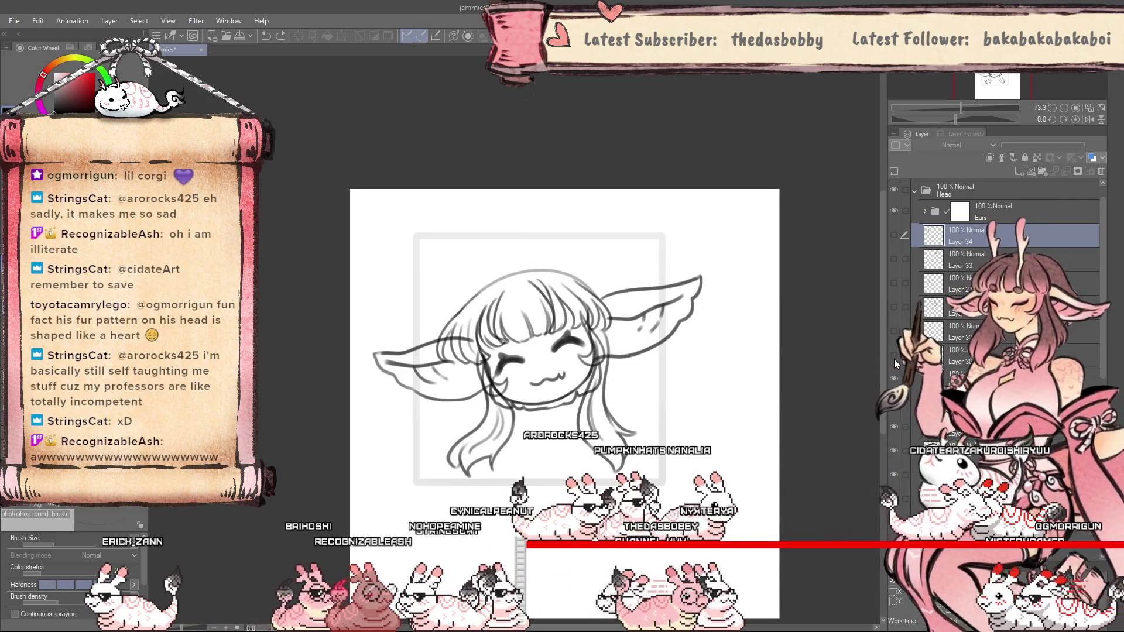
Hide the long hair strands and bangs, then select the lower layer at 48% opacity.
left_click(893, 404)
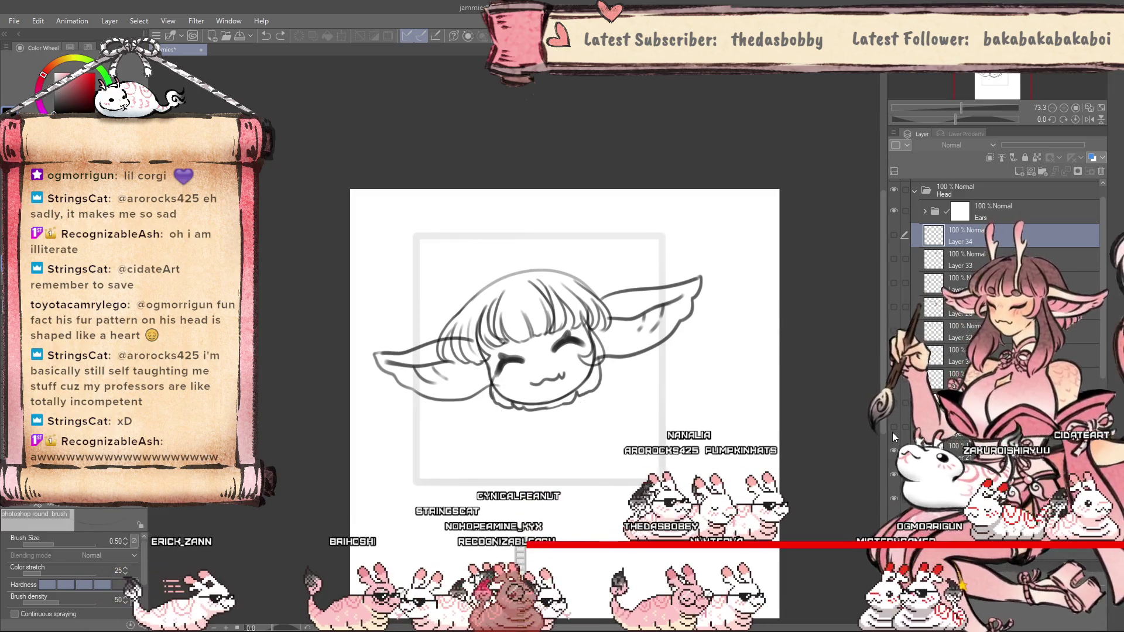
scroll(995, 293, "down", 2)
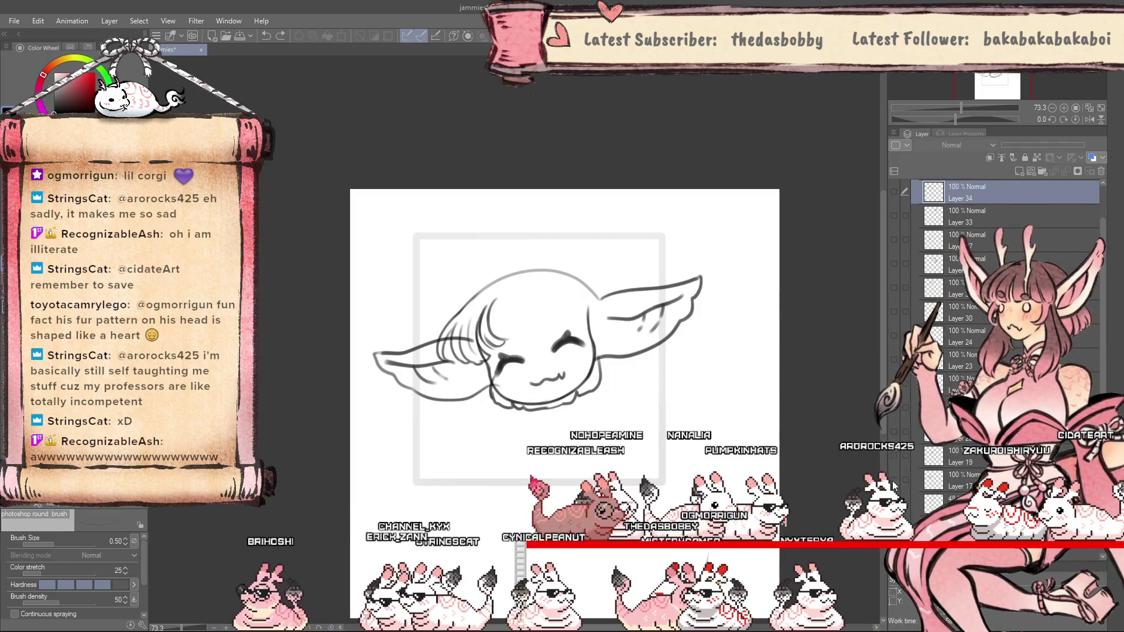
left_click(894, 439)
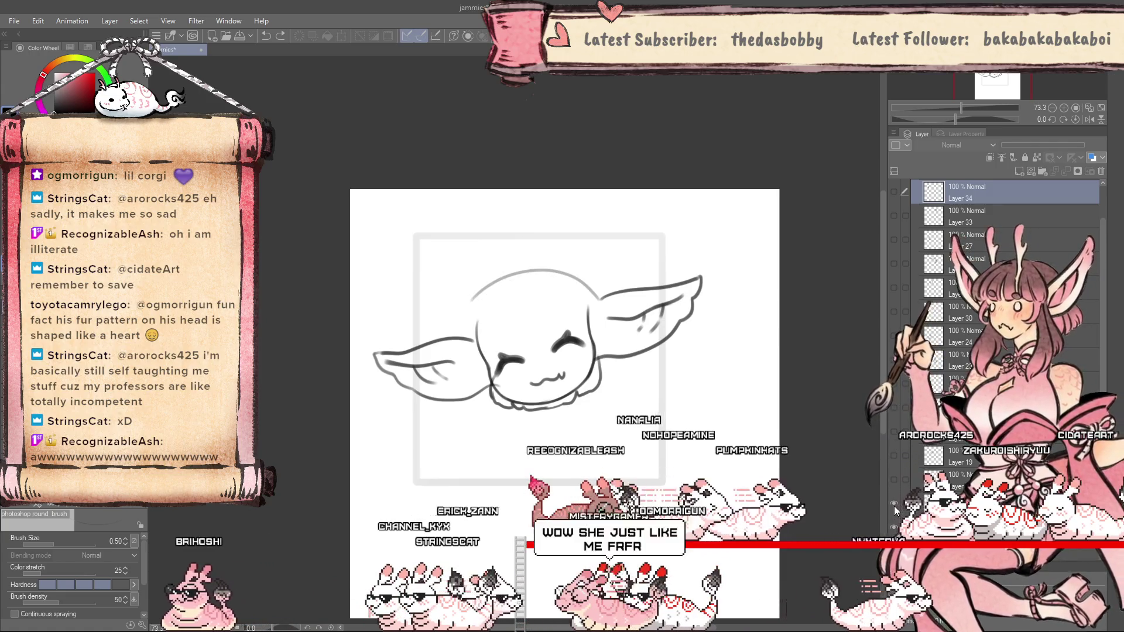
left_click(960, 506)
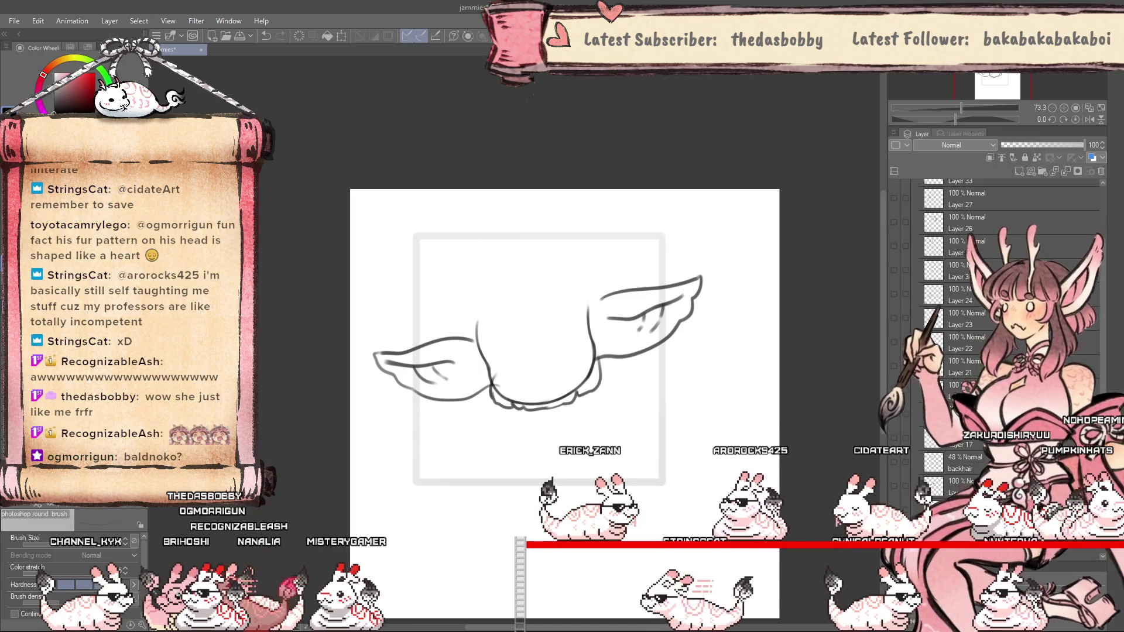
Add a new raster layer above lowerback, pick the 'lasso fill brush 3' sub tool, and open Apop.png.
left_click(965, 478)
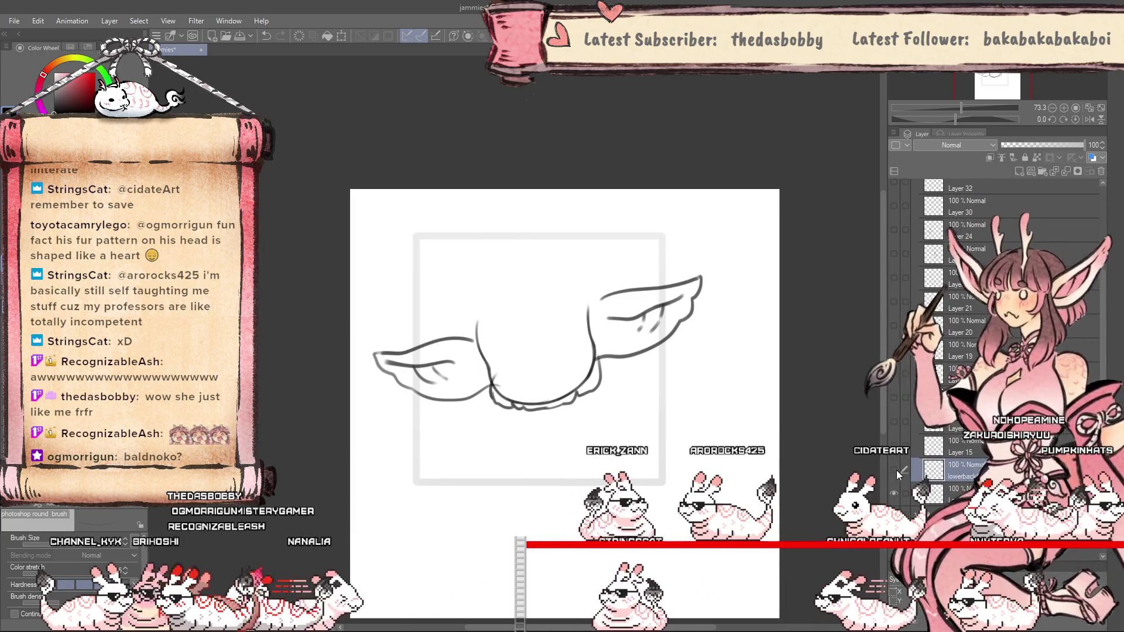
left_click(1019, 171)
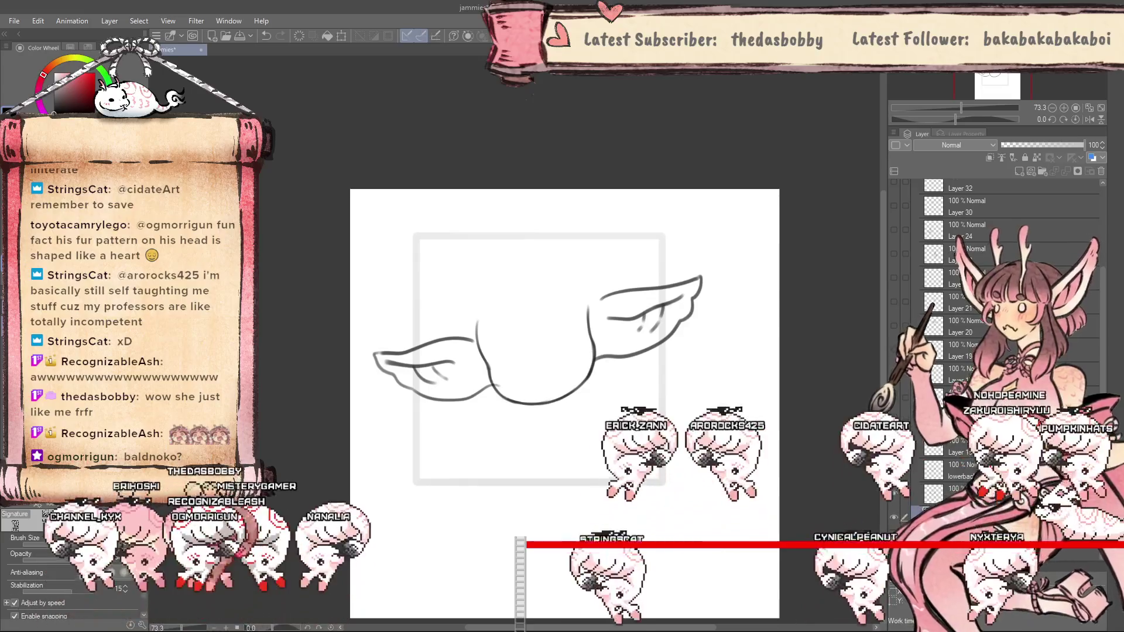
key("m")
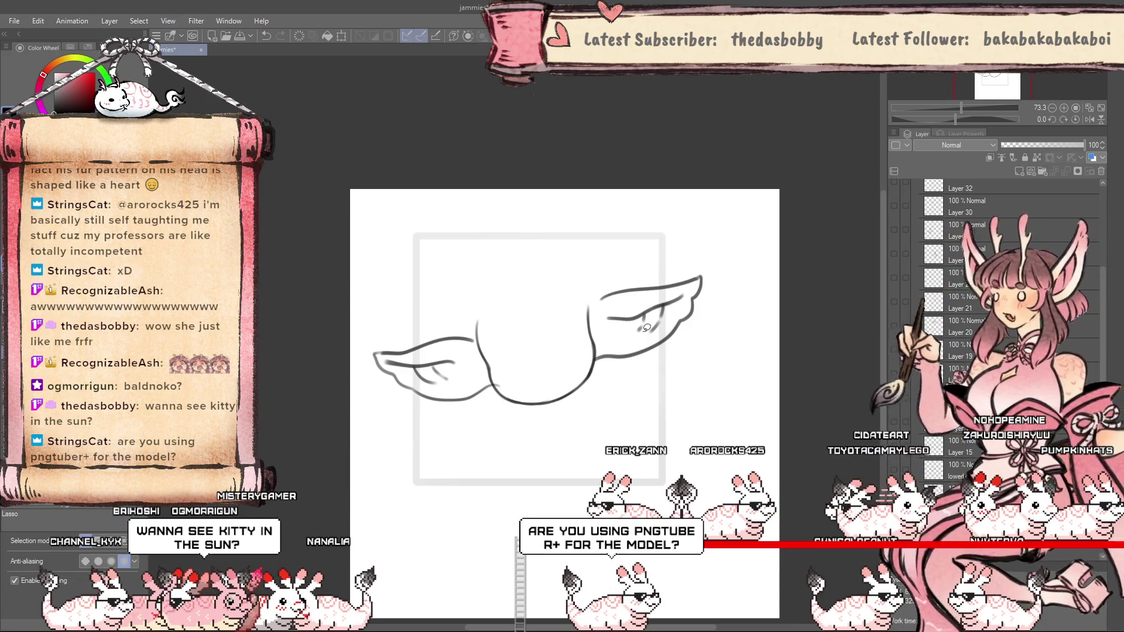
scroll(661, 356, "down", 1)
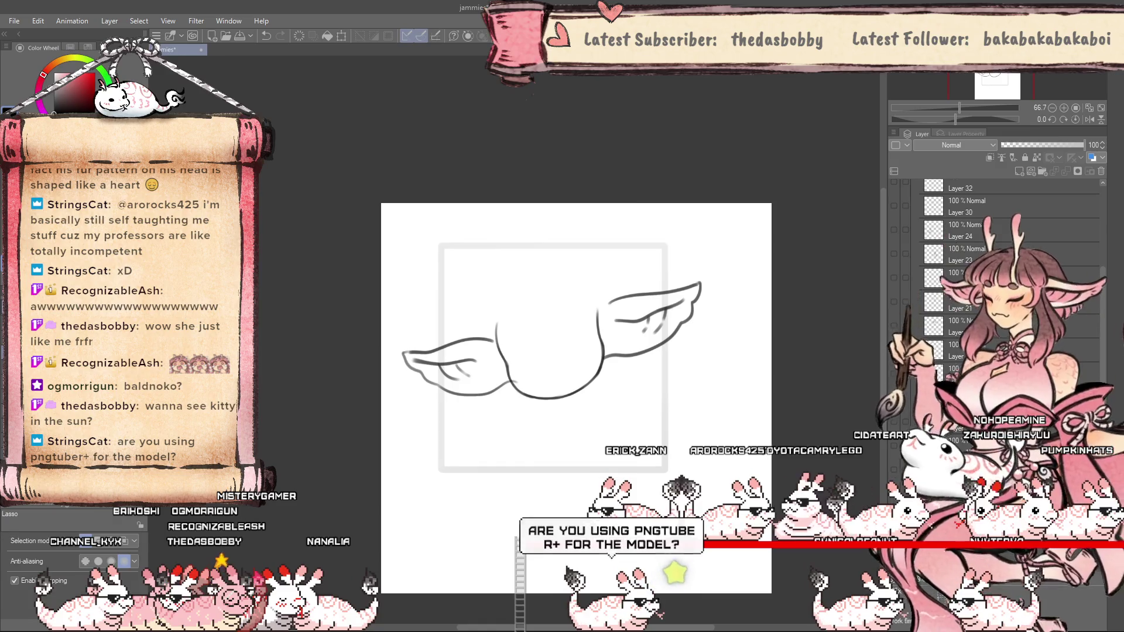
scroll(591, 436, "down", 1)
scroll(591, 436, "up", 2)
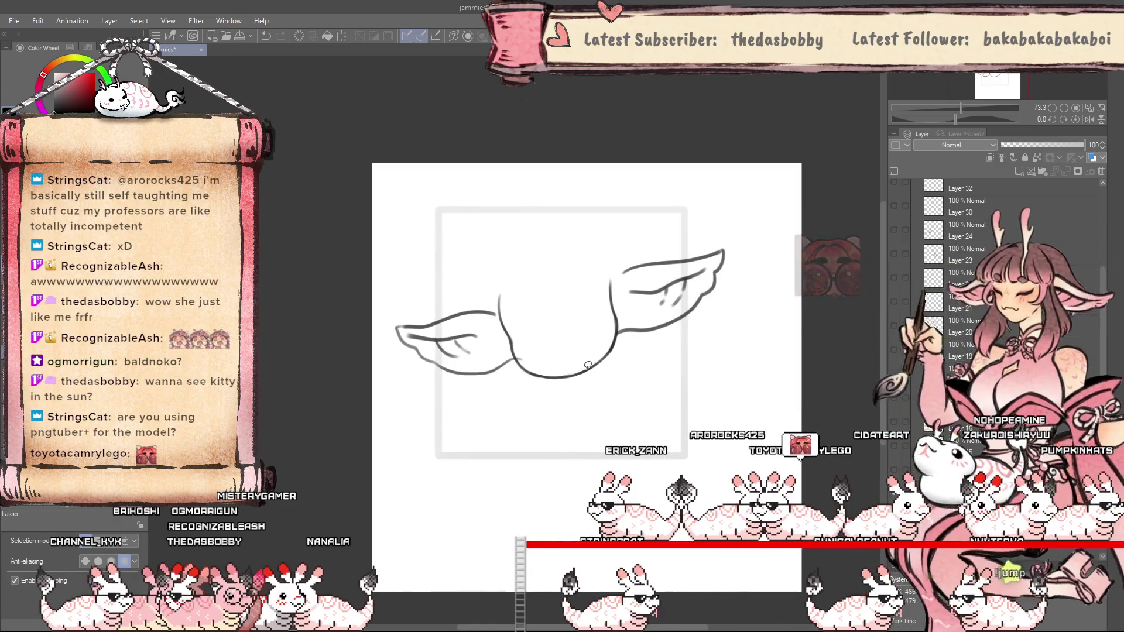
scroll(615, 367, "up", 3)
scroll(436, 339, "down", 2)
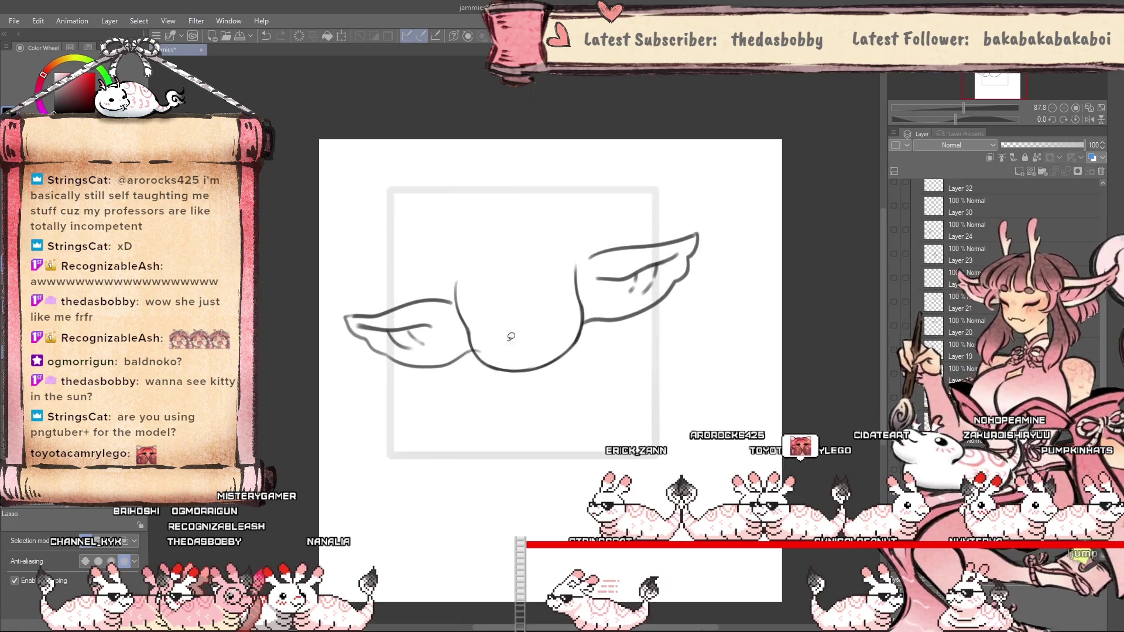
scroll(302, 241, "up", 1)
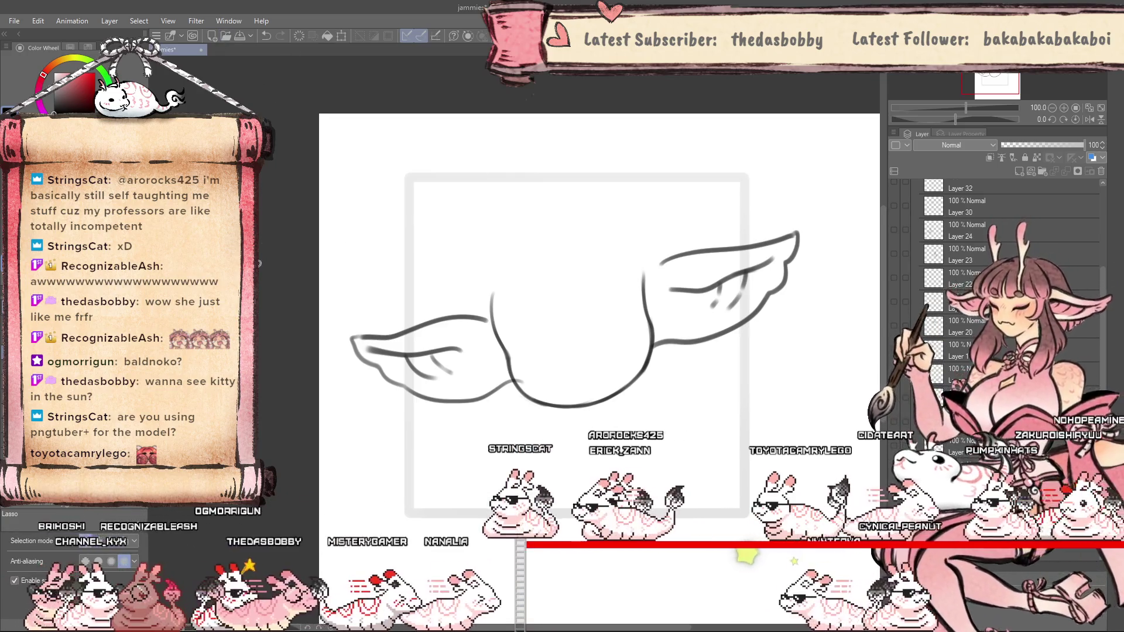
key("u")
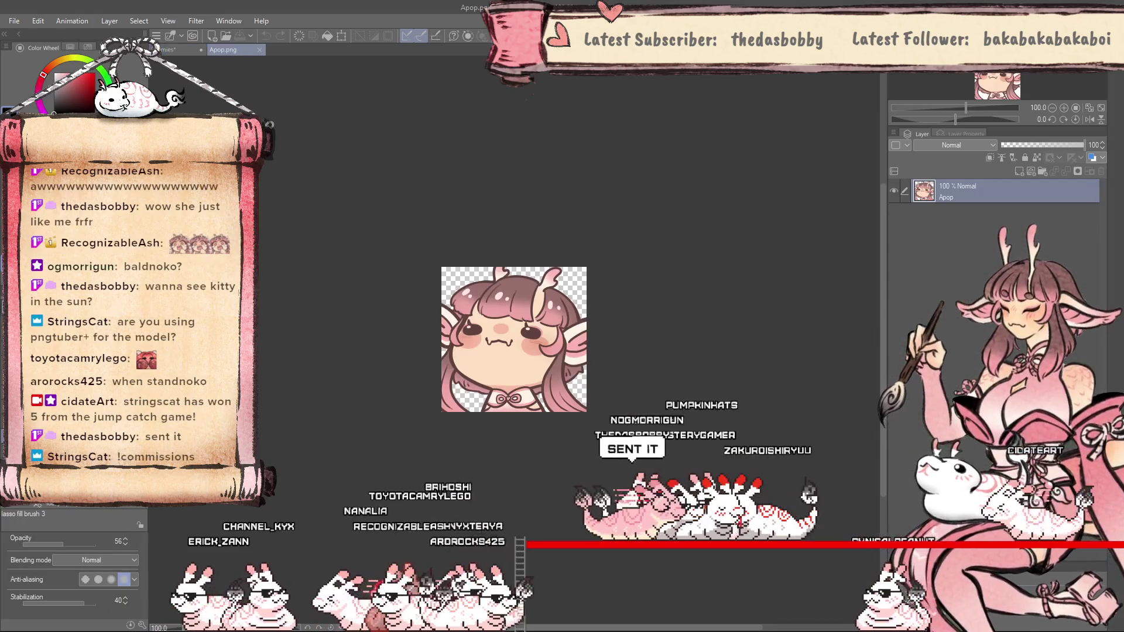
left_click_drag(0, 175, 256, 68)
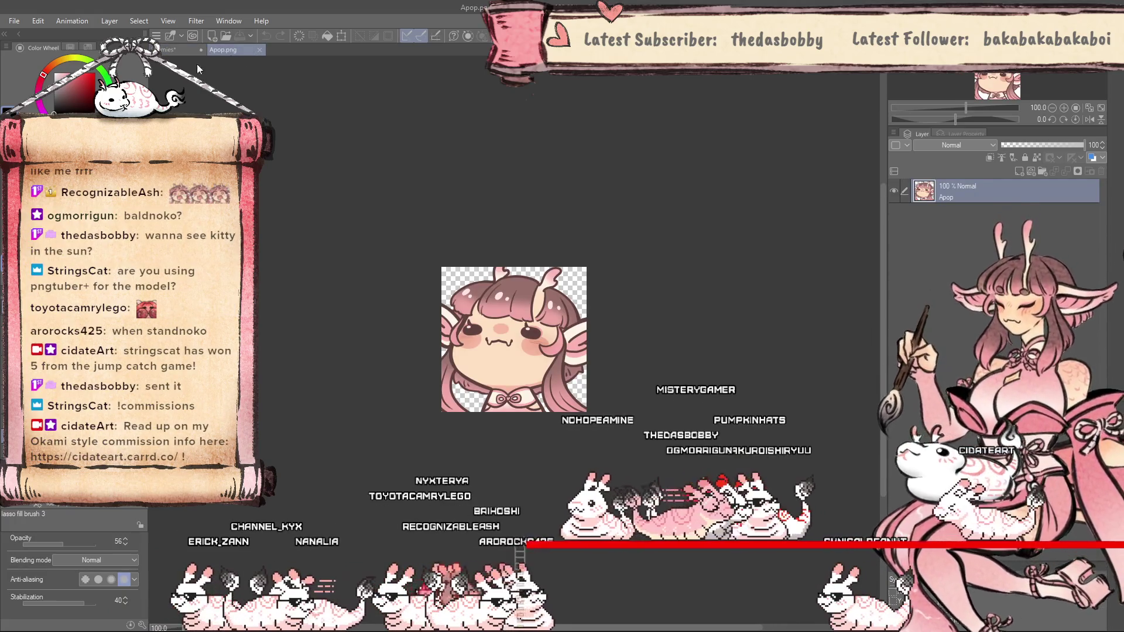
Compare the Apop reference in split view, then collapse it so the jammies canvas fills the window.
left_click_drag(173, 50, 696, 293)
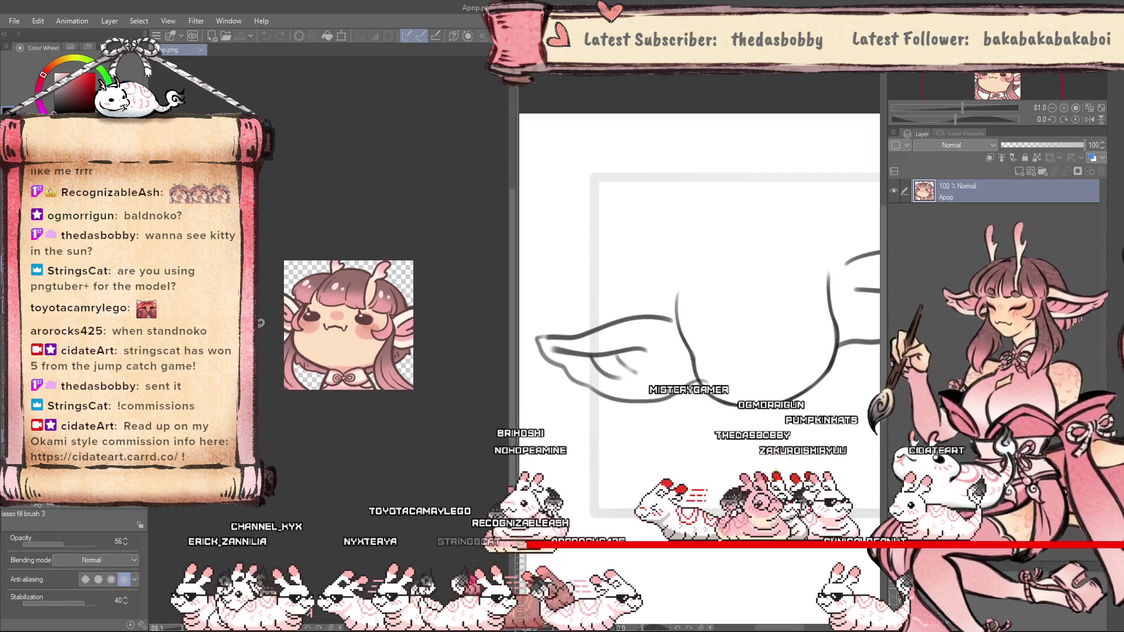
left_click(603, 145)
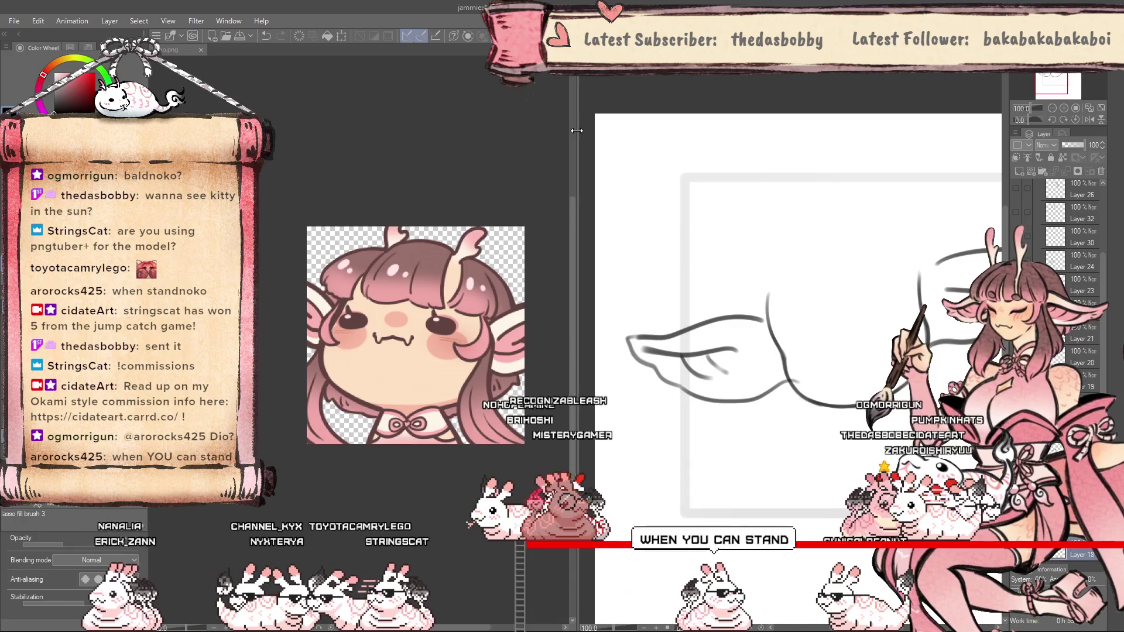
left_click_drag(575, 234, 434, 234)
left_click(320, 109)
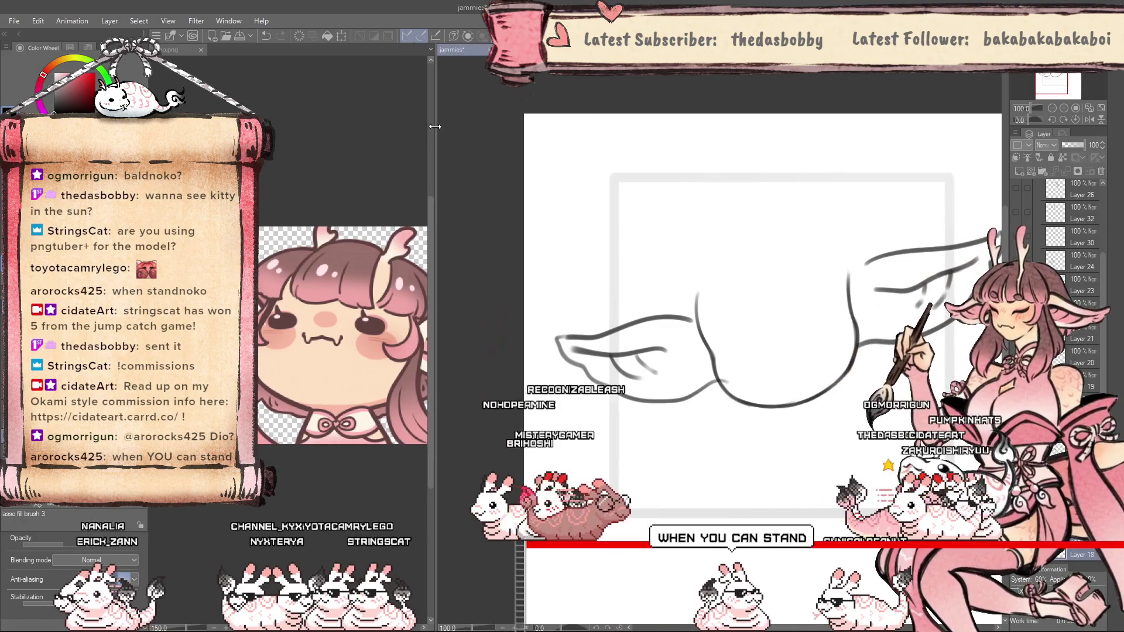
scroll(319, 109, "down", 1)
left_click(452, 49)
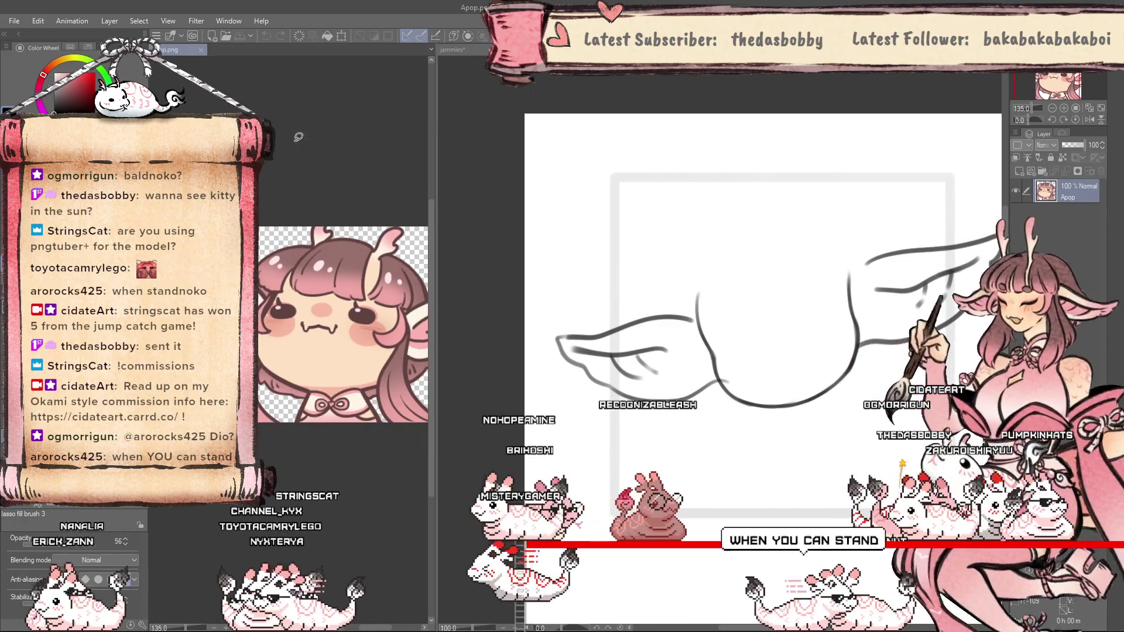
left_click(402, 129)
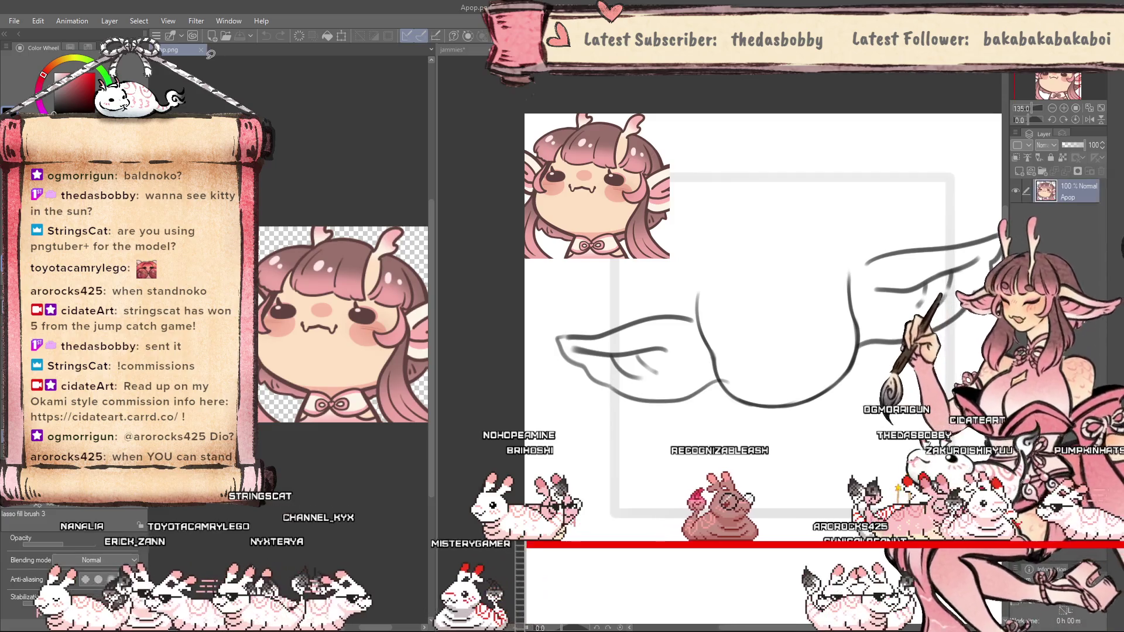
left_click_drag(432, 118, 176, 119)
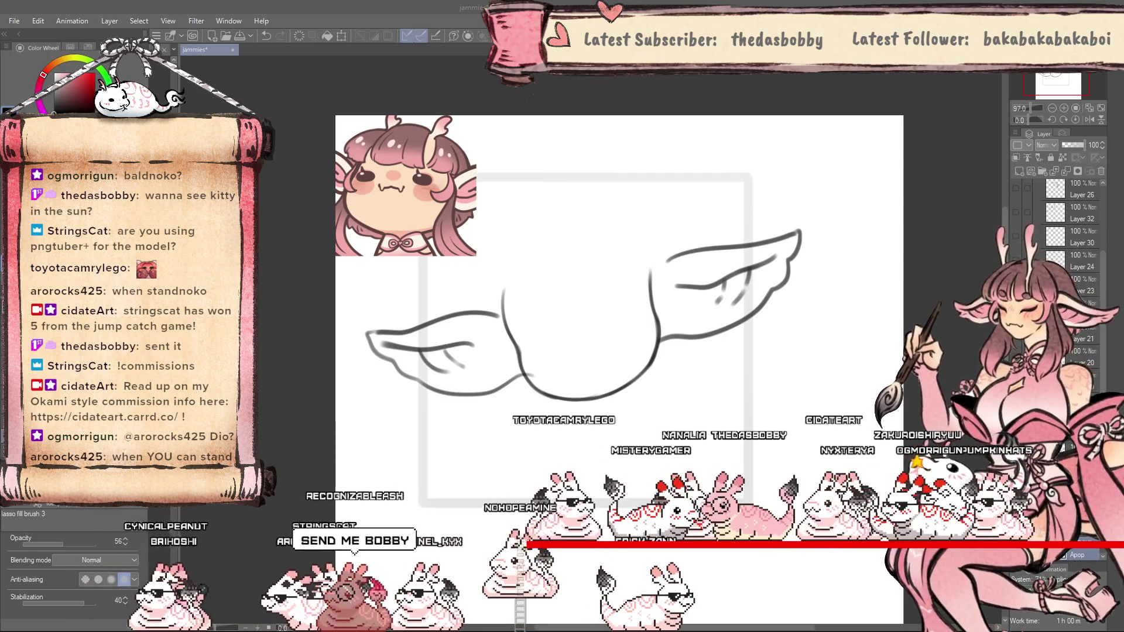
key("alt")
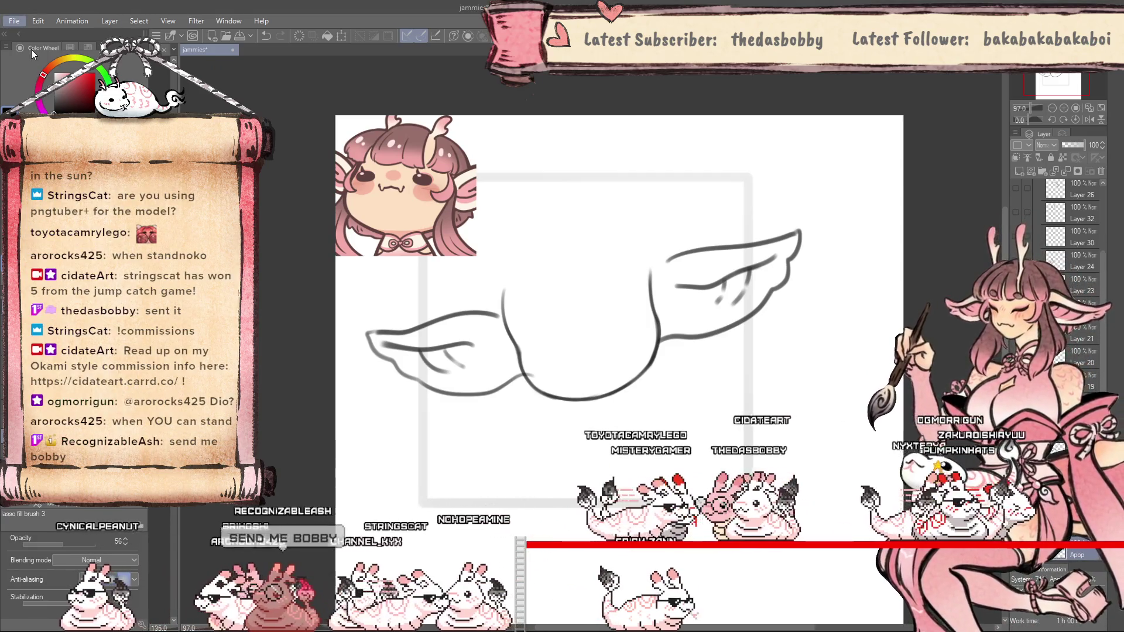
key("ctrl+shift+v")
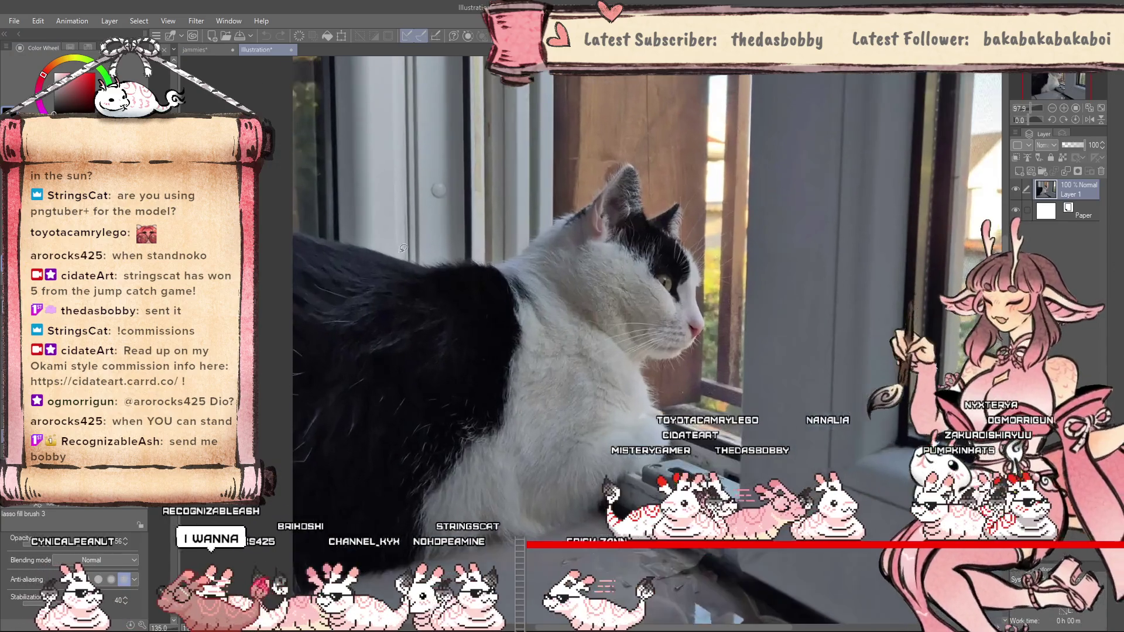
scroll(402, 248, "up", 5)
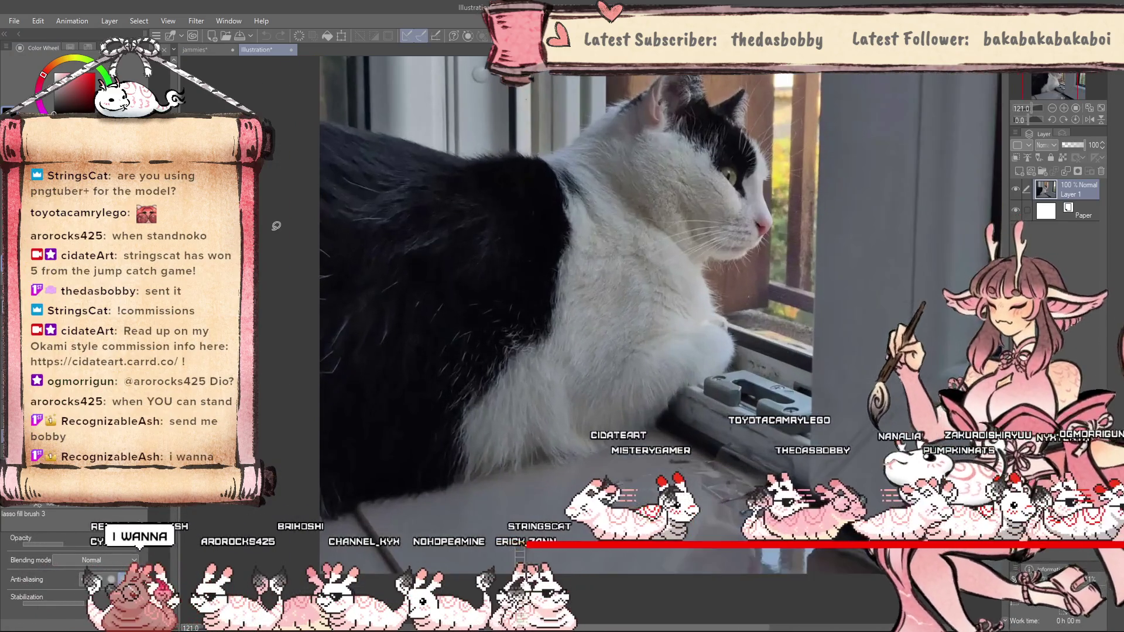
scroll(588, 405, "down", 1)
scroll(468, 387, "down", 1)
scroll(344, 370, "down", 1)
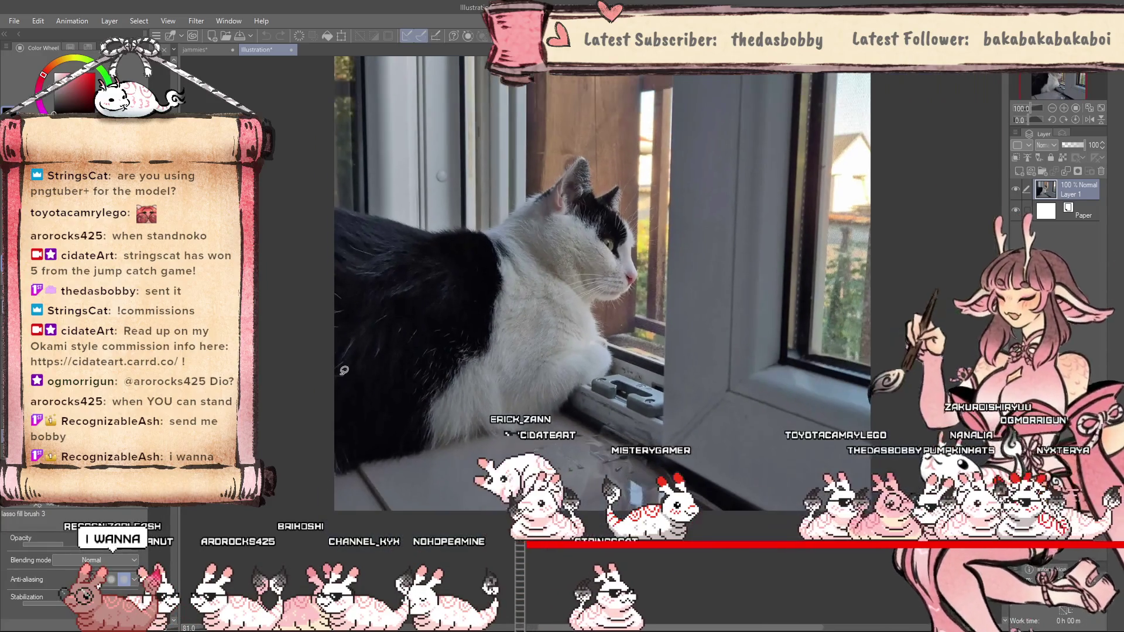
scroll(364, 374, "down", 1)
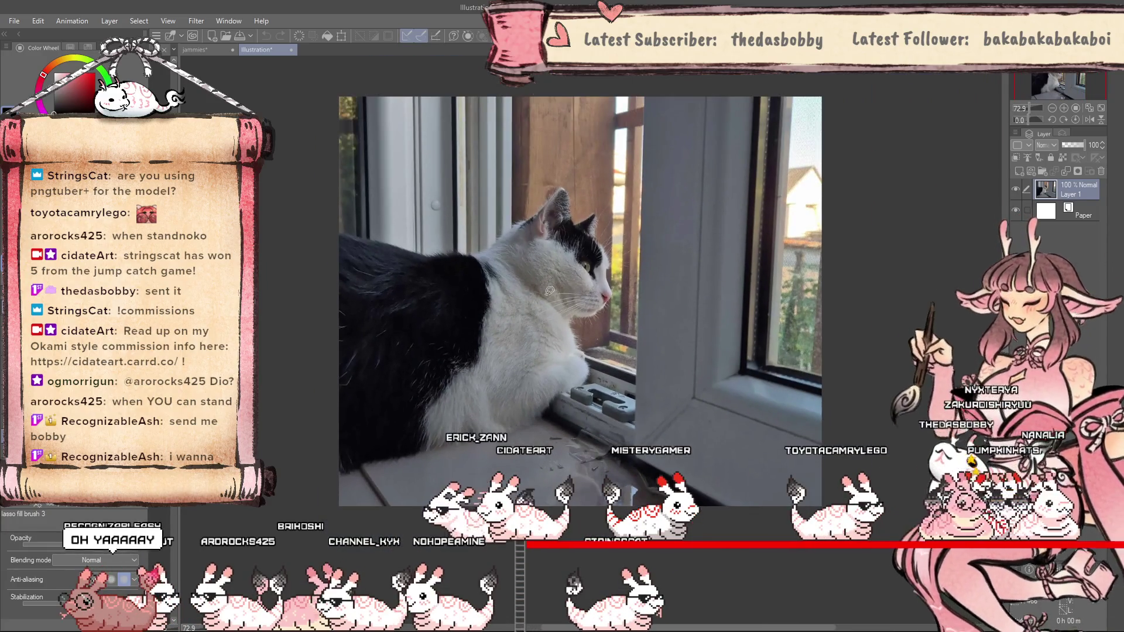
scroll(550, 291, "up", 1)
scroll(543, 239, "up", 1)
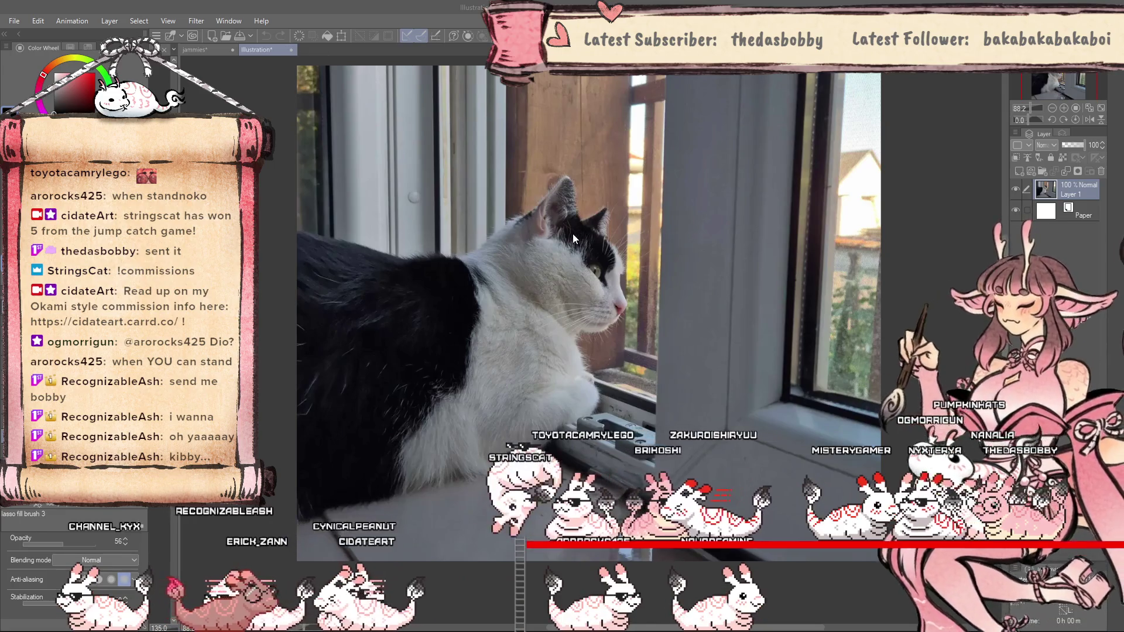
key("ctrl+w")
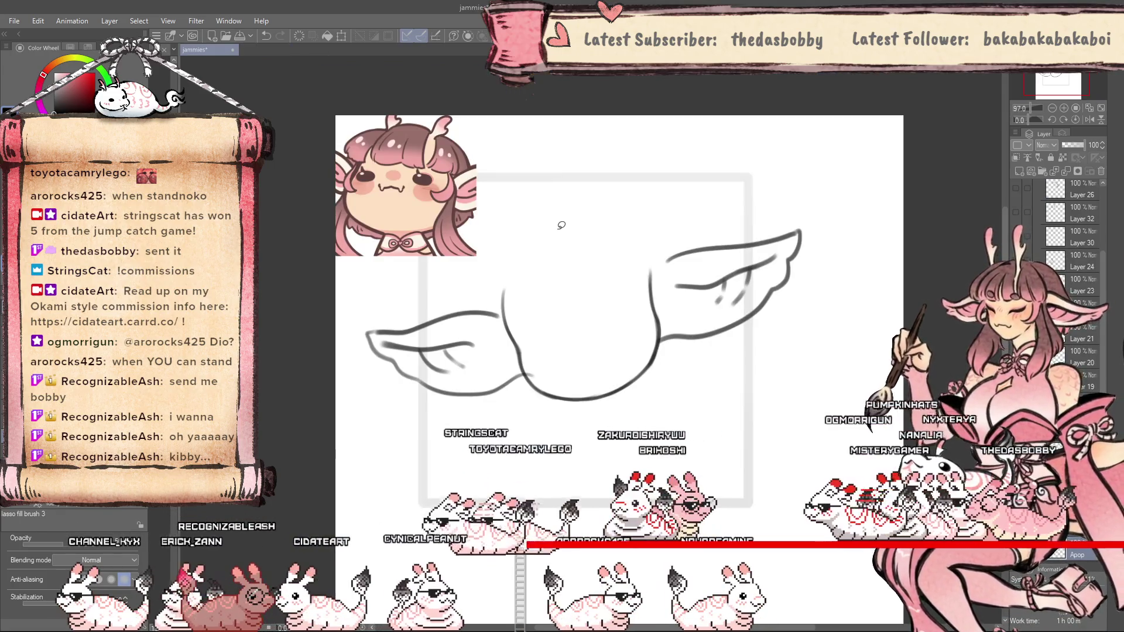
scroll(1071, 270, "down", 3)
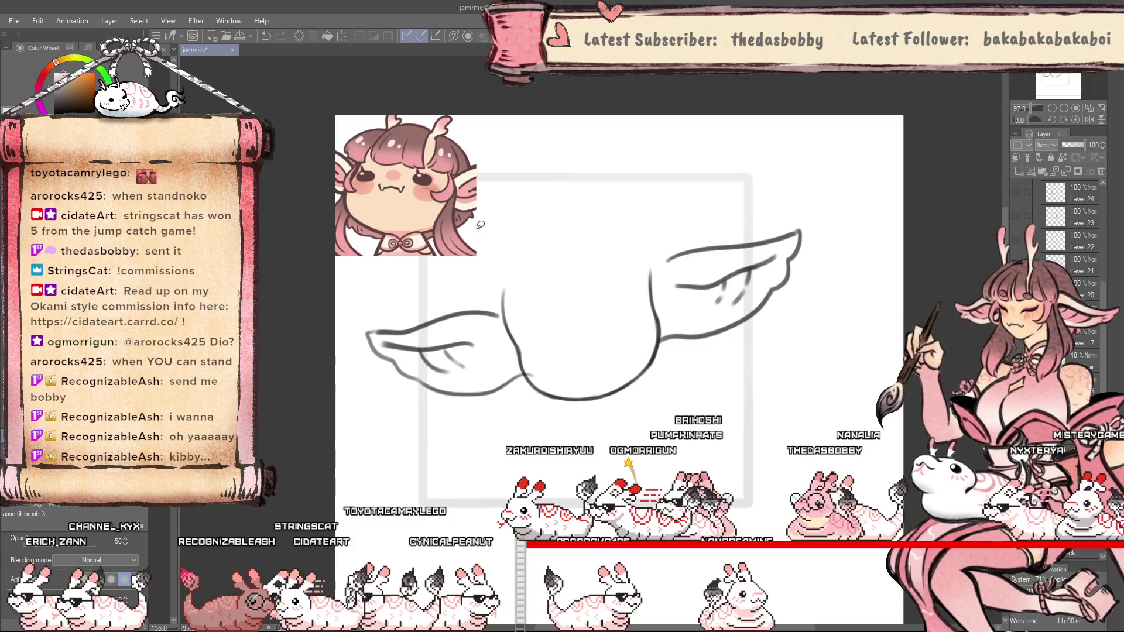
scroll(504, 266, "up", 2)
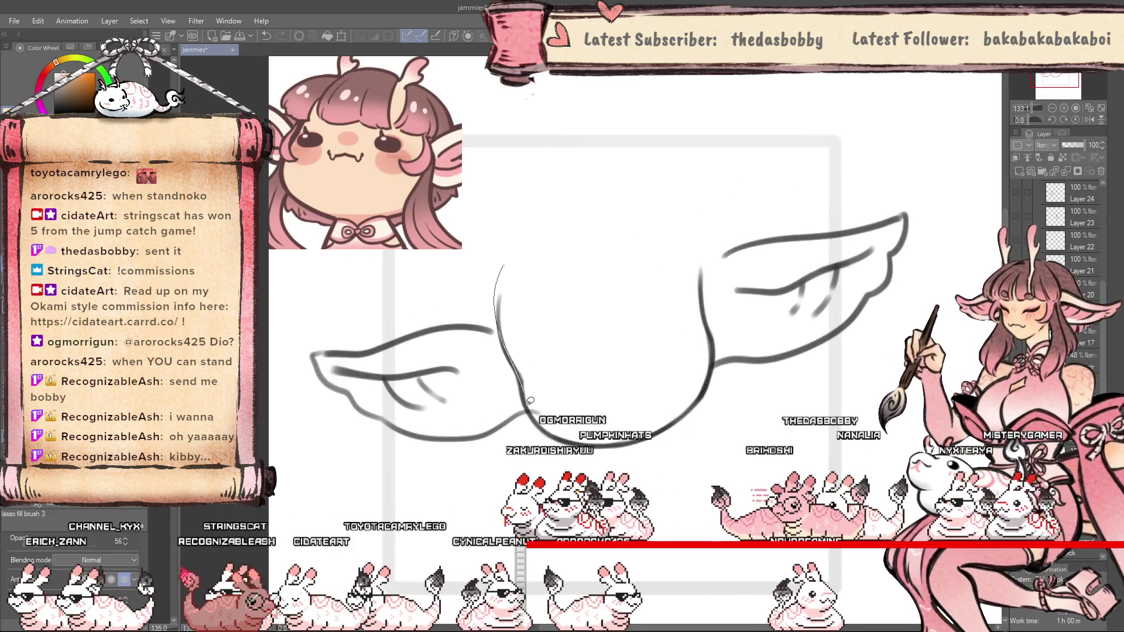
Lasso-fill the round head between the winged ears with flat peach.
left_click_drag(700, 271, 507, 263)
scroll(492, 279, "up", 2)
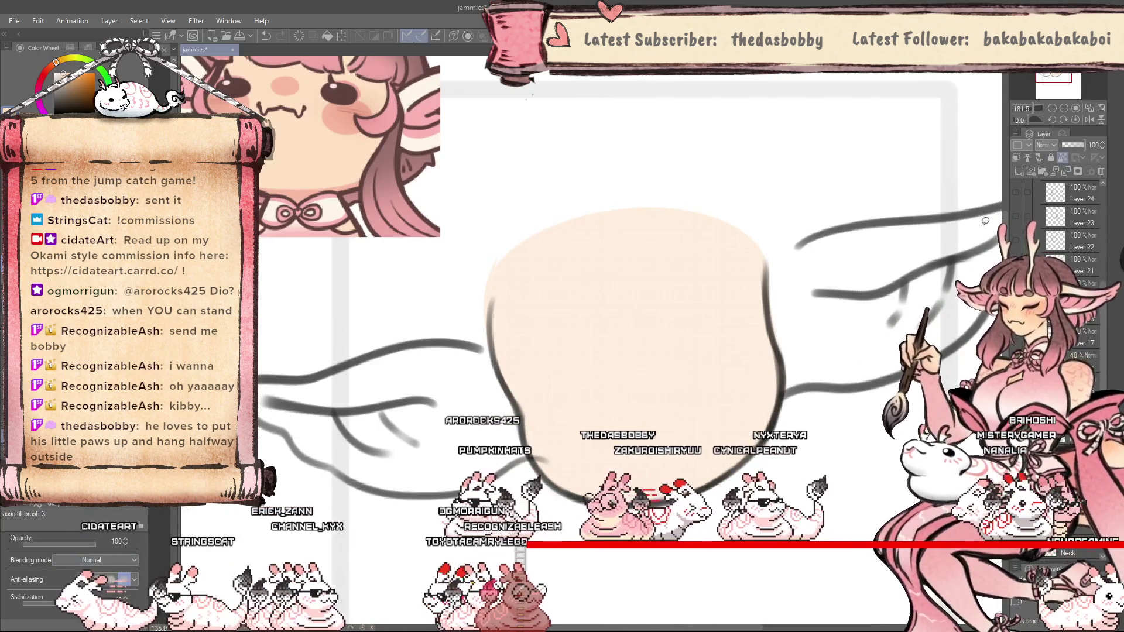
scroll(985, 221, "down", 2)
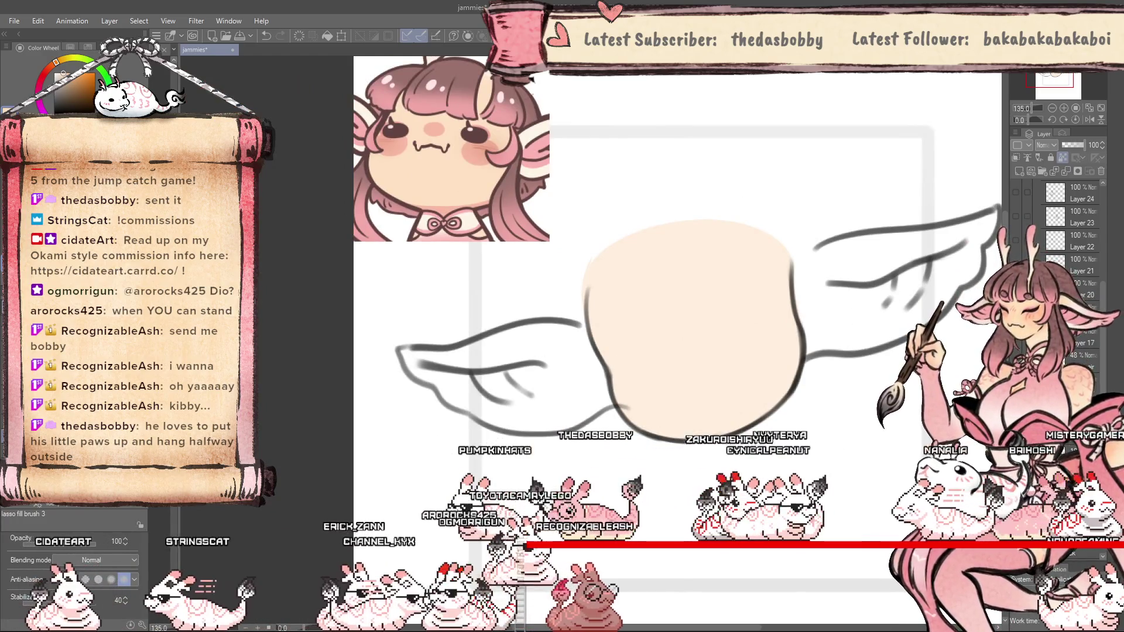
Shrink the G-pen, Auto Select the peach head area, and switch to the soft round brush.
key("p")
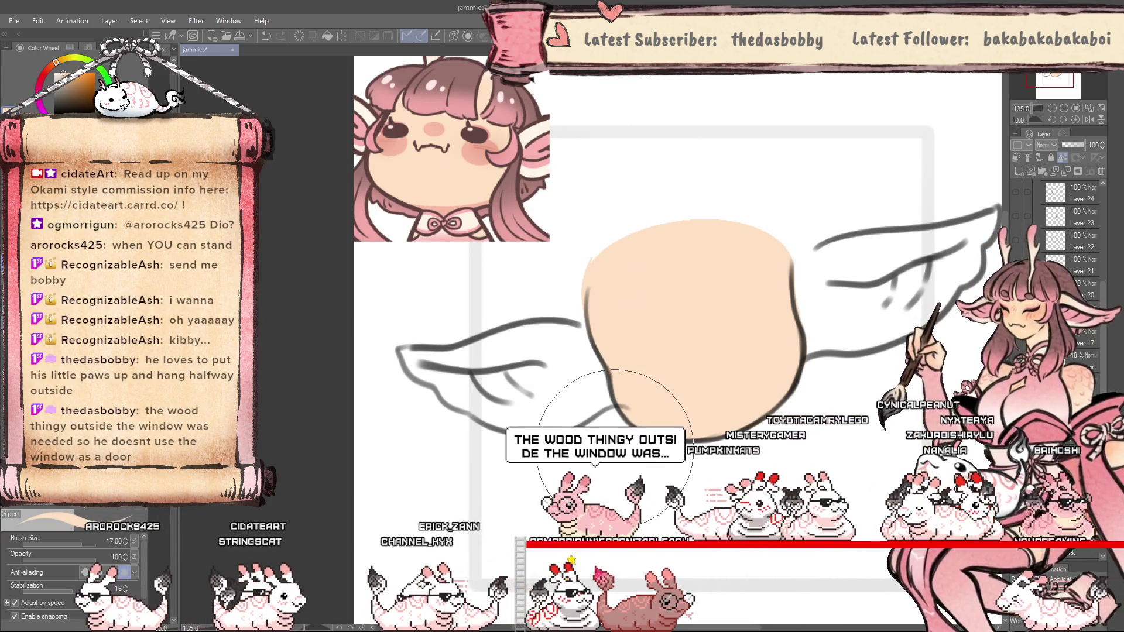
scroll(648, 237, "up", 1)
left_click_drag(648, 237, 589, 249)
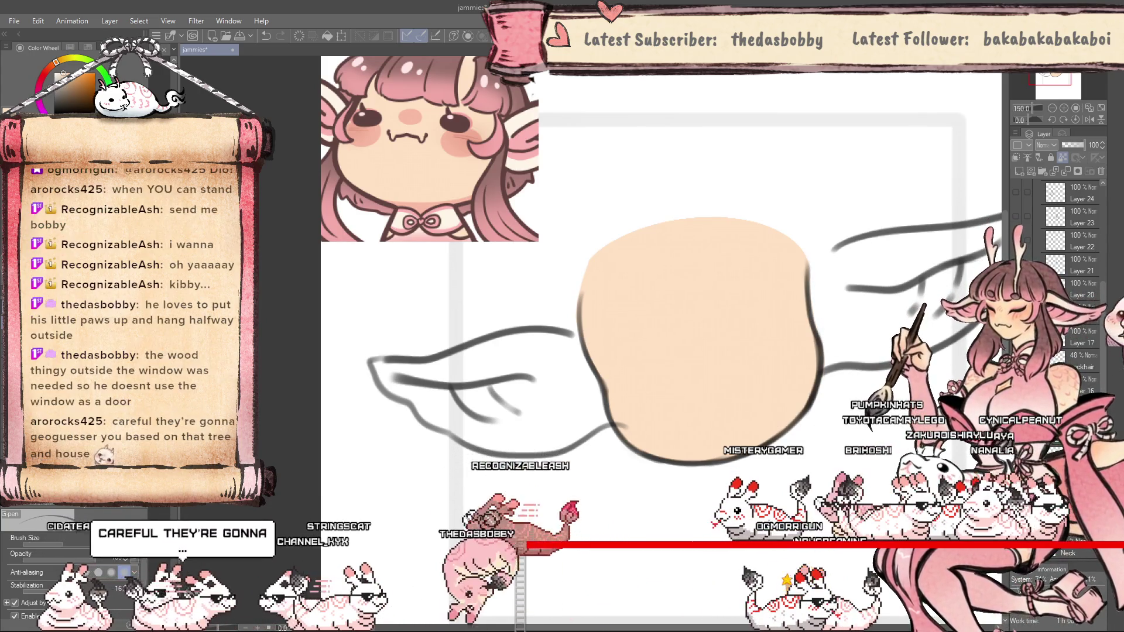
left_click(813, 272)
key("b")
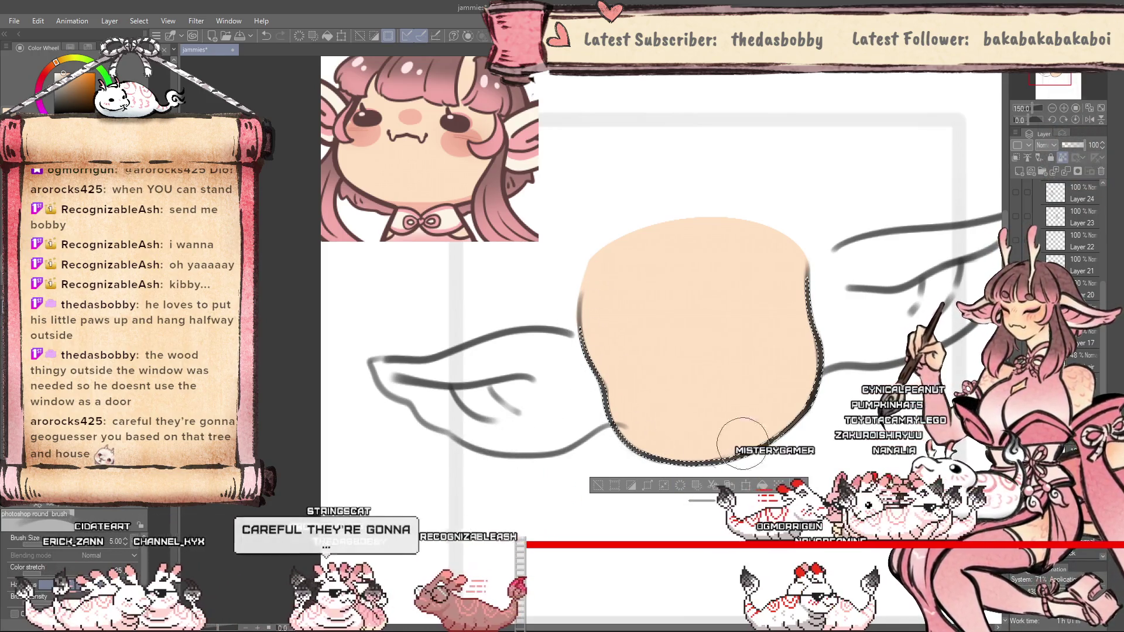
Clear the old selection, zoom in, and Auto Select the entire peach face shape.
key("ctrl+d")
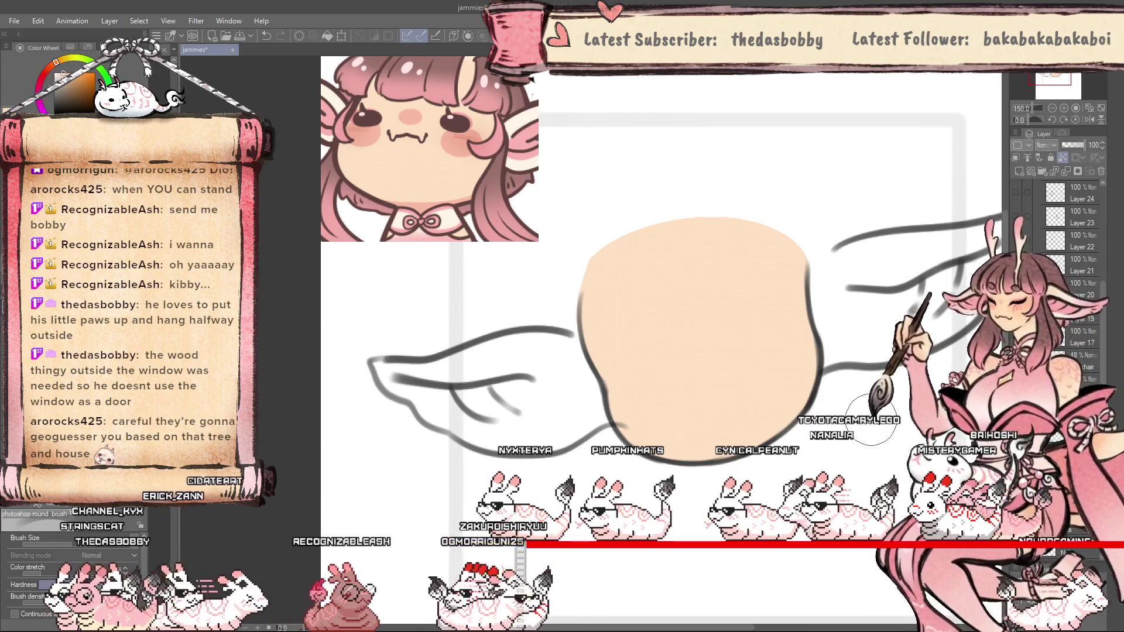
scroll(872, 420, "down", 2)
scroll(544, 477, "up", 2)
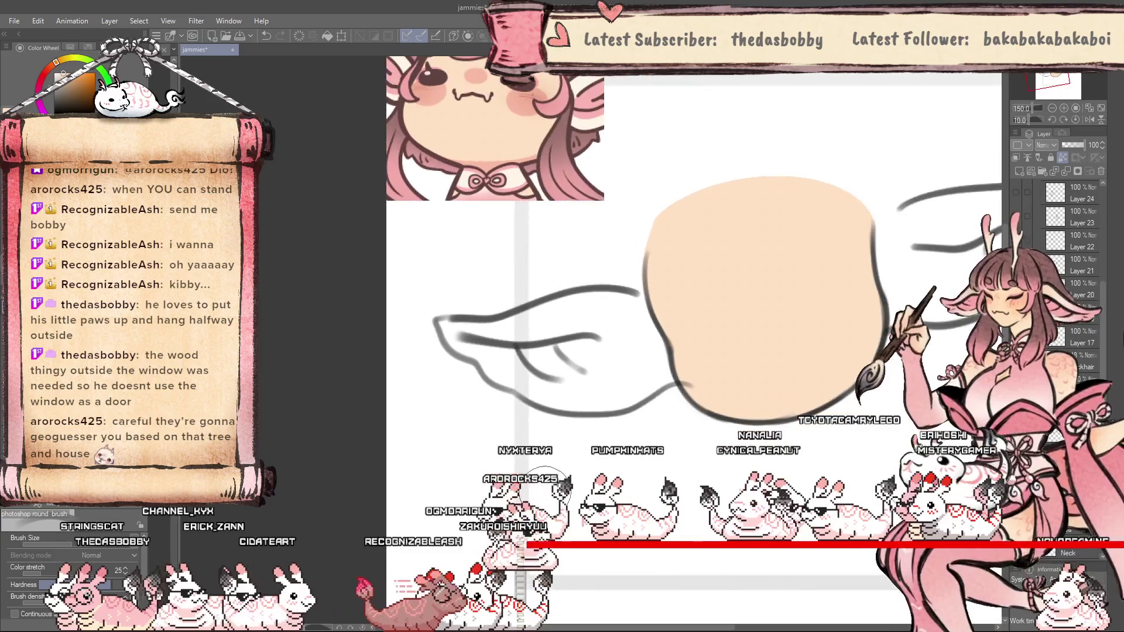
scroll(544, 477, "down", 2)
scroll(527, 509, "up", 2)
scroll(520, 527, "up", 1)
scroll(515, 544, "down", 4)
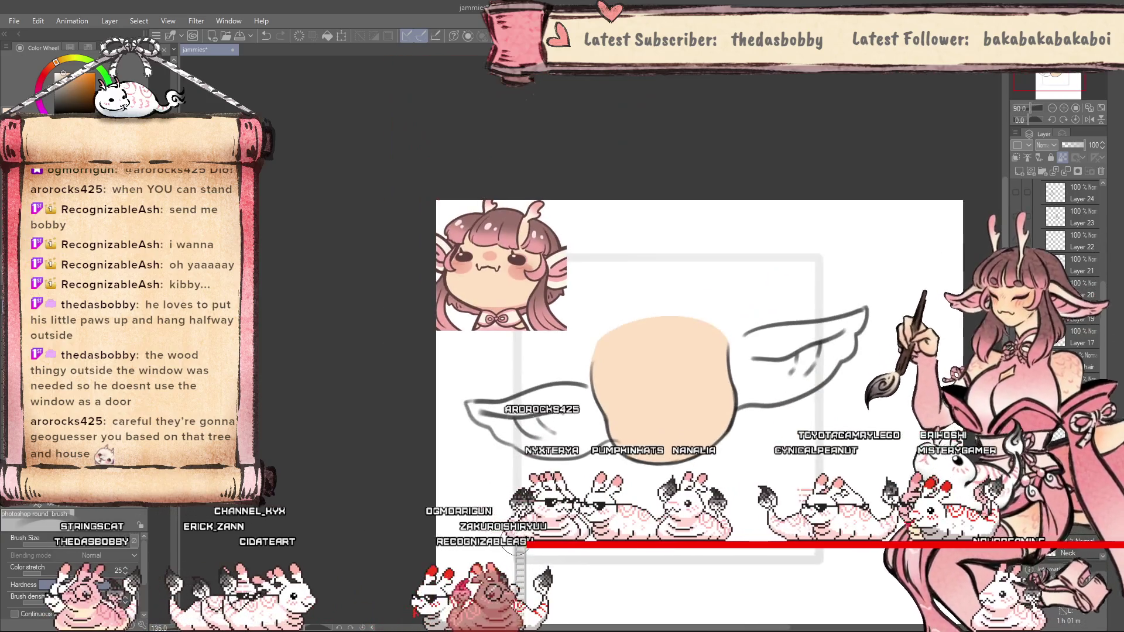
scroll(743, 421, "up", 1)
scroll(644, 433, "down", 2)
scroll(644, 433, "up", 4)
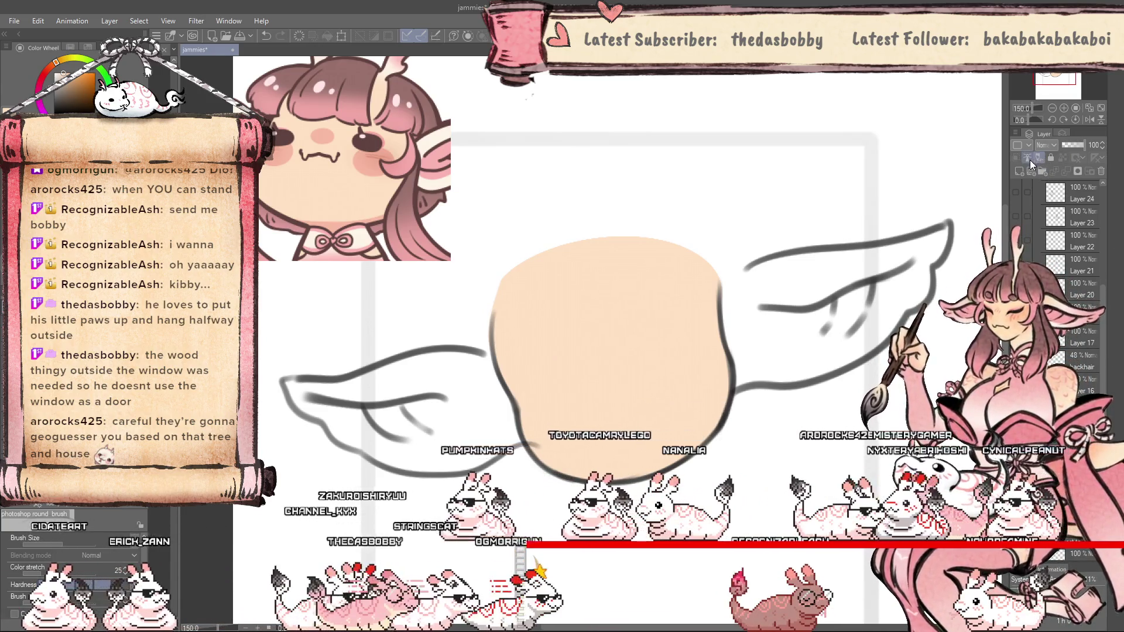
key("w")
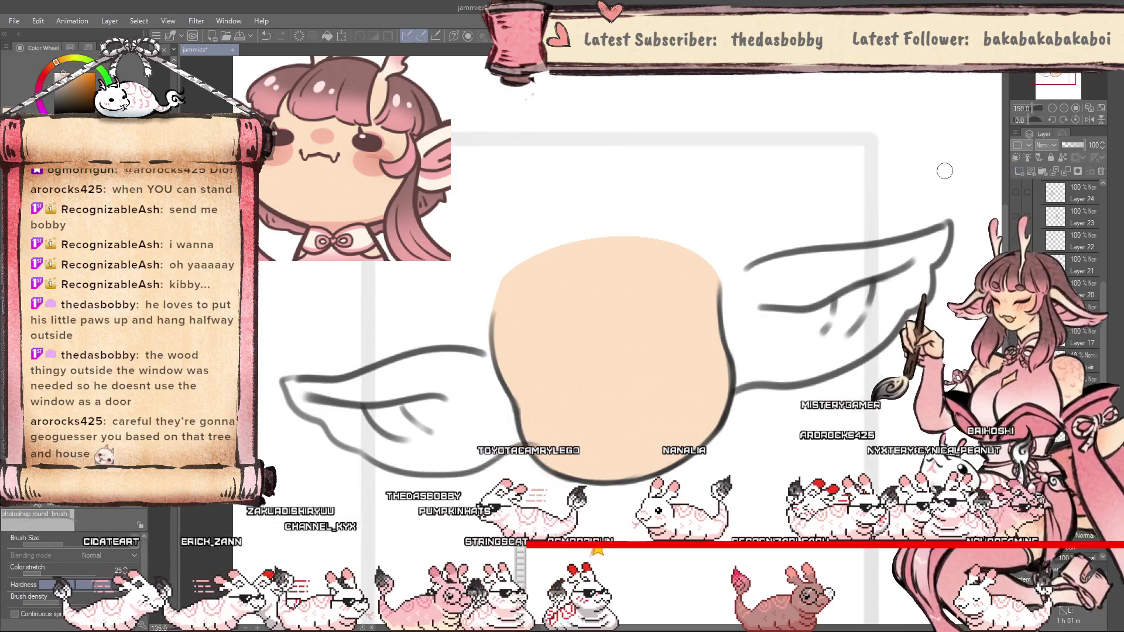
left_click(609, 351)
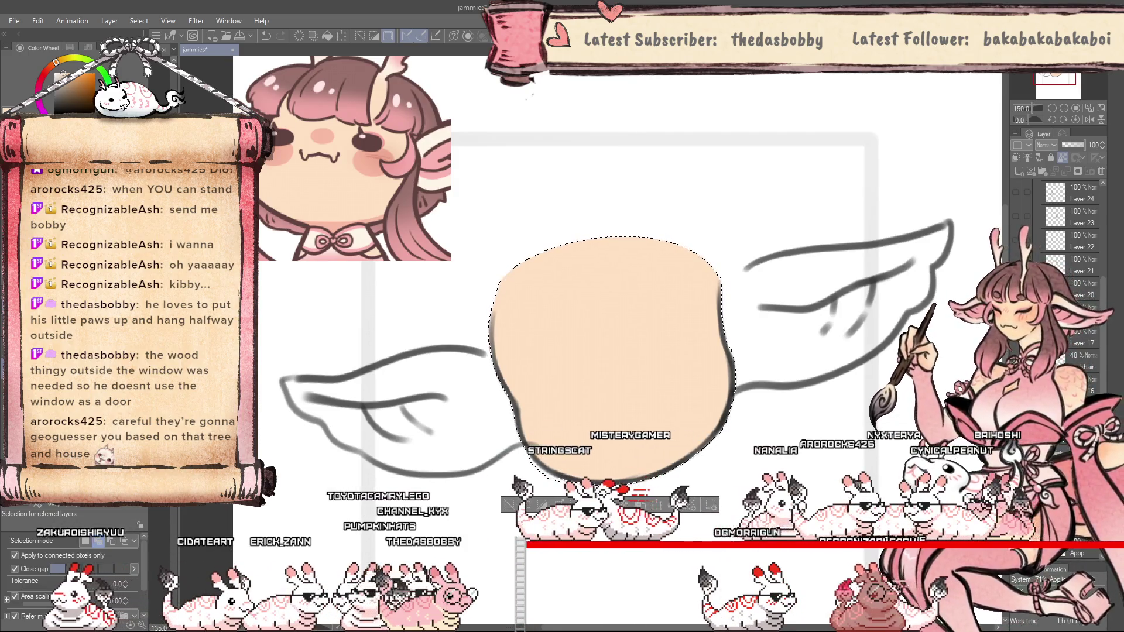
Switch back to the pen with the peach skin colour at size 15.
key("p")
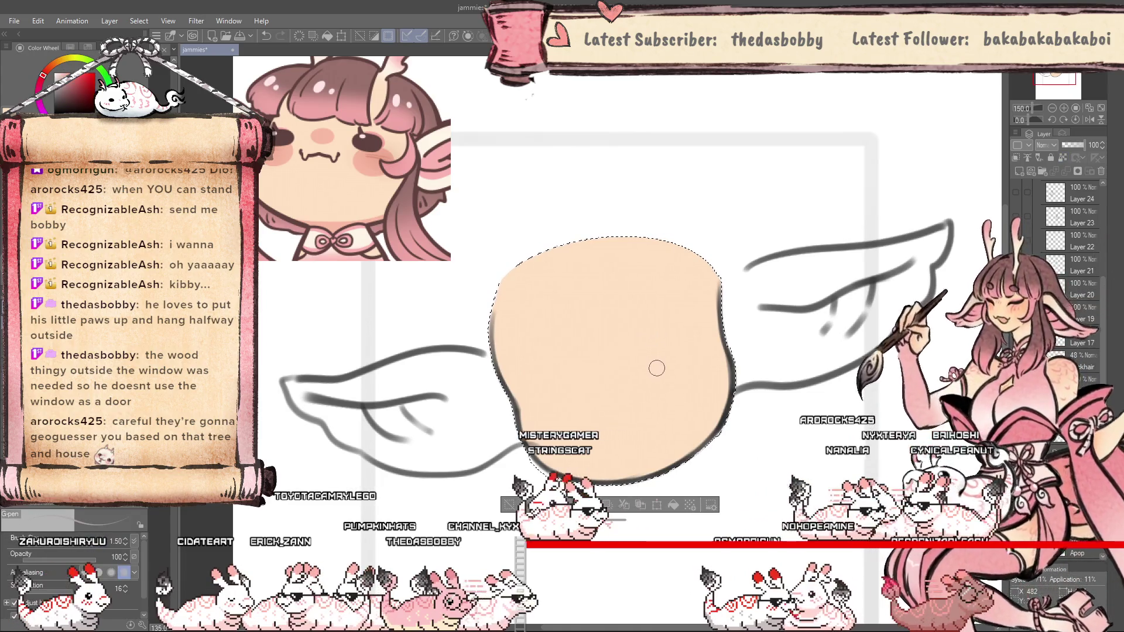
left_click(672, 359, "alt")
left_click_drag(759, 351, 837, 351)
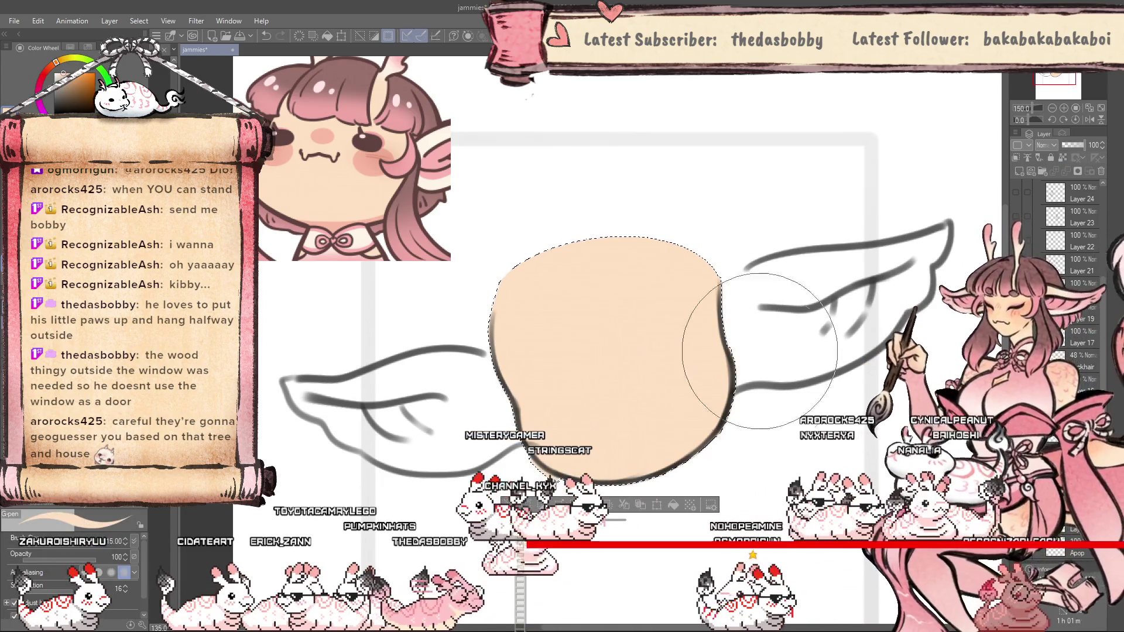
Add a new empty raster layer and show the hair sketch over the face.
scroll(663, 504, "up", 3)
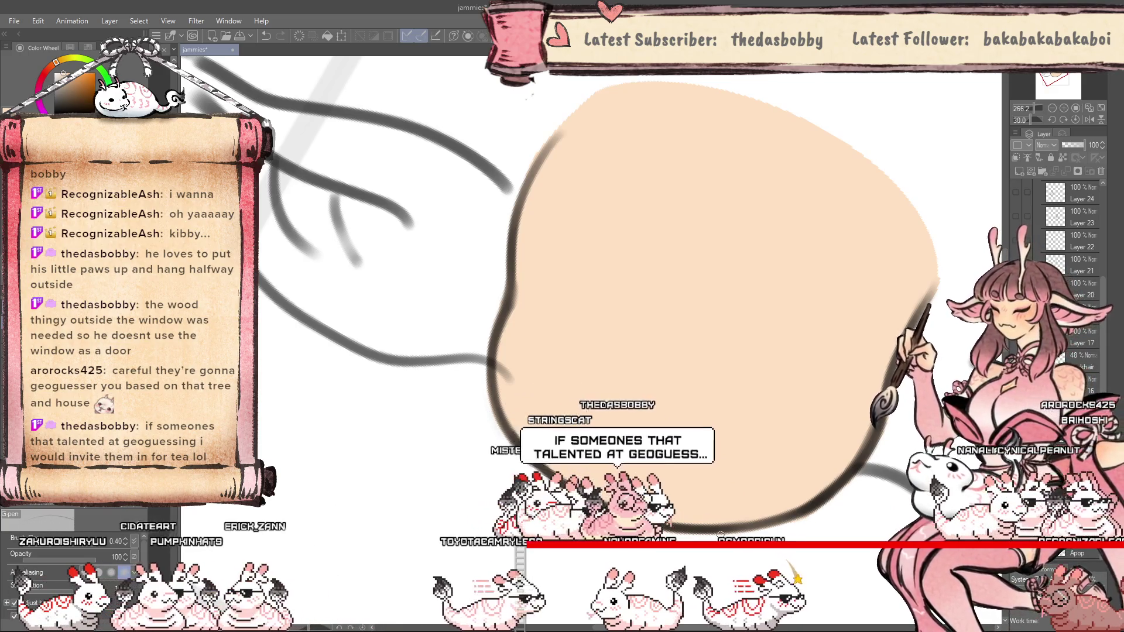
scroll(719, 534, "down", 5)
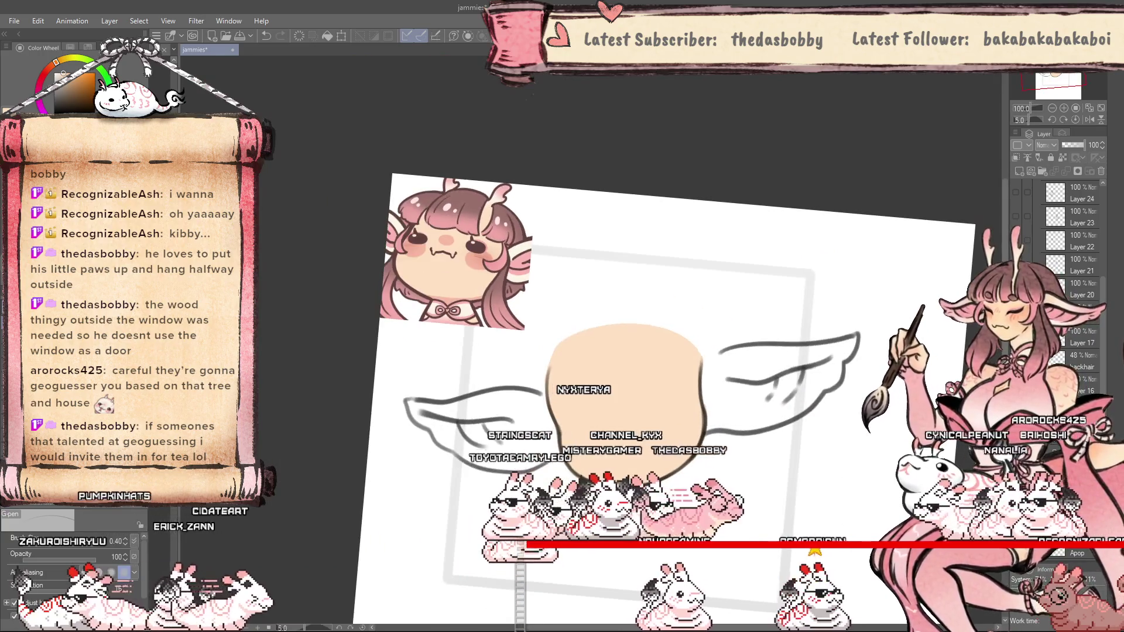
scroll(644, 351, "up", 1)
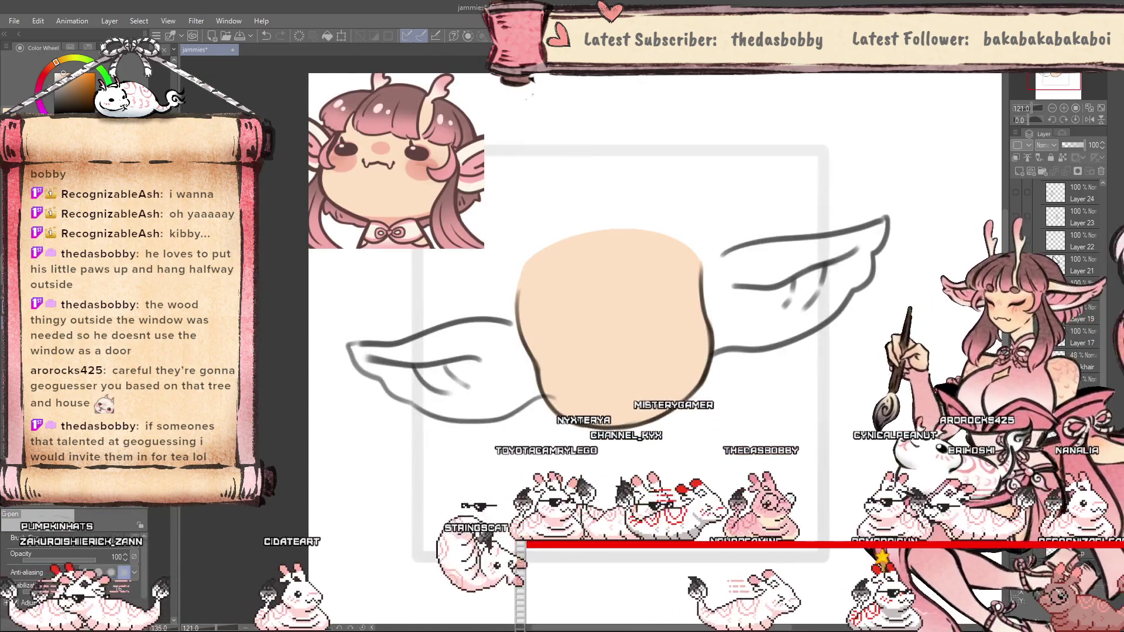
left_click(1018, 172)
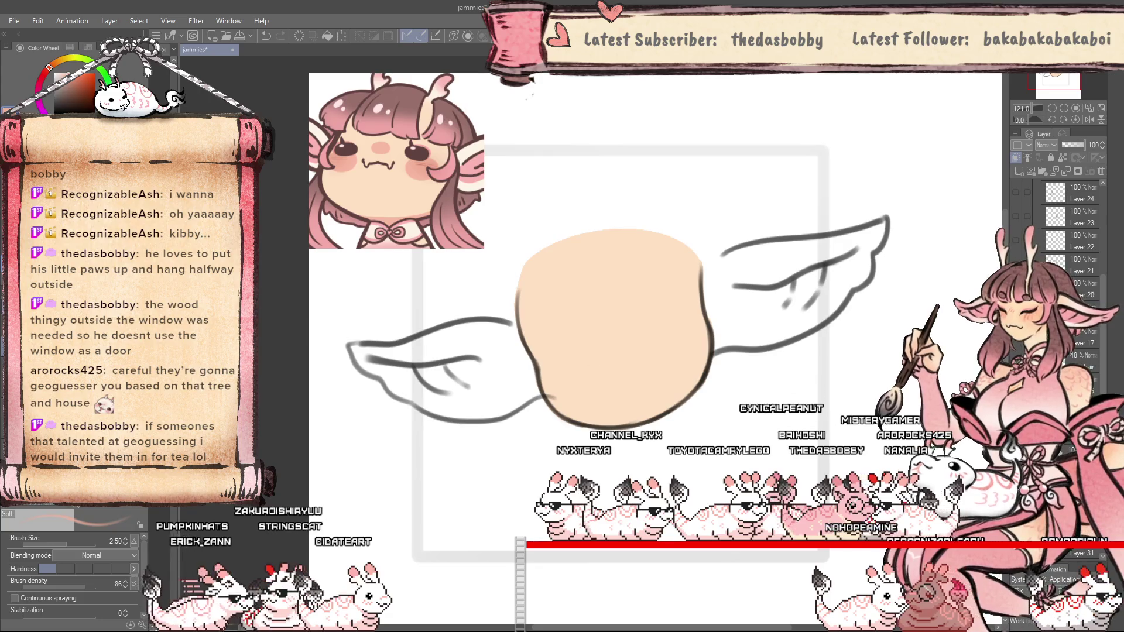
left_click(1016, 240)
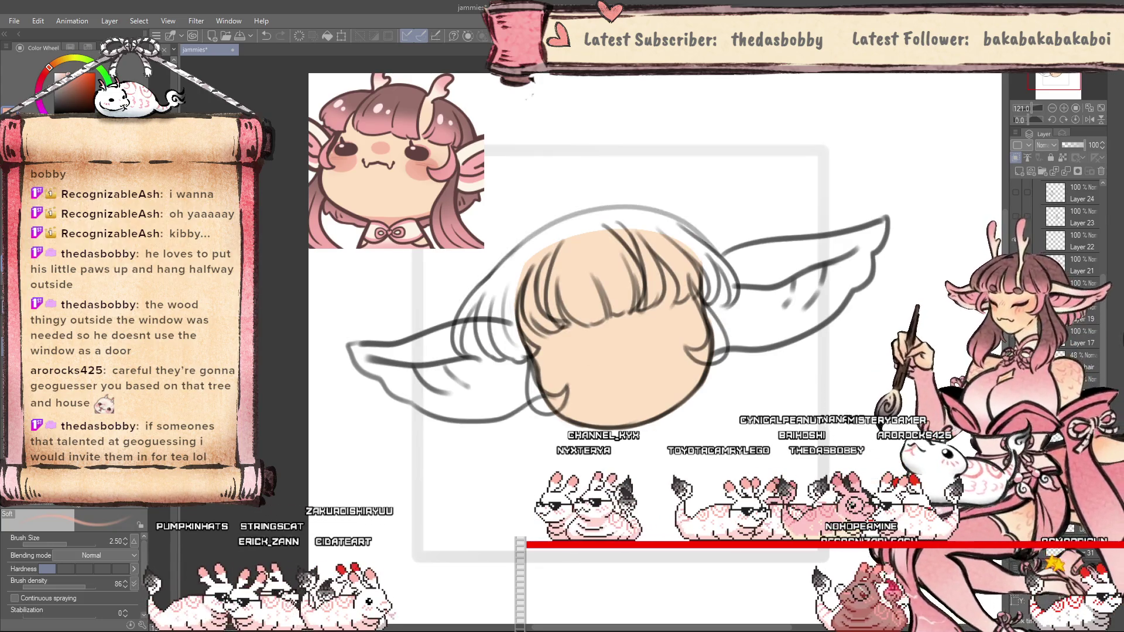
Reveal the closed-eye and mouth lines, hide the hair sketch, and airbrush pink cheek blush.
left_click_drag(606, 393, 663, 379)
left_click(1015, 240)
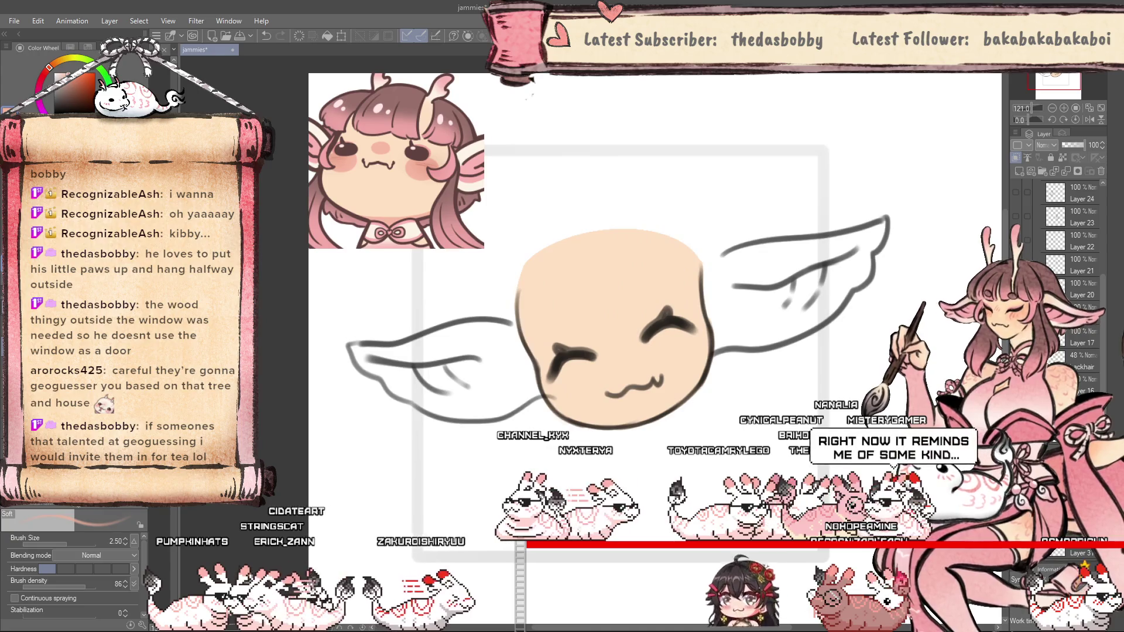
key("bracketright")
key("bracketright")
key("bracketright")
mouse_move(673, 337)
left_mouse_down()
mouse_move(682, 372)
mouse_move(698, 340)
left_mouse_up()
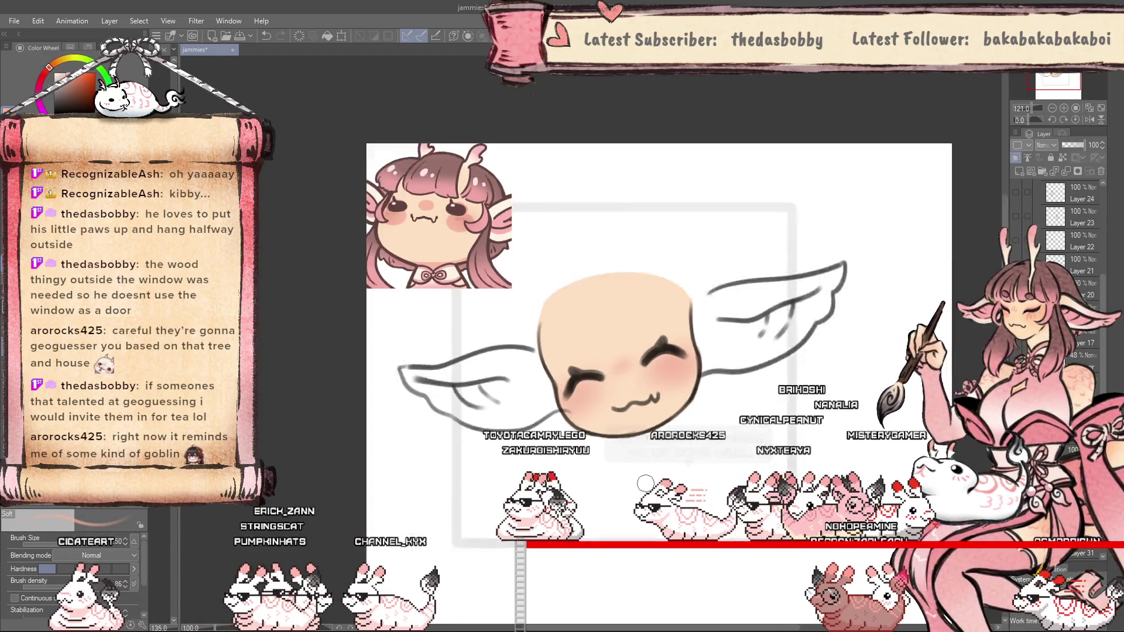
Sample the pink from the reference's ribbon and airbrush it across the top of the head.
scroll(654, 397, "up", 1)
left_click(343, 228, "alt")
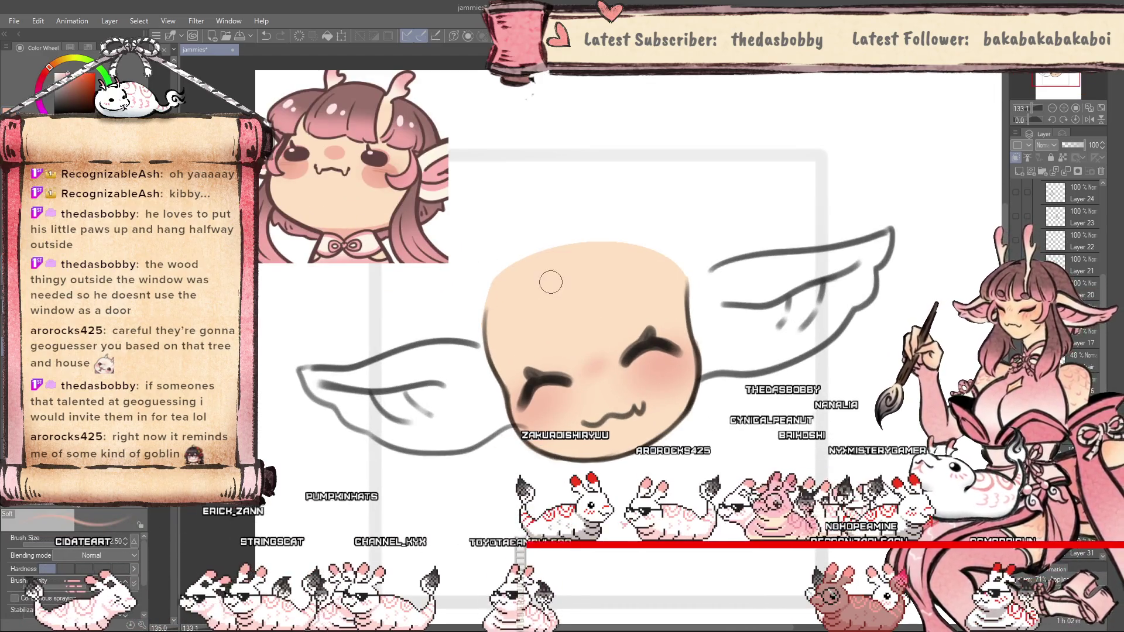
mouse_move(489, 301)
left_mouse_down()
mouse_move(566, 254)
mouse_move(640, 246)
left_mouse_up()
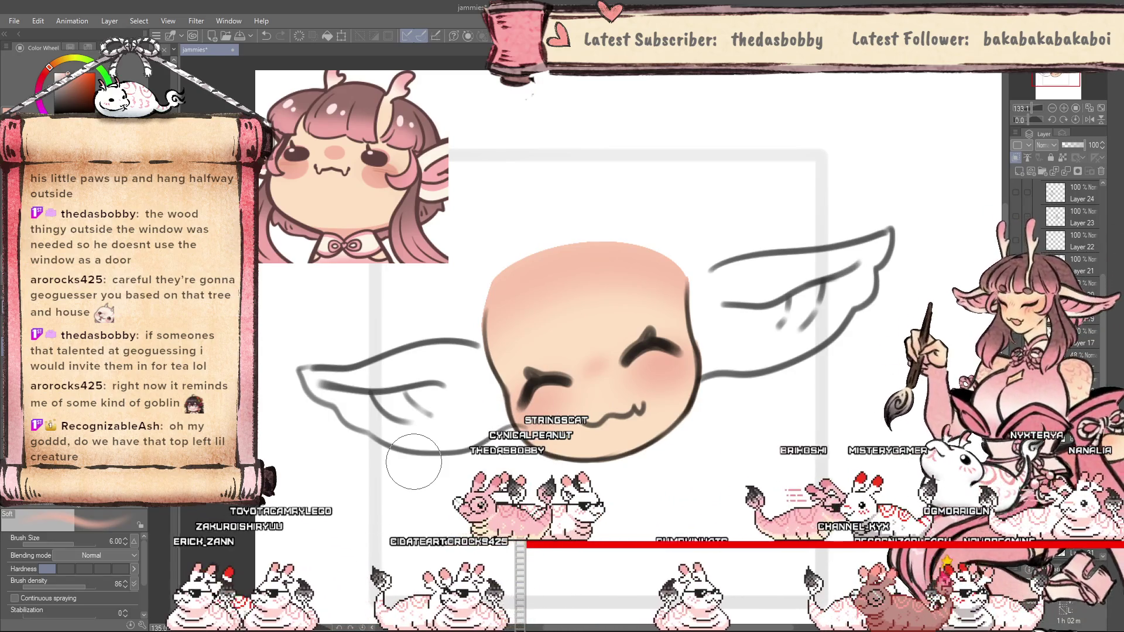
scroll(672, 432, "down", 1)
scroll(672, 432, "up", 1)
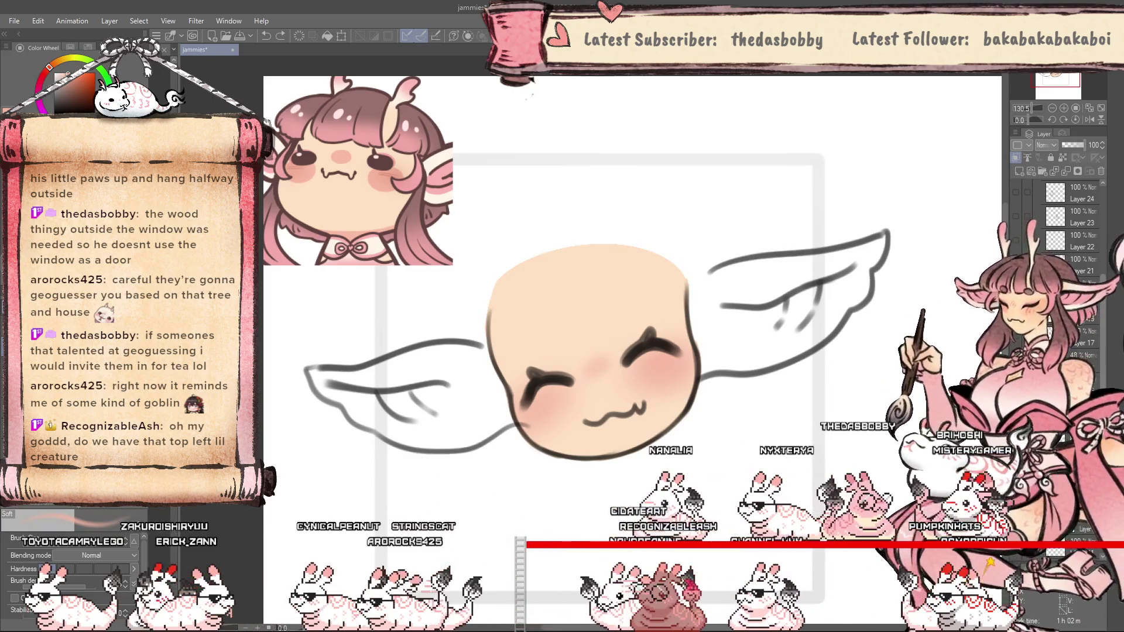
Make the three hair sketch layers visible: first hair layer, bangs and side strands, and head outline arc.
scroll(1010, 224, "up", 1)
left_click(1017, 237)
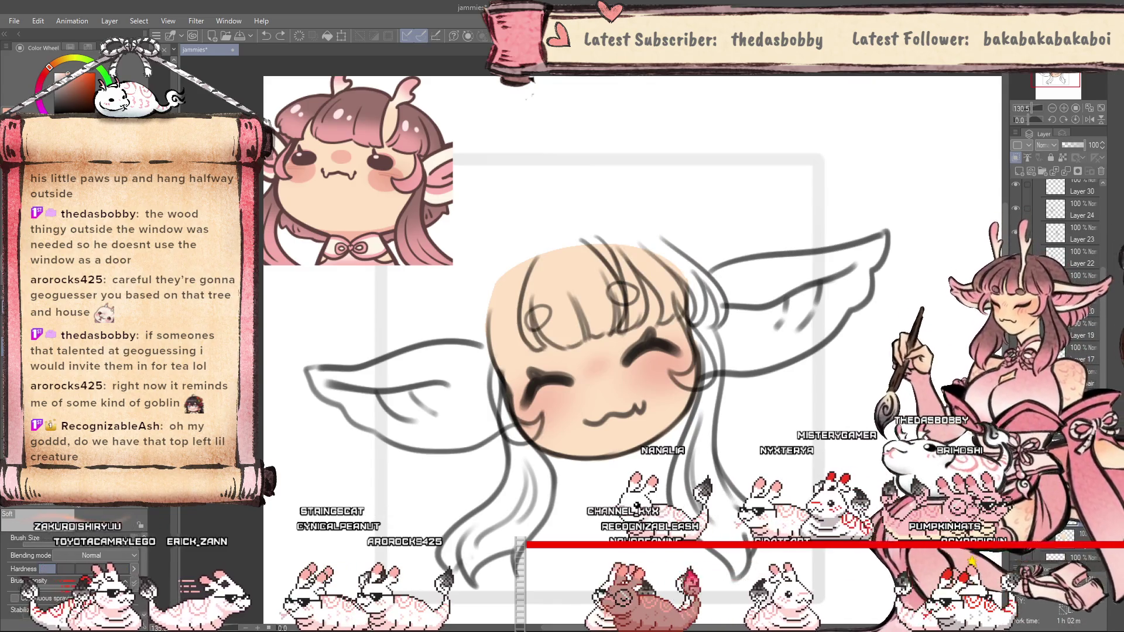
left_click(1016, 256)
left_click(1016, 275)
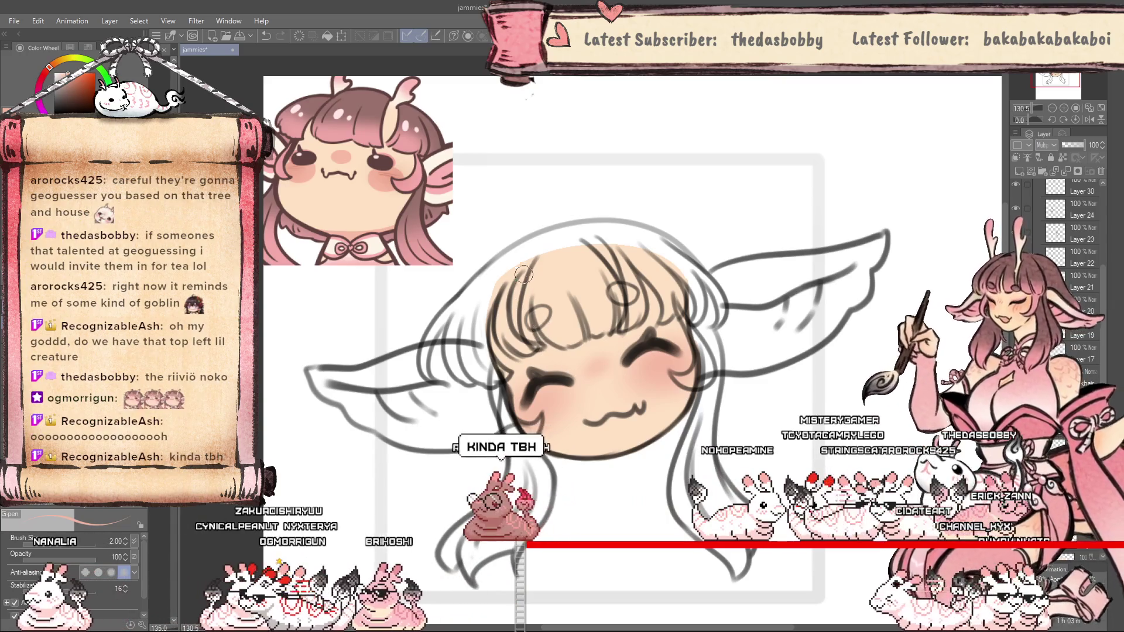
Paint orange strokes along the left strand and lower bangs edge, then hide three sketch layers.
left_click_drag(528, 265, 515, 321)
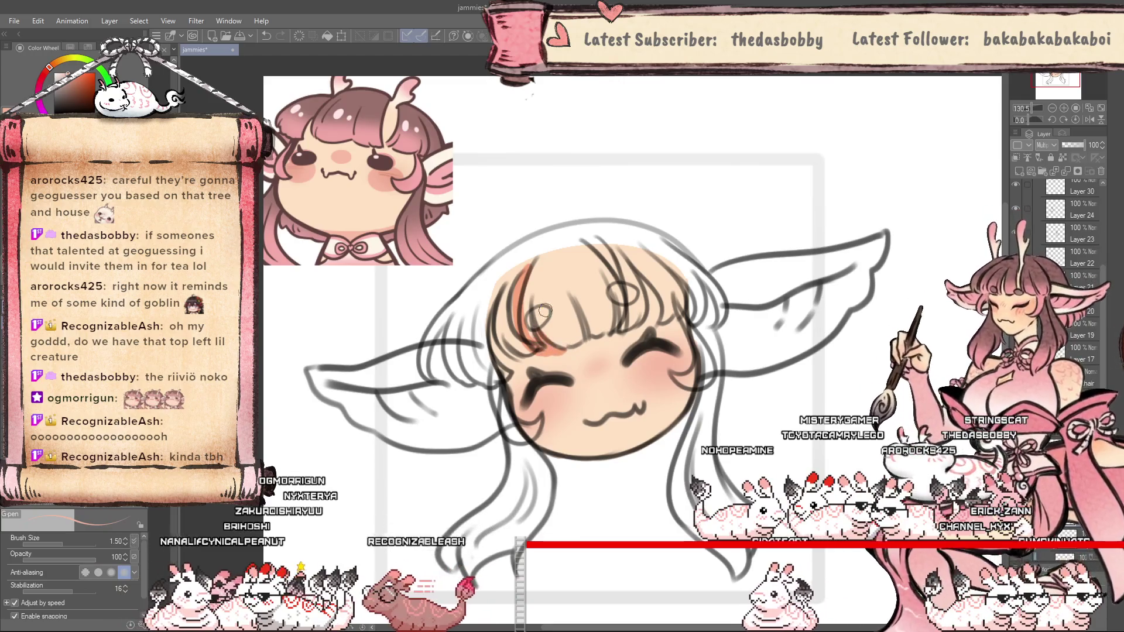
left_click_drag(559, 347, 588, 341)
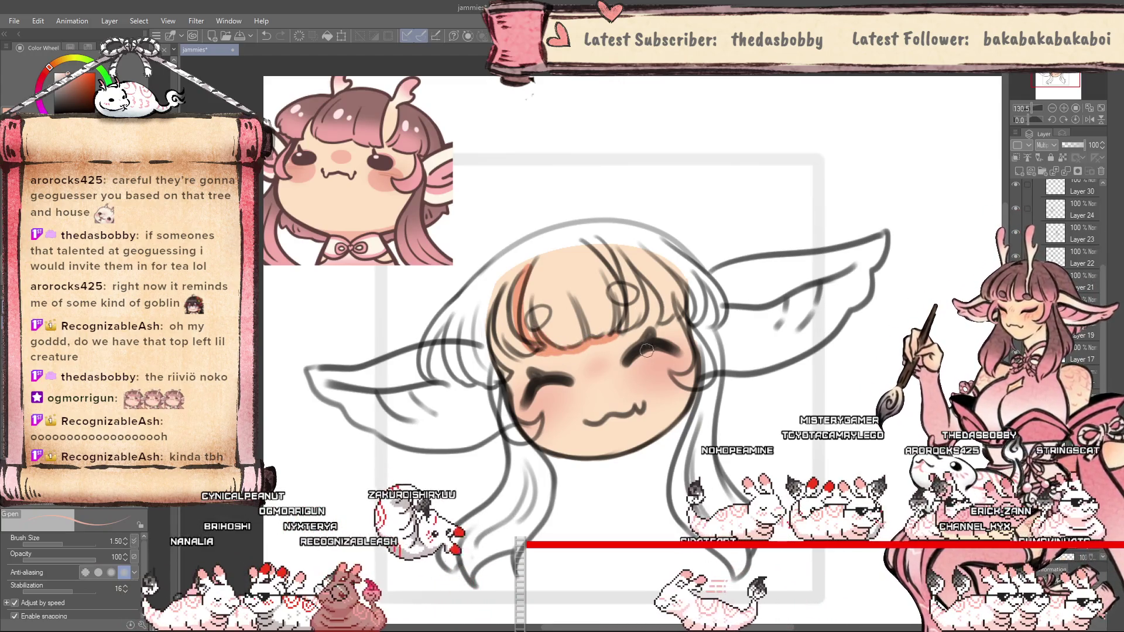
left_click(1017, 233)
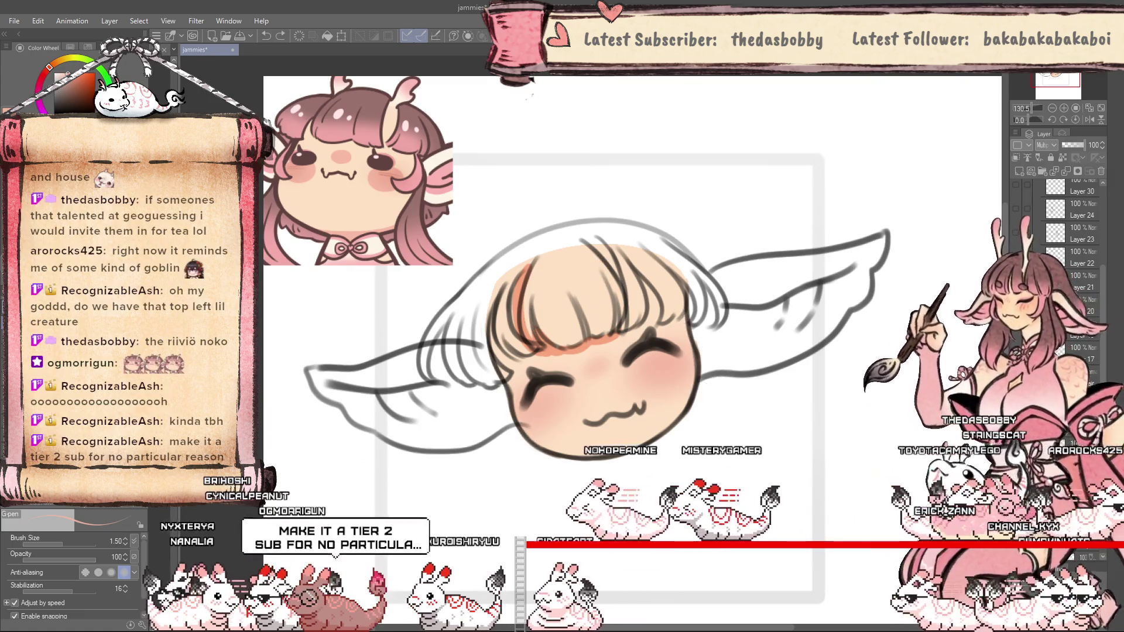
left_click(1016, 256)
left_click(1016, 280)
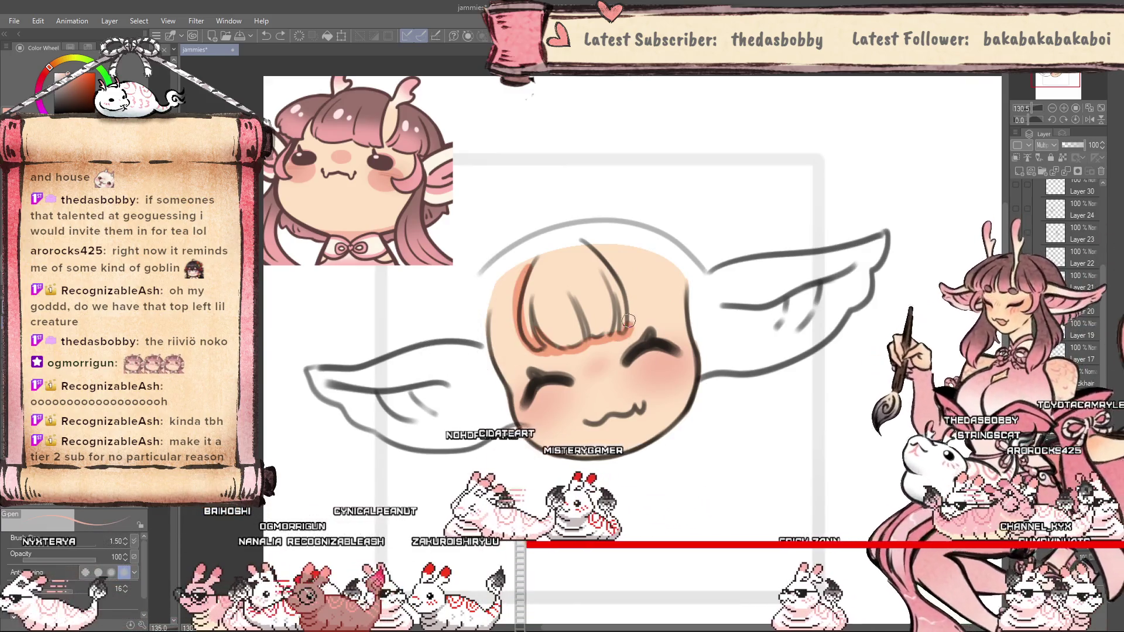
Trace the right bangs strand and lower edge in orange, then fill the upper bangs darker.
left_click_drag(585, 243, 626, 332)
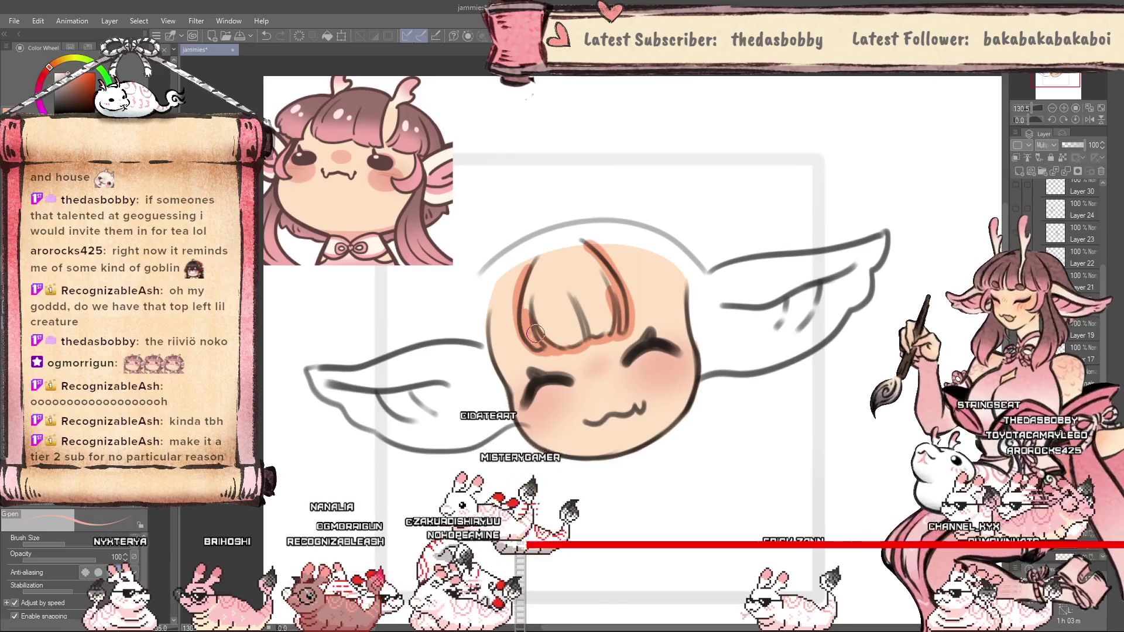
left_click_drag(545, 325, 610, 316)
key("bracketleft")
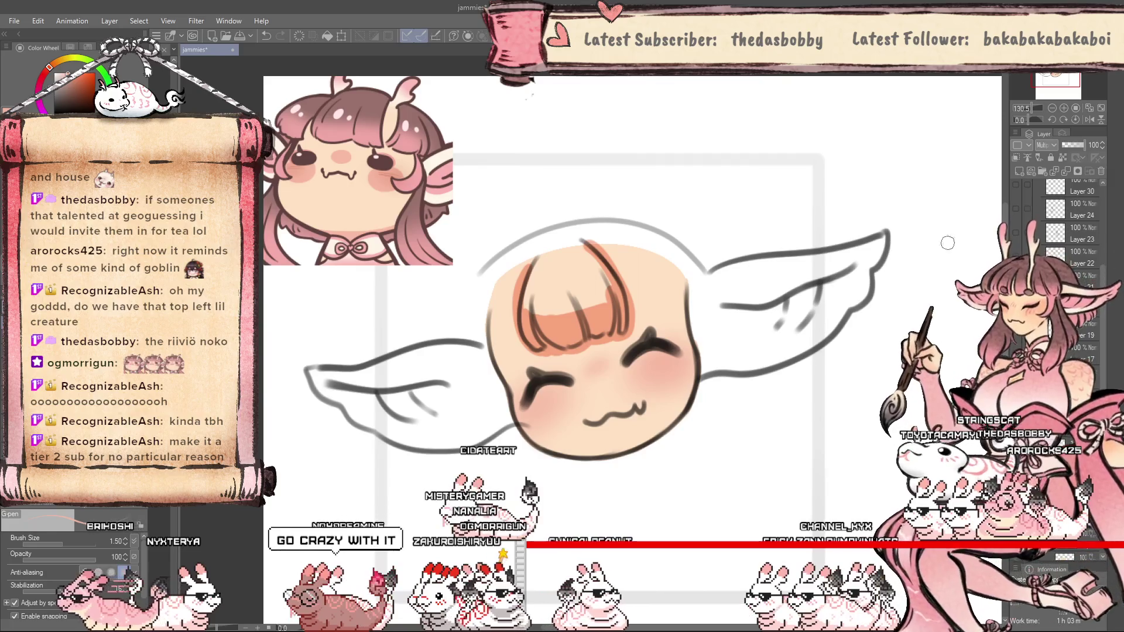
key("bracketright")
key("bracketright")
left_click_drag(584, 268, 600, 296)
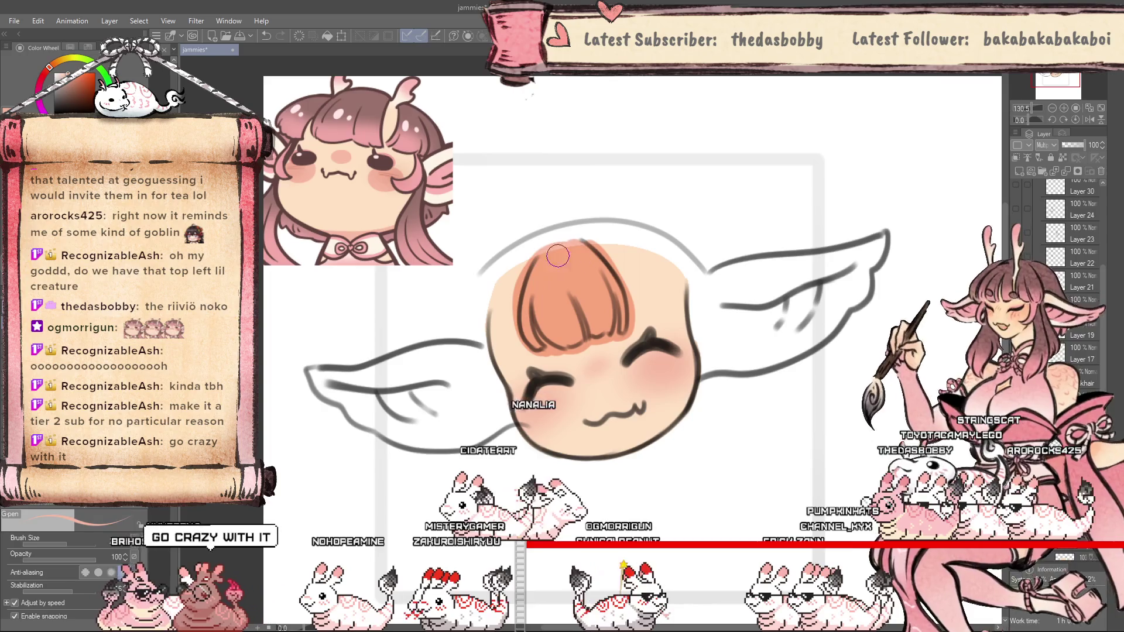
Flip the canvas horizontally to check the bangs' proportions, then restore the normal view.
key("h")
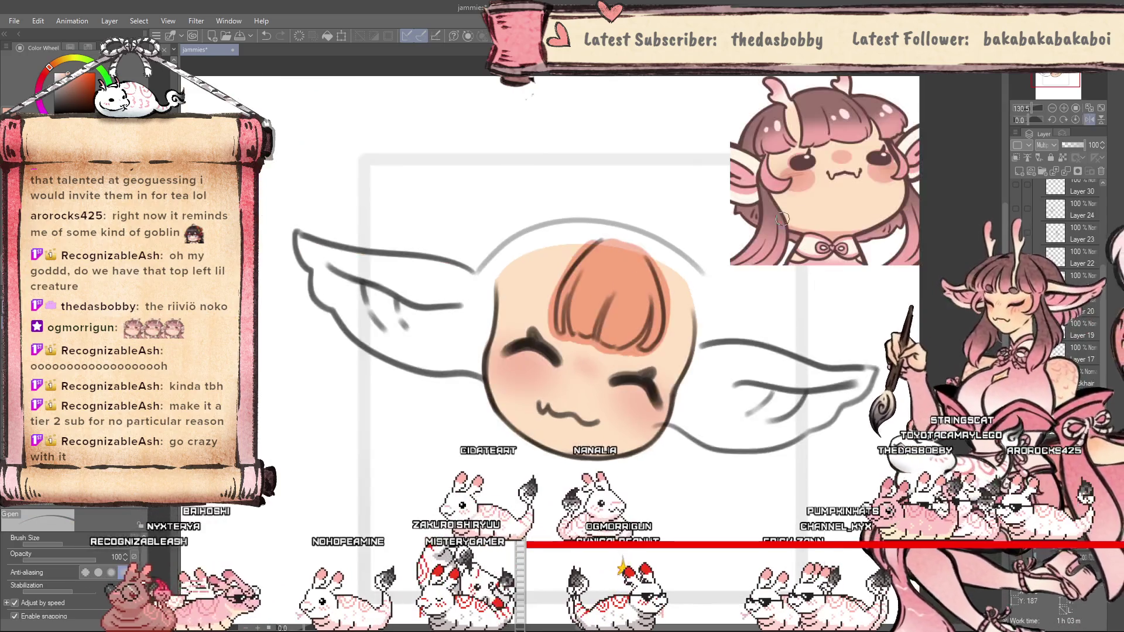
key("h")
key("h")
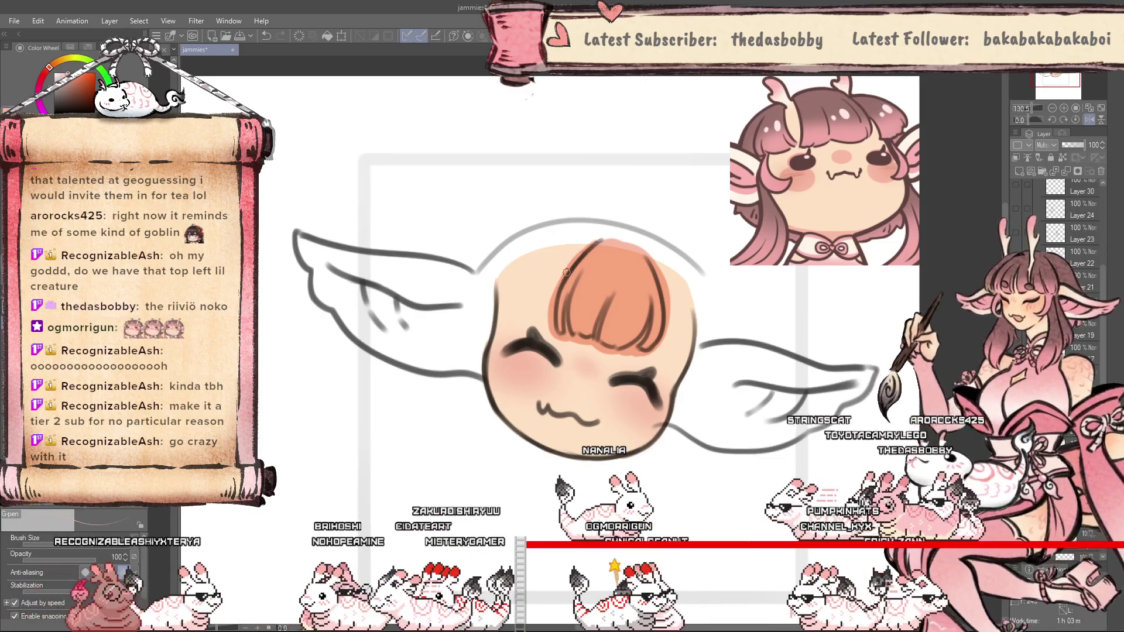
key("h")
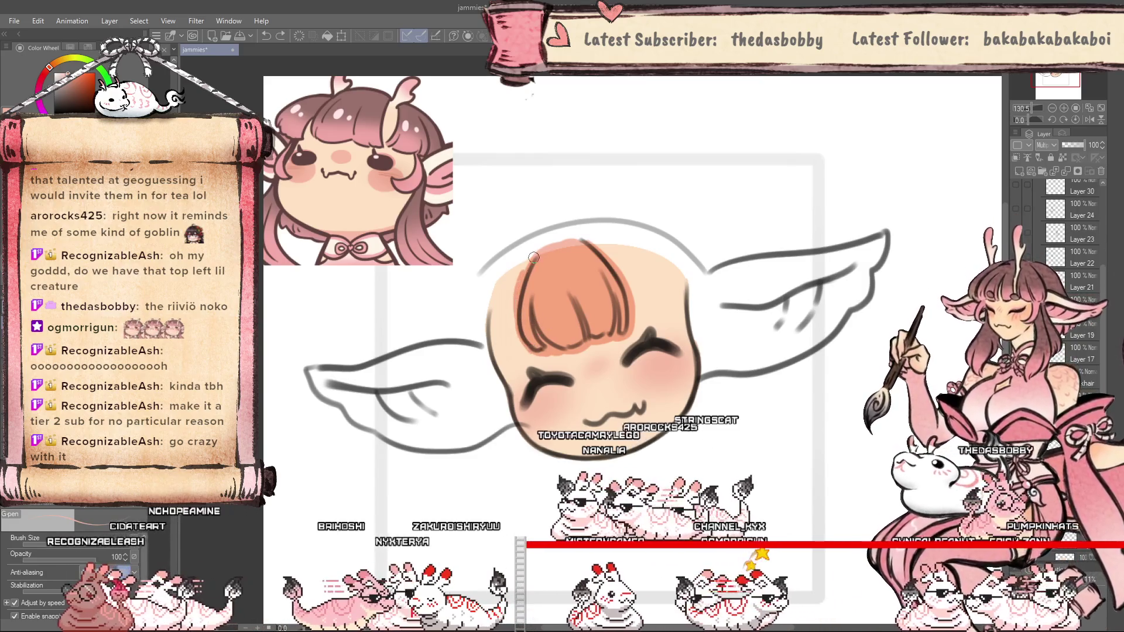
Airbrush dark magenta over the lower hair with the Soft brush; set layer opacity to 59.
left_click(1062, 157)
left_click(40, 106)
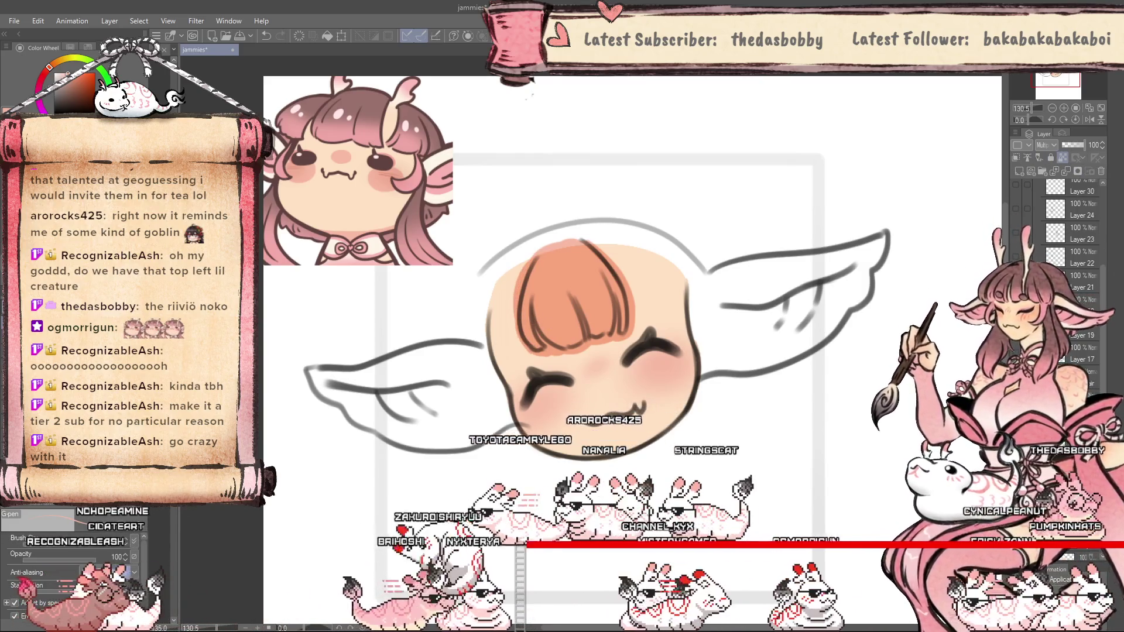
left_click(68, 89)
key("b")
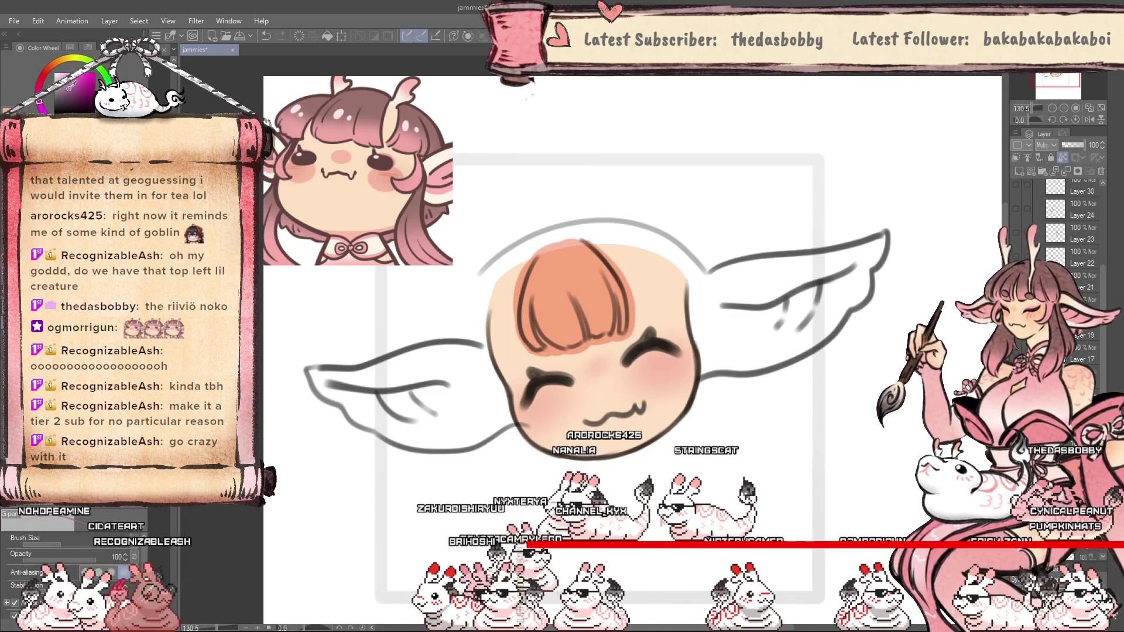
left_click_drag(563, 391, 654, 331)
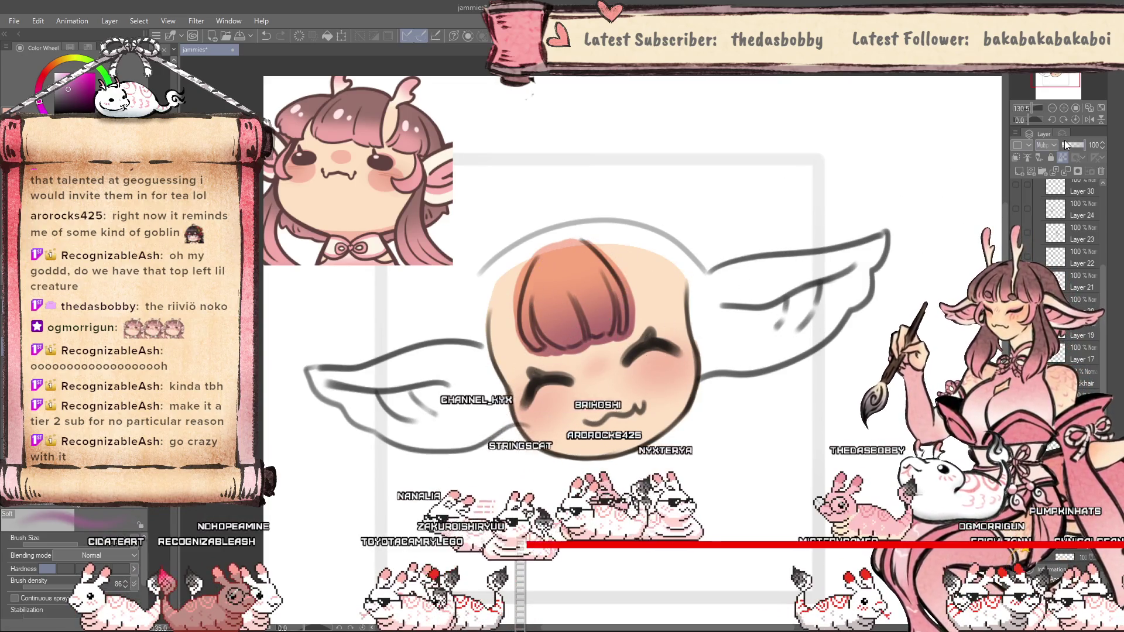
left_click_drag(1065, 143, 1076, 146)
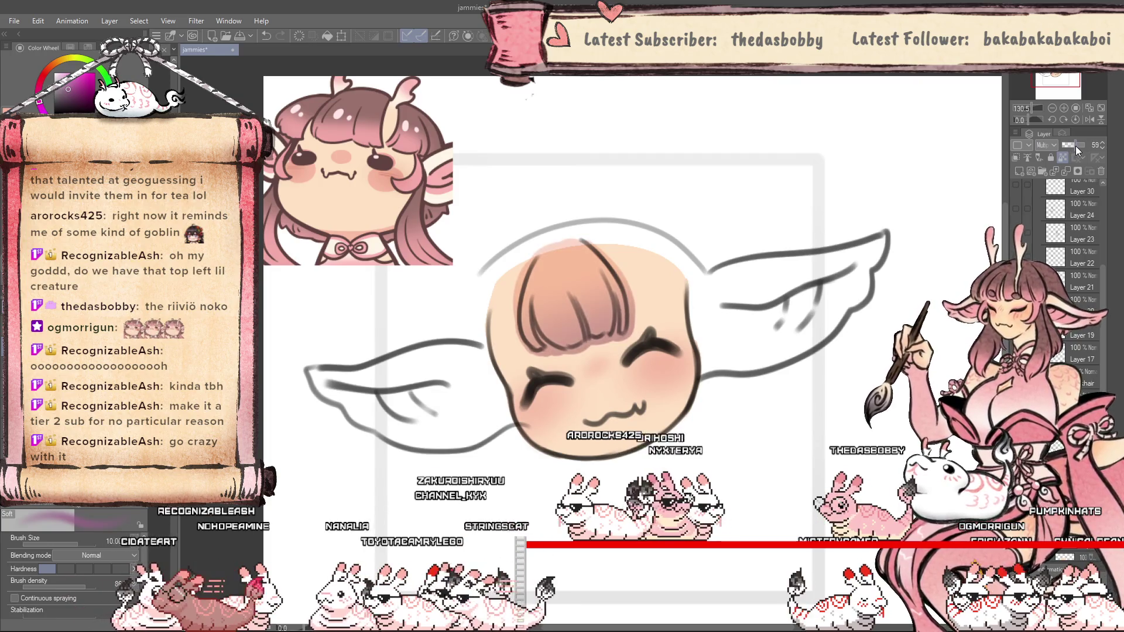
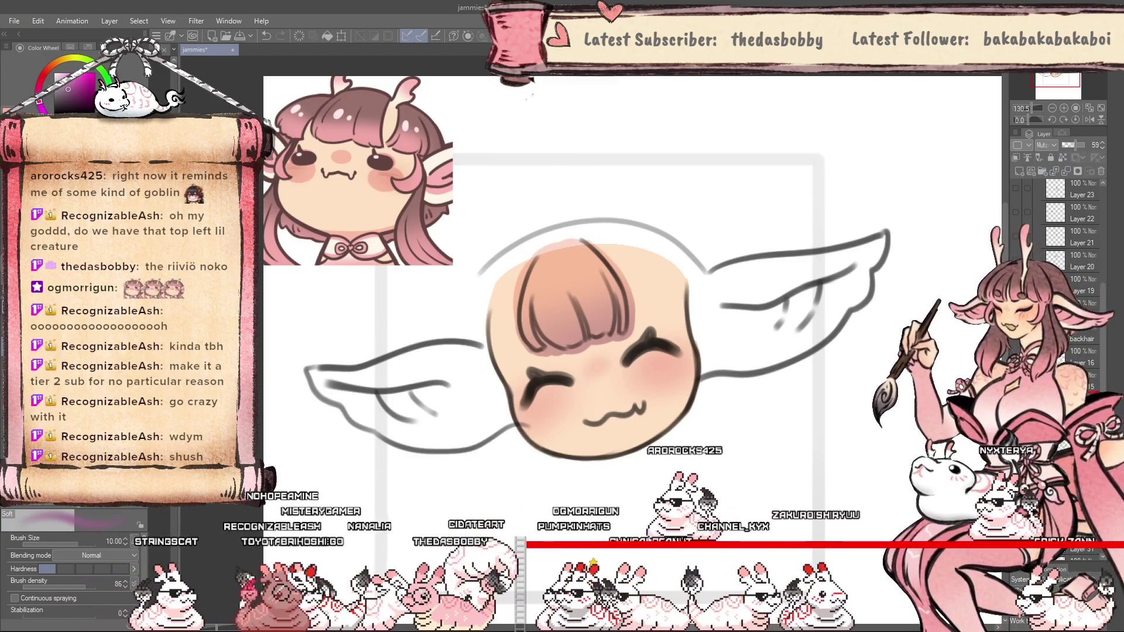
Sample the reference's pink-brown hair colour and lasso-fill the bangs with it.
key("alt+bracketleft")
key("alt+bracketright")
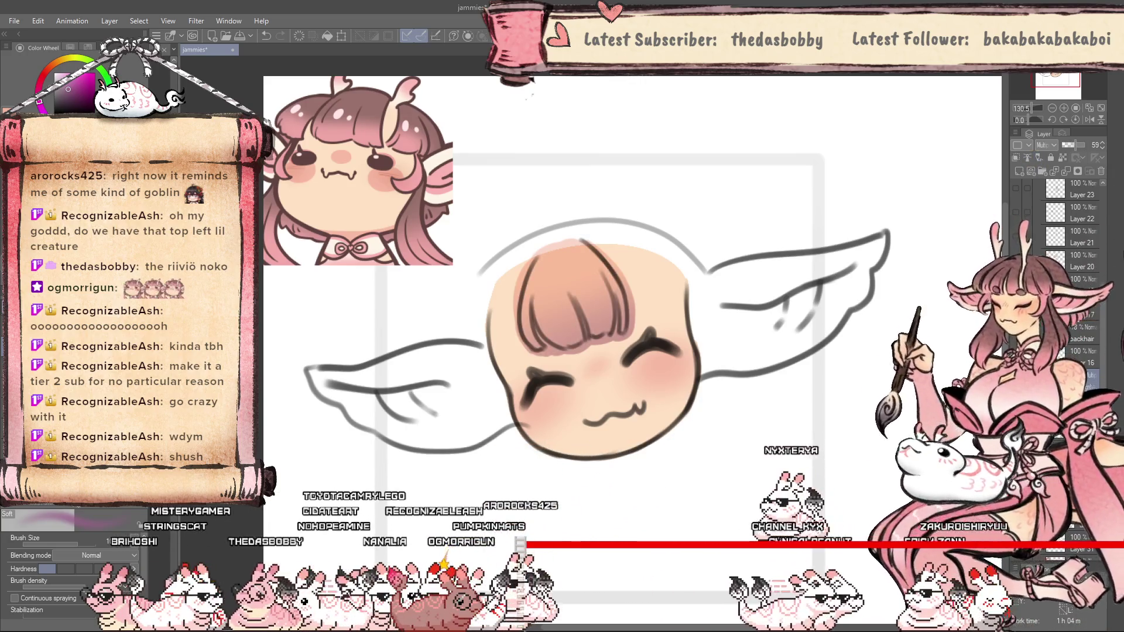
key("alt+bracketright")
left_click(376, 135, "alt")
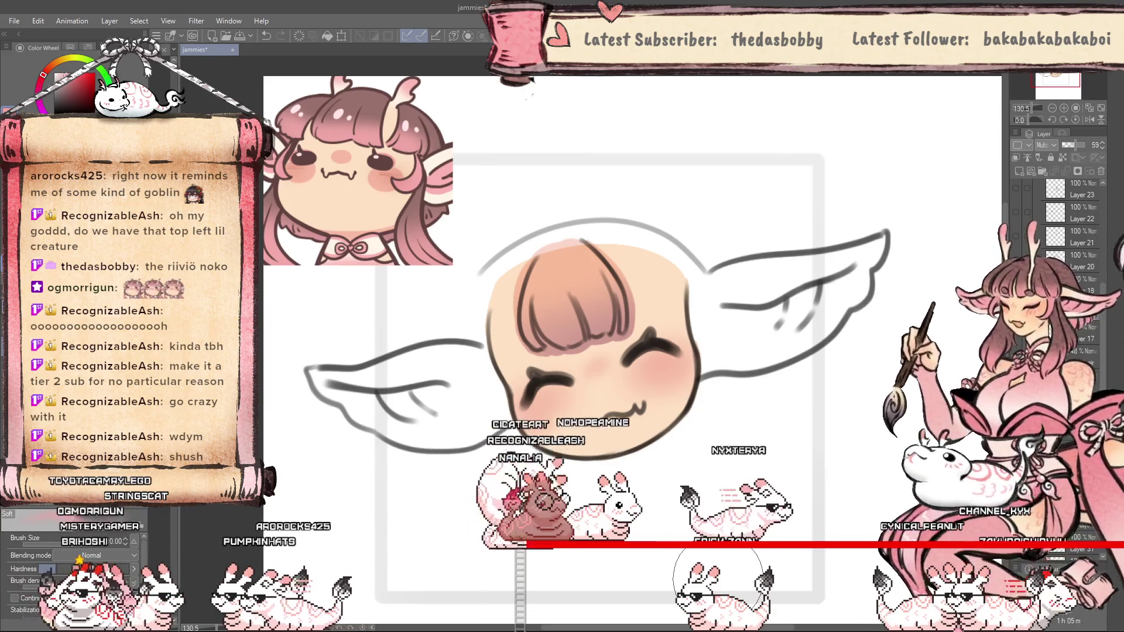
key("p")
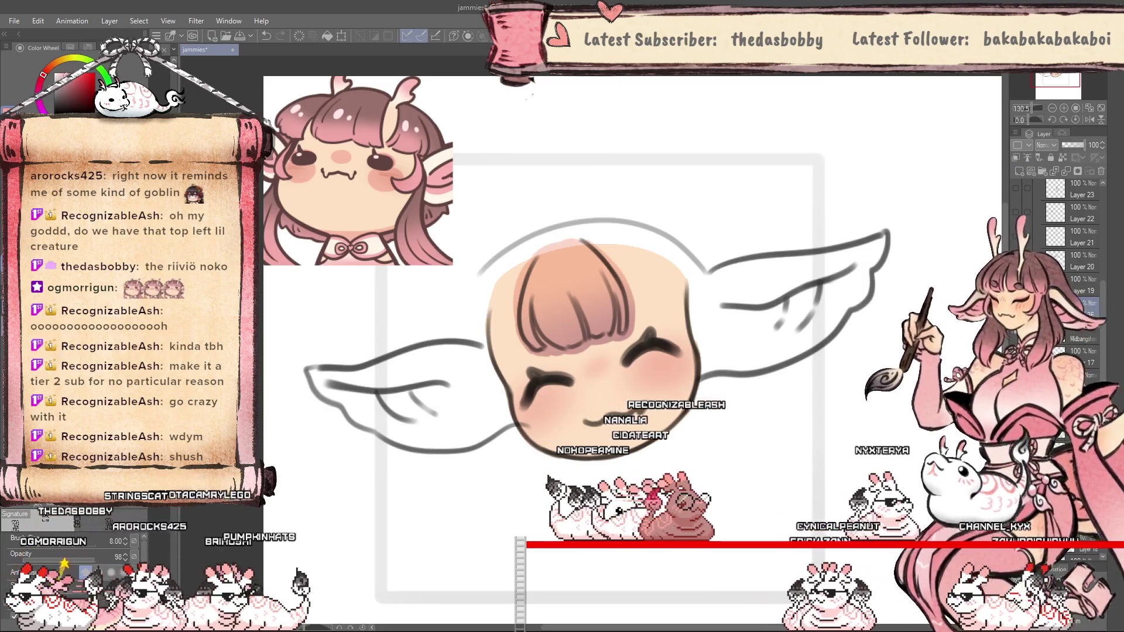
key("u")
scroll(541, 268, "up", 2)
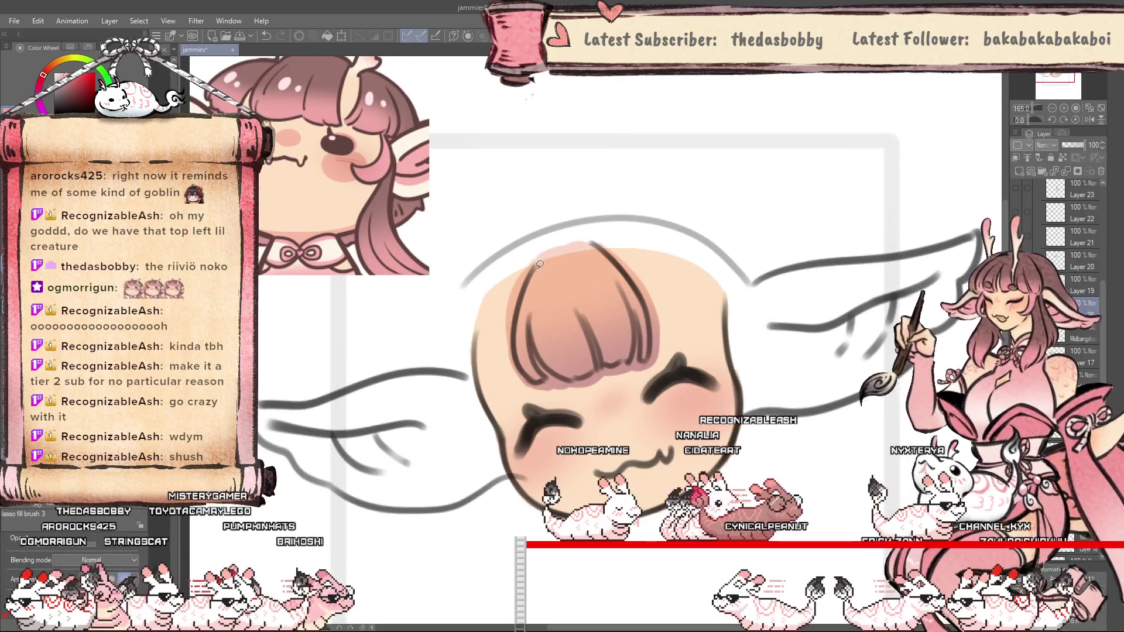
left_click_drag(527, 368, 549, 376)
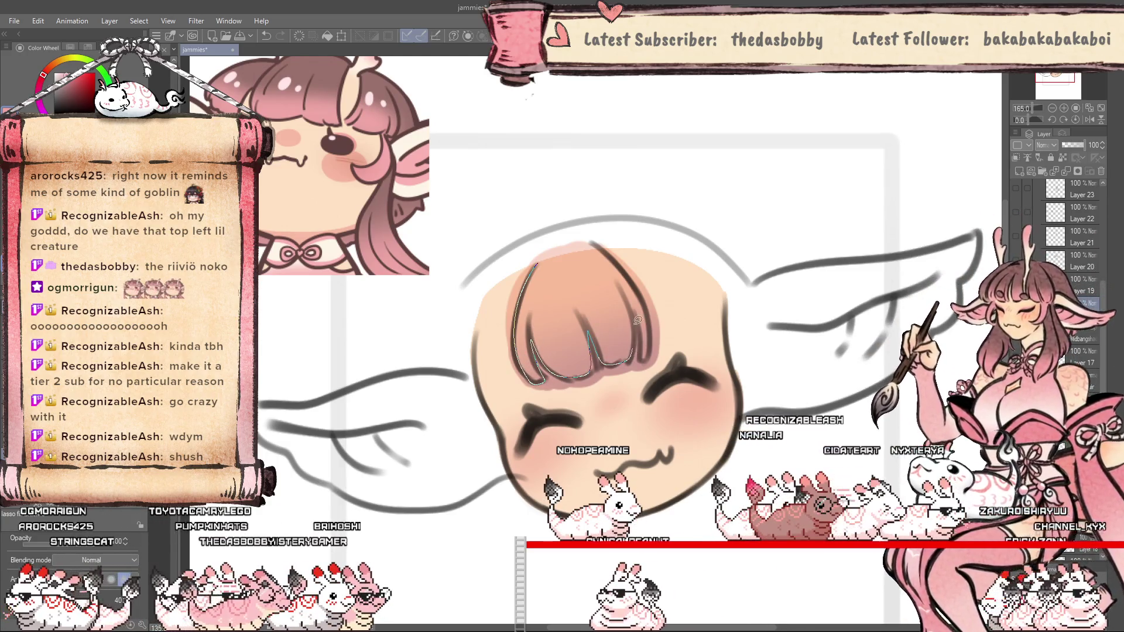
left_click_drag(569, 241, 537, 264)
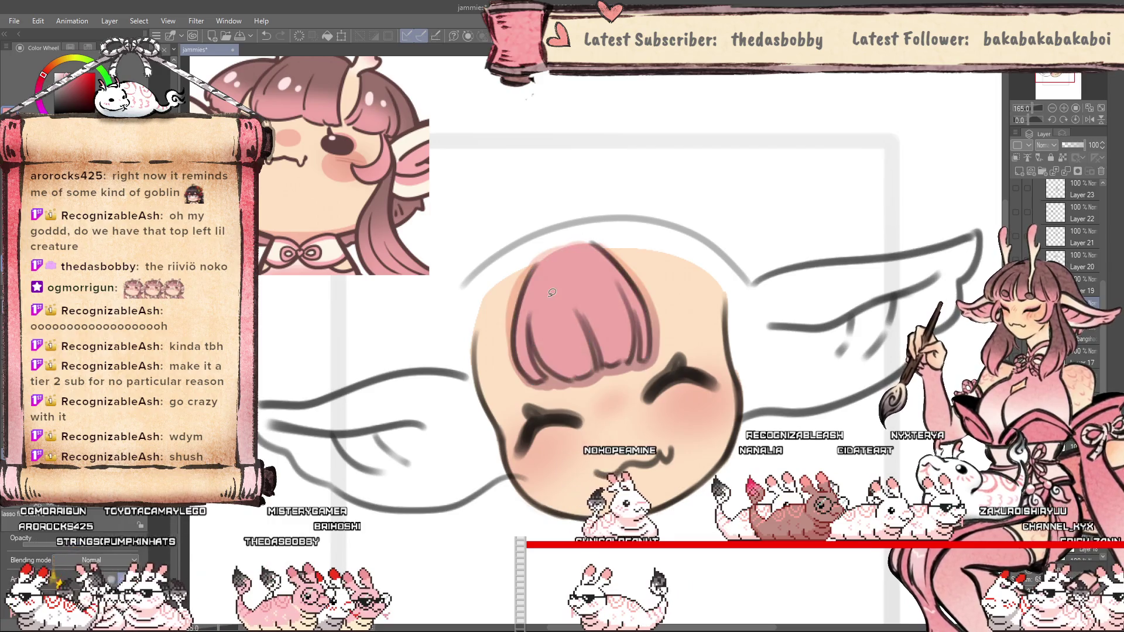
Airbrush the top of the bangs darker mauve with the Soft airbrush, comparing against the shading layer.
scroll(642, 436, "down", 2)
left_click(1075, 171)
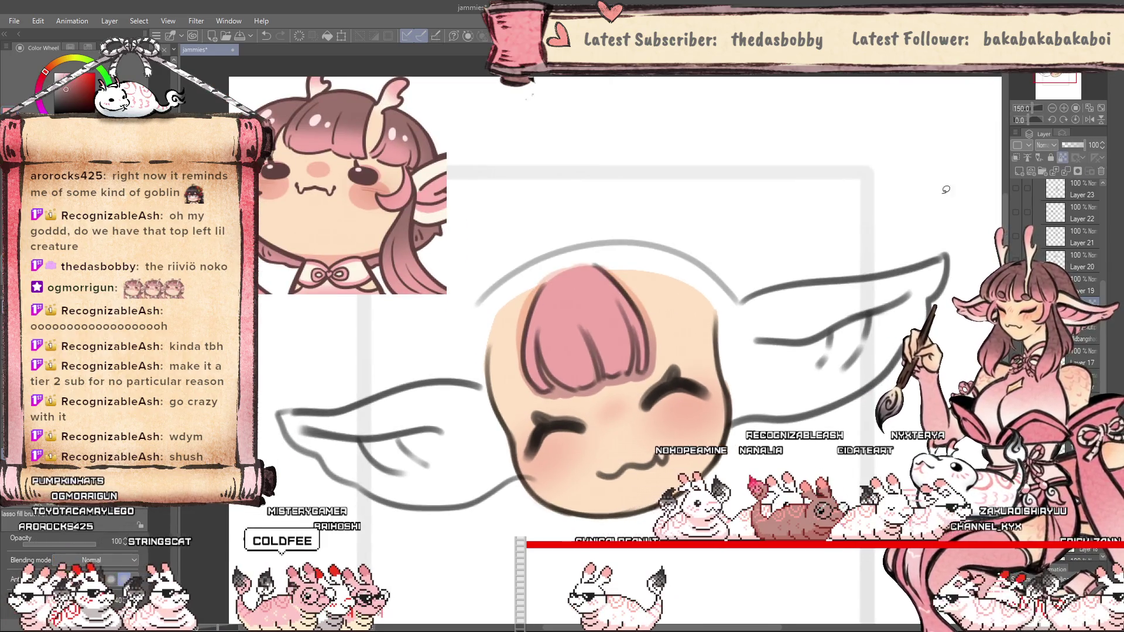
key("b")
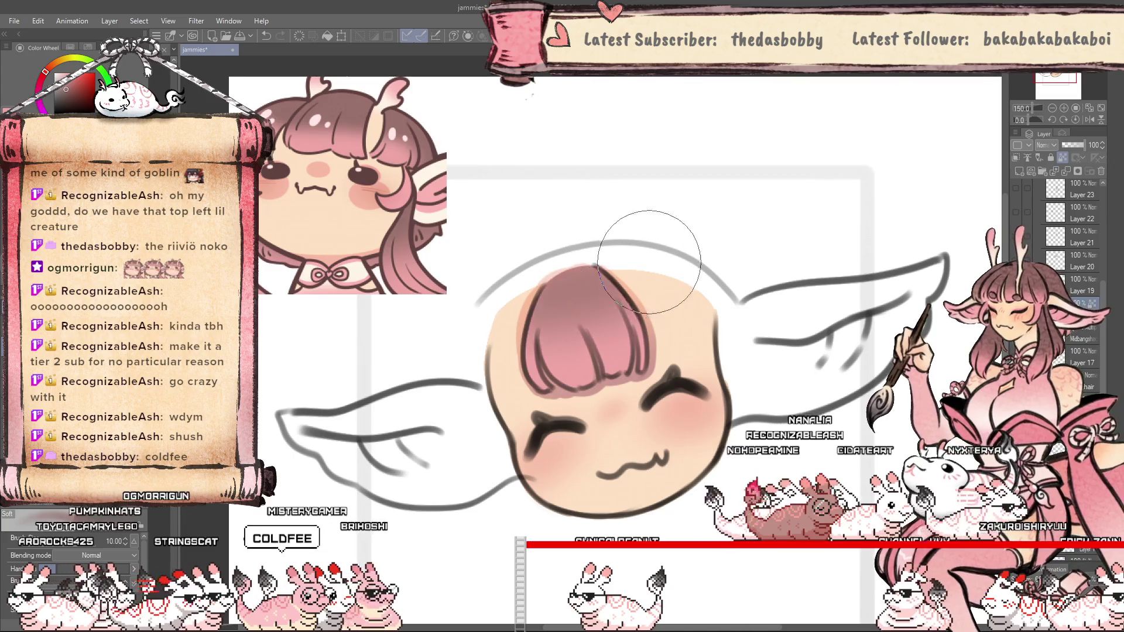
left_click_drag(547, 278, 609, 275)
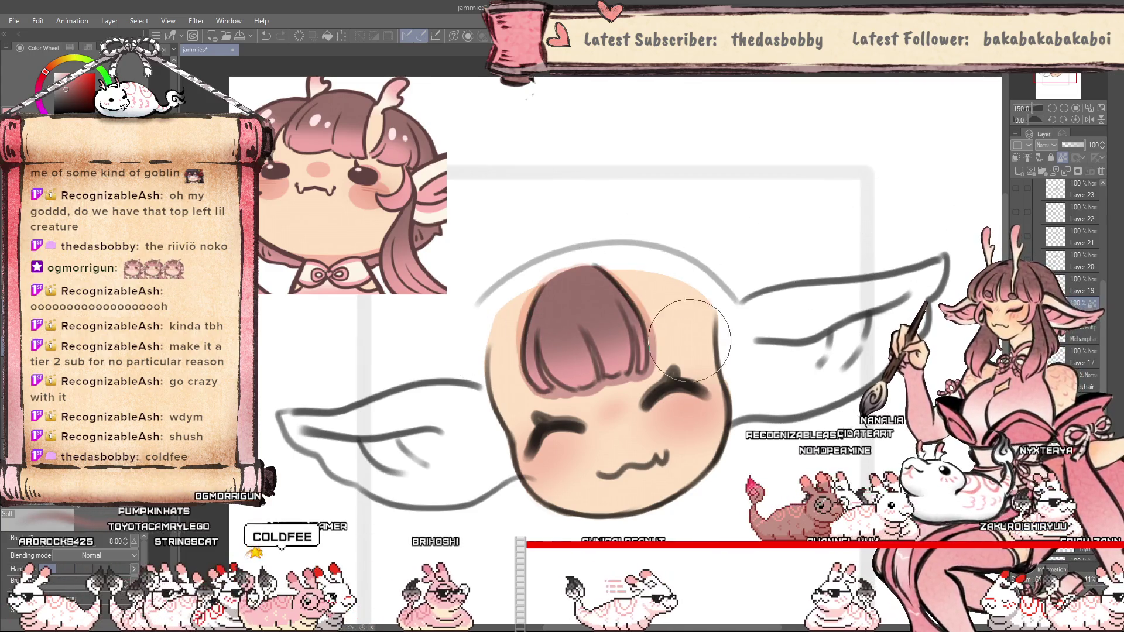
key("bracketleft")
key("bracketleft")
key("bracketleft")
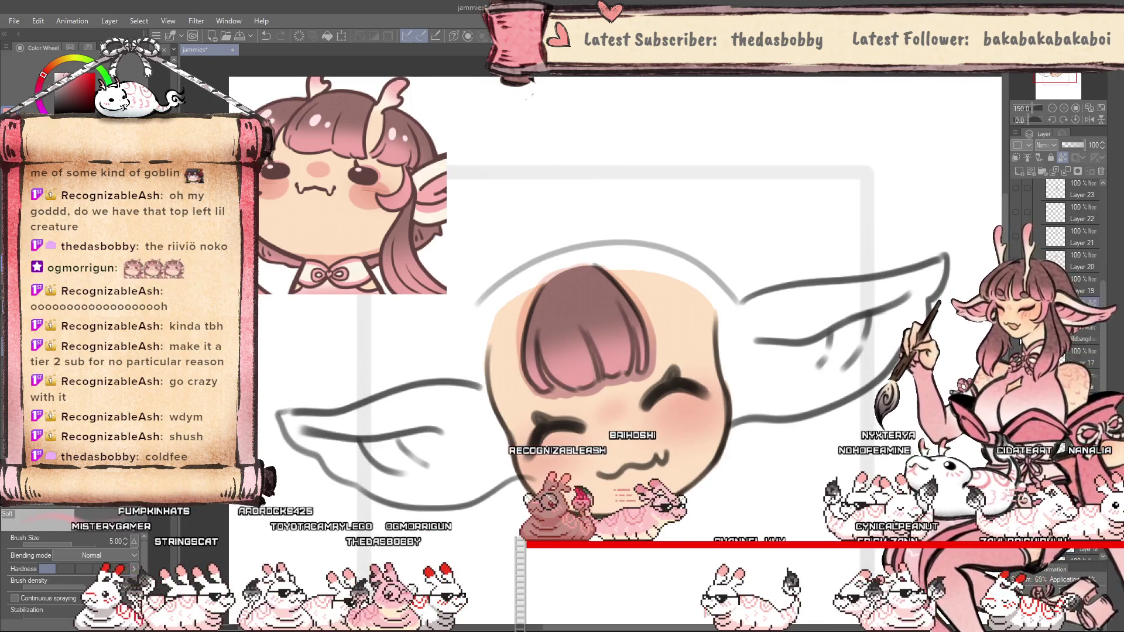
left_click(1015, 333)
left_click(1015, 333)
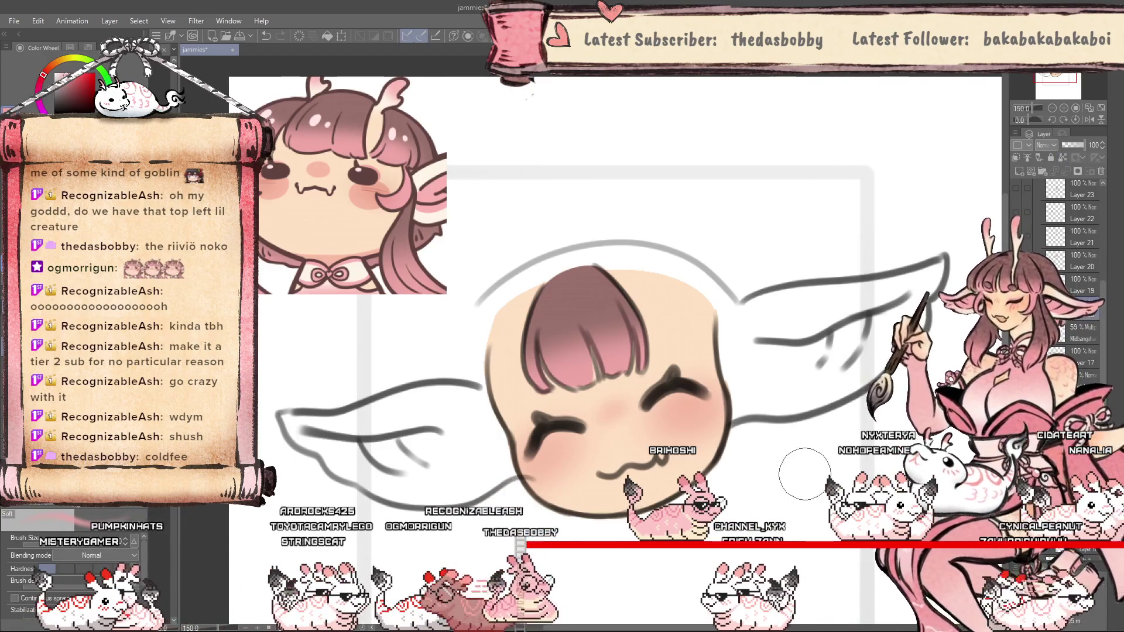
key("p")
scroll(593, 362, "up", 2)
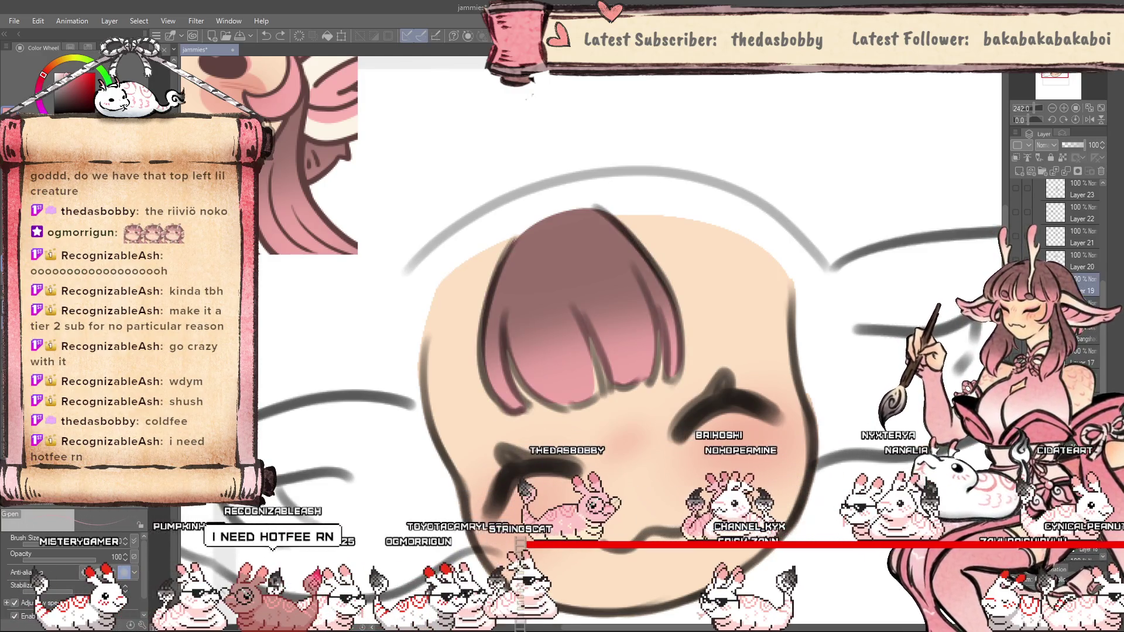
From Layer 19, add a new layer folder, Folder 3, holding a fresh raster layer.
left_click(1055, 304, "ctrl")
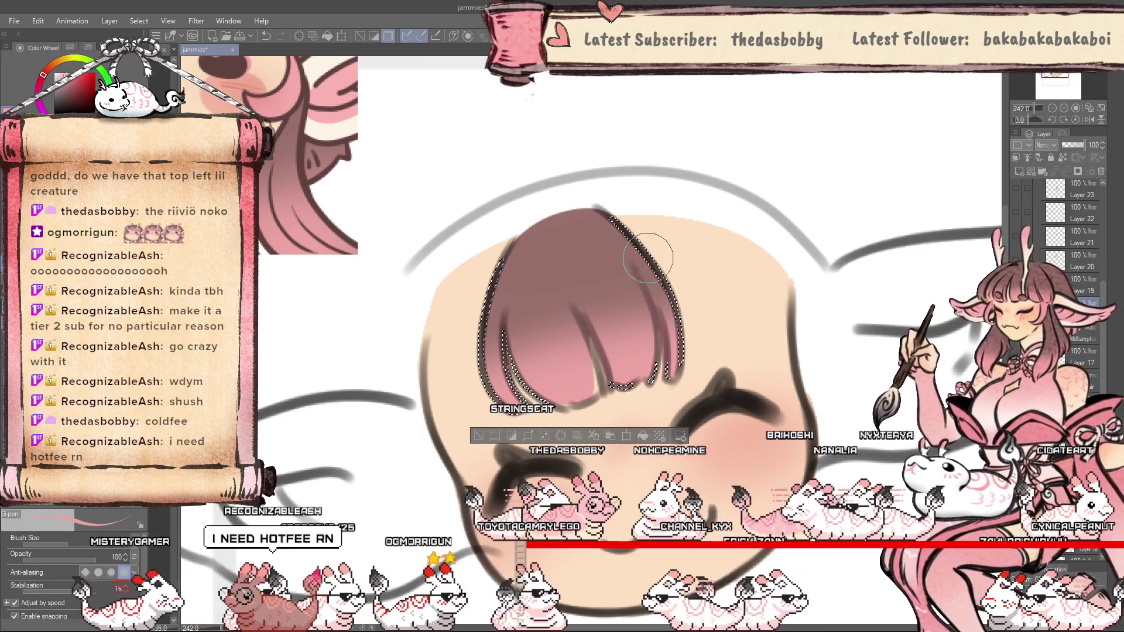
key("ctrl+d")
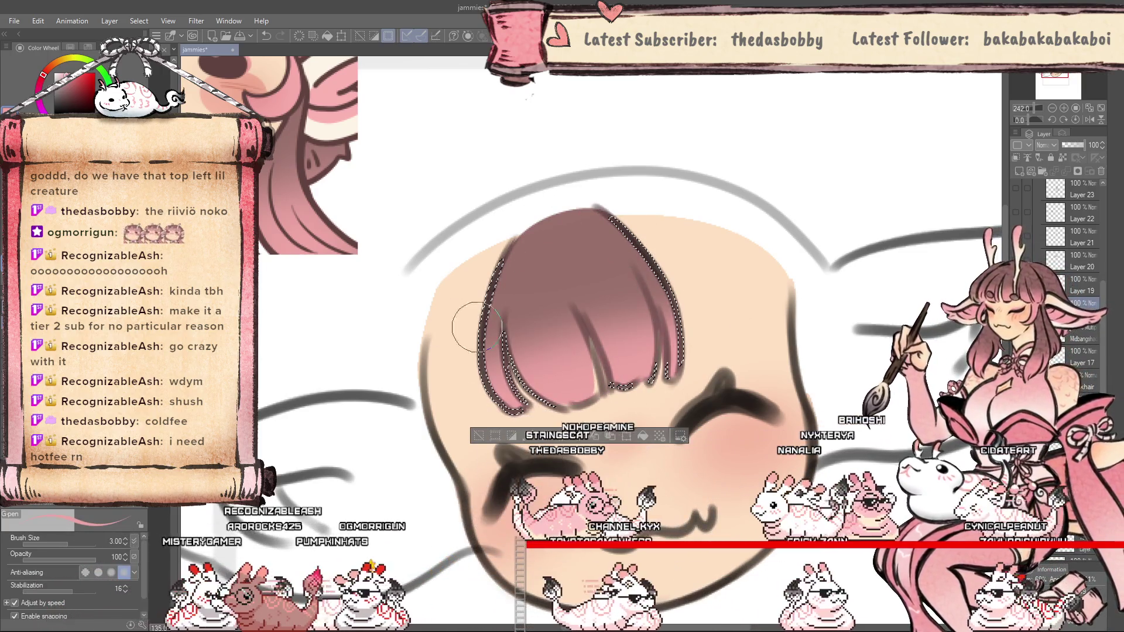
left_click(1067, 290)
left_click(1037, 170)
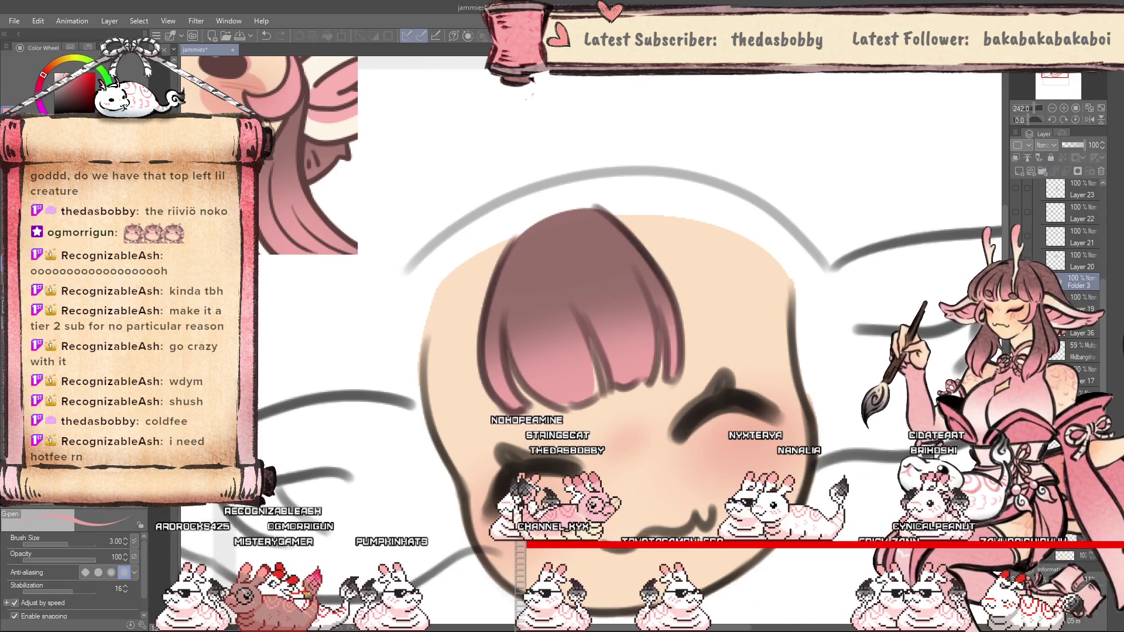
left_click(1019, 171)
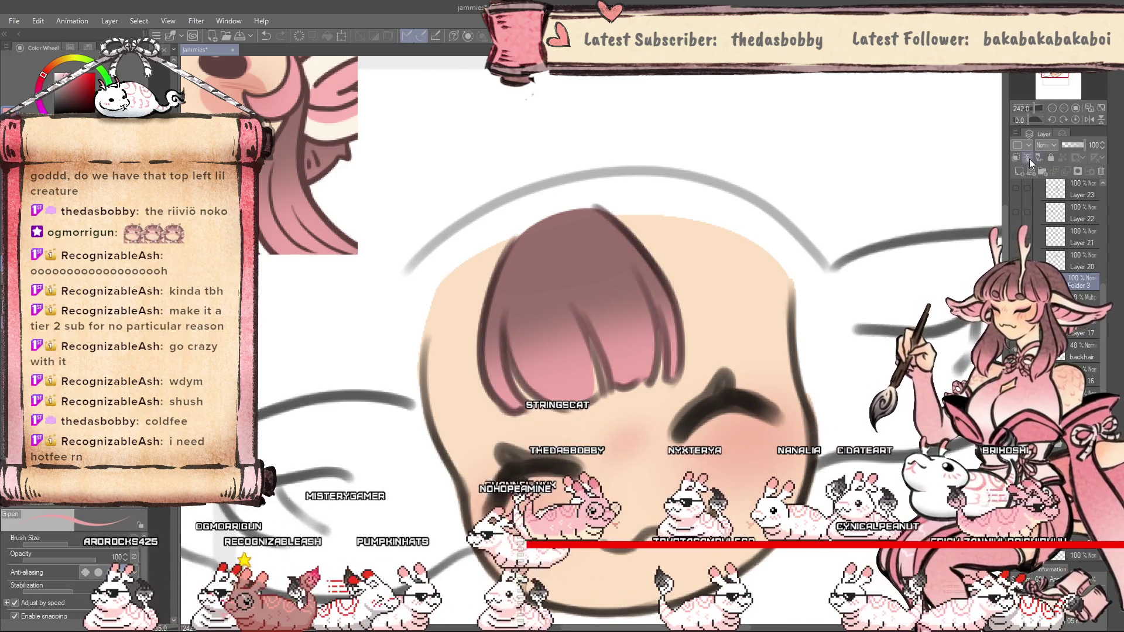
Auto-select the whole hair region, then deselect it and shrink the pen size.
key("b")
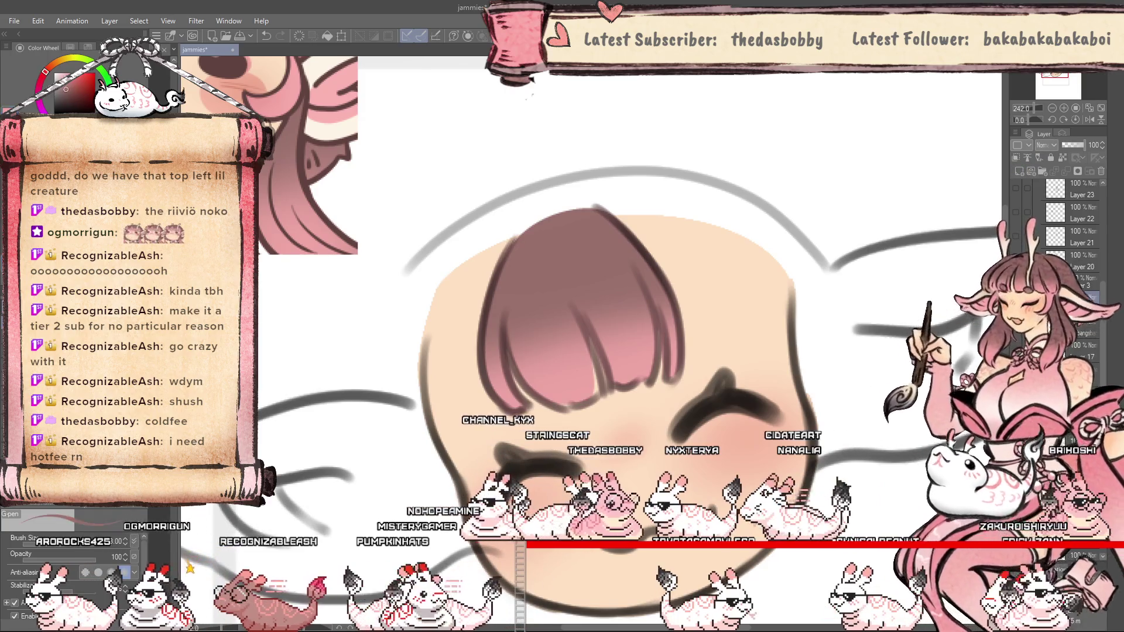
key("w")
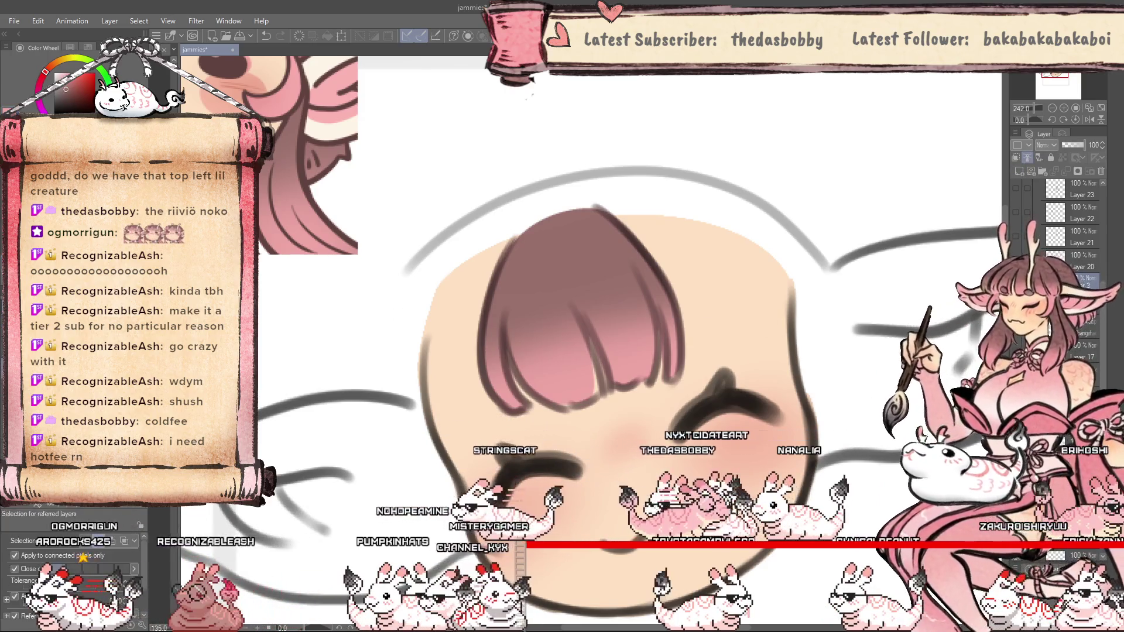
left_click(747, 323)
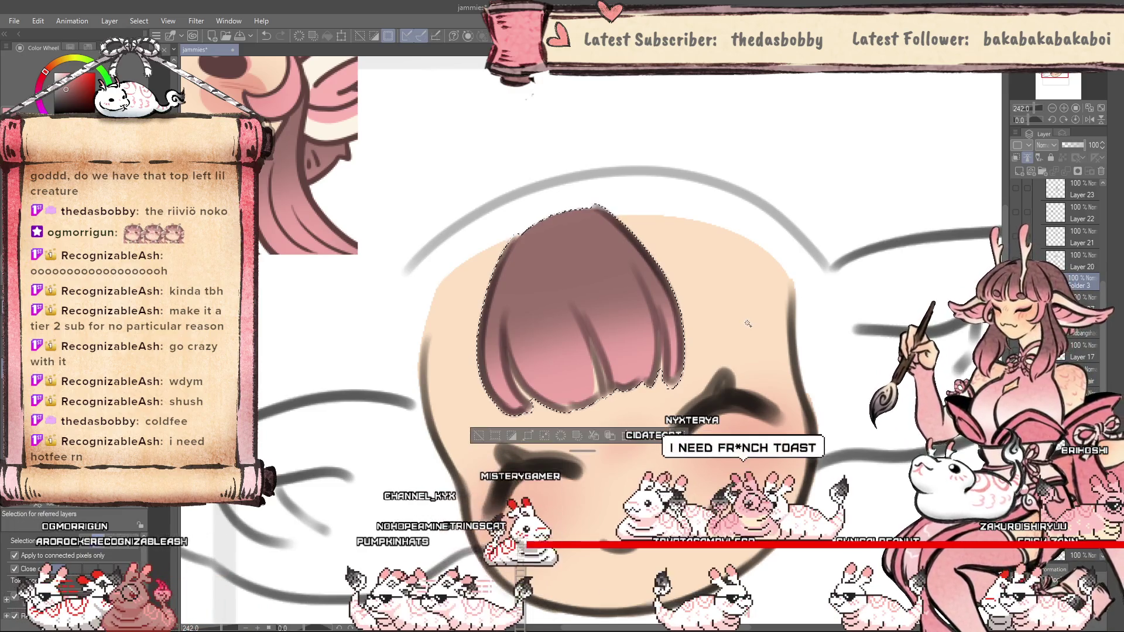
key("p")
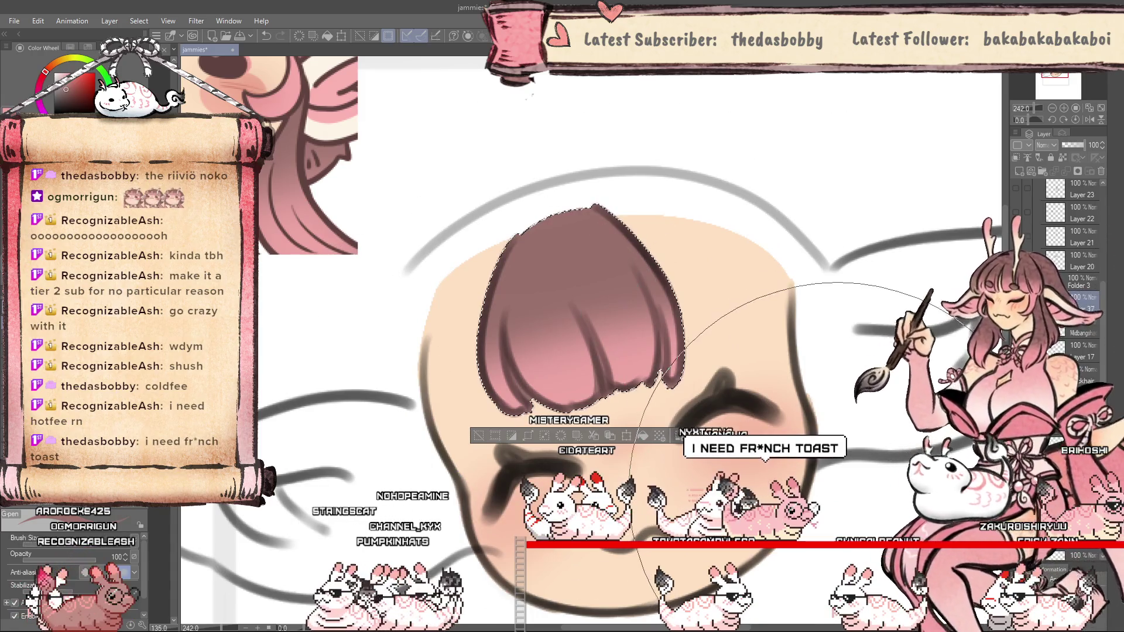
key("ctrl+d")
key("bracketleft")
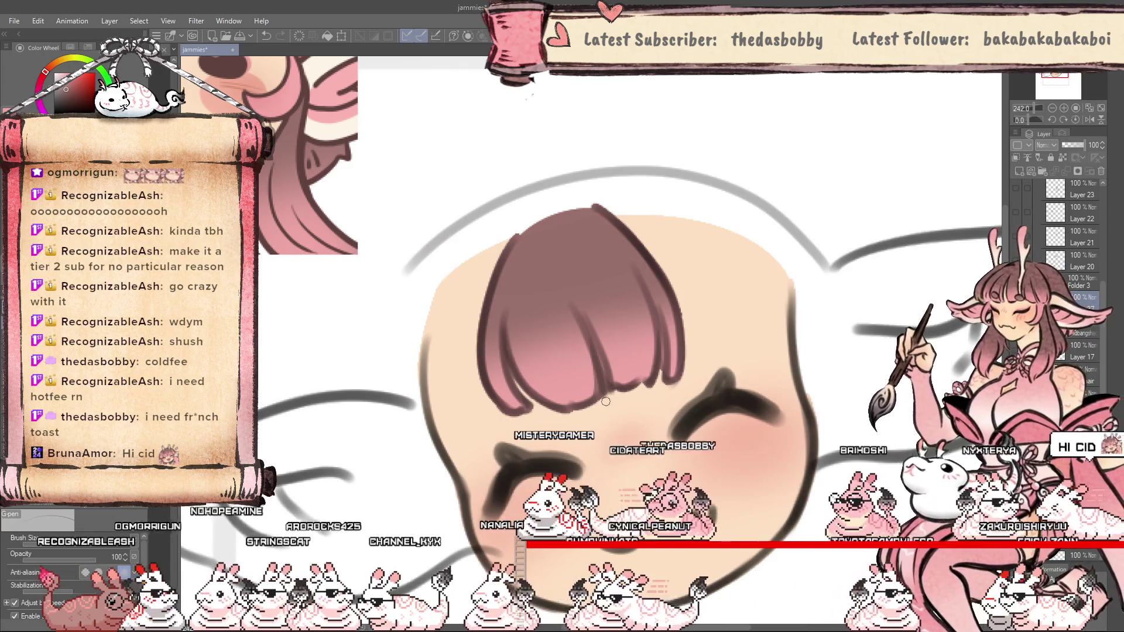
scroll(575, 413, "down", 5)
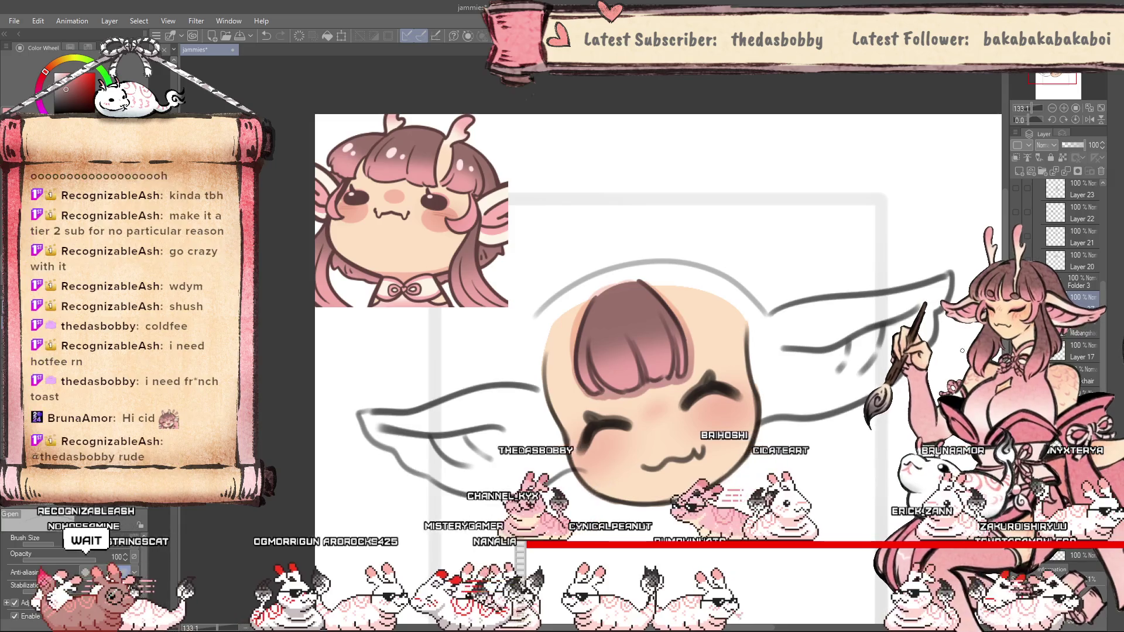
Push the head and bangs outline into a rounder shape with the Liquify tool.
scroll(695, 559, "up", 3)
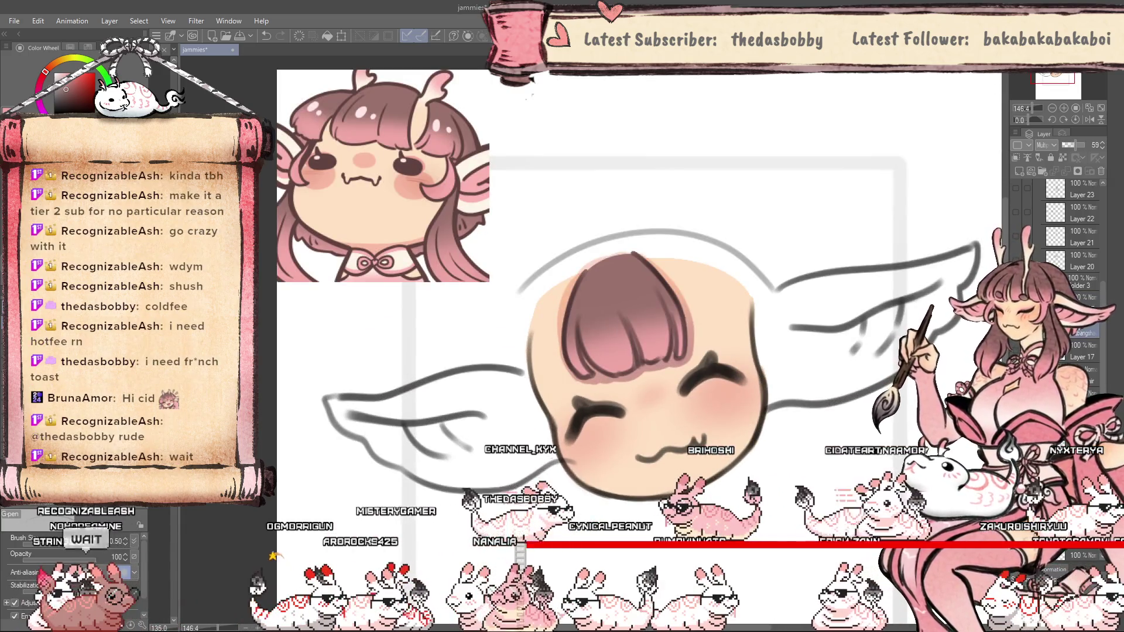
key("j")
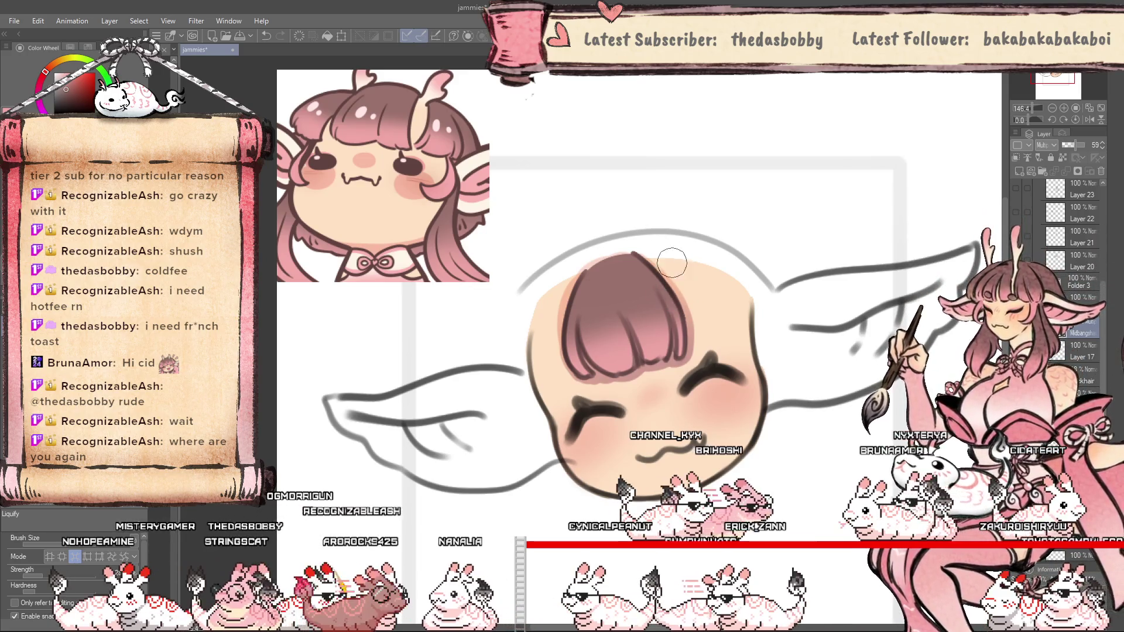
left_click_drag(697, 300, 684, 333)
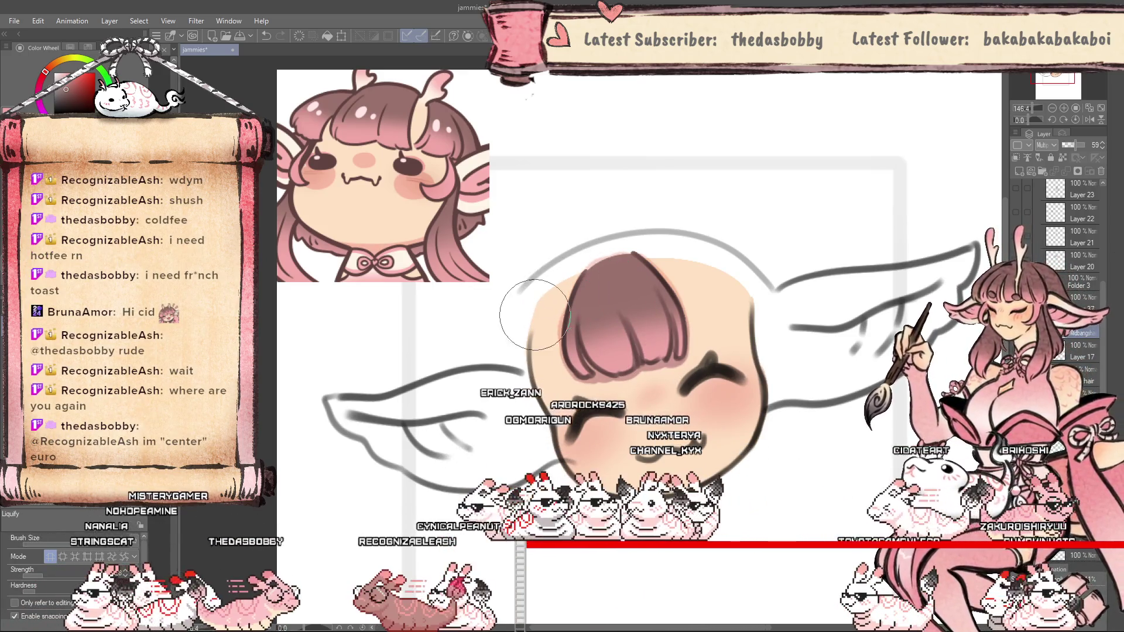
key("bracketright")
key("bracketright")
key("bracketright")
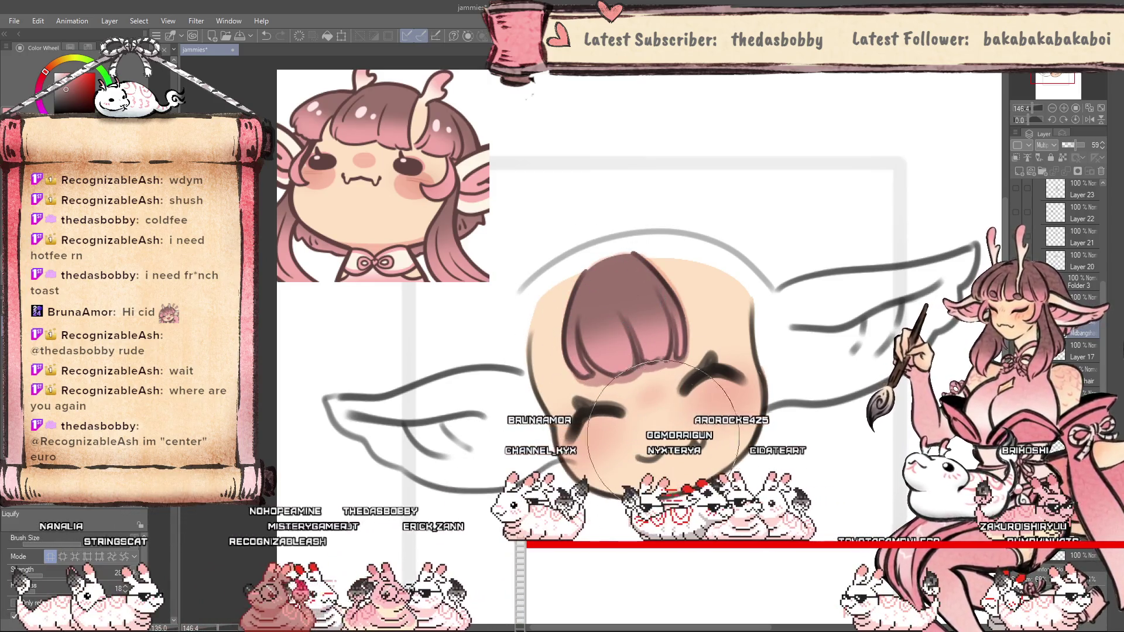
key("p")
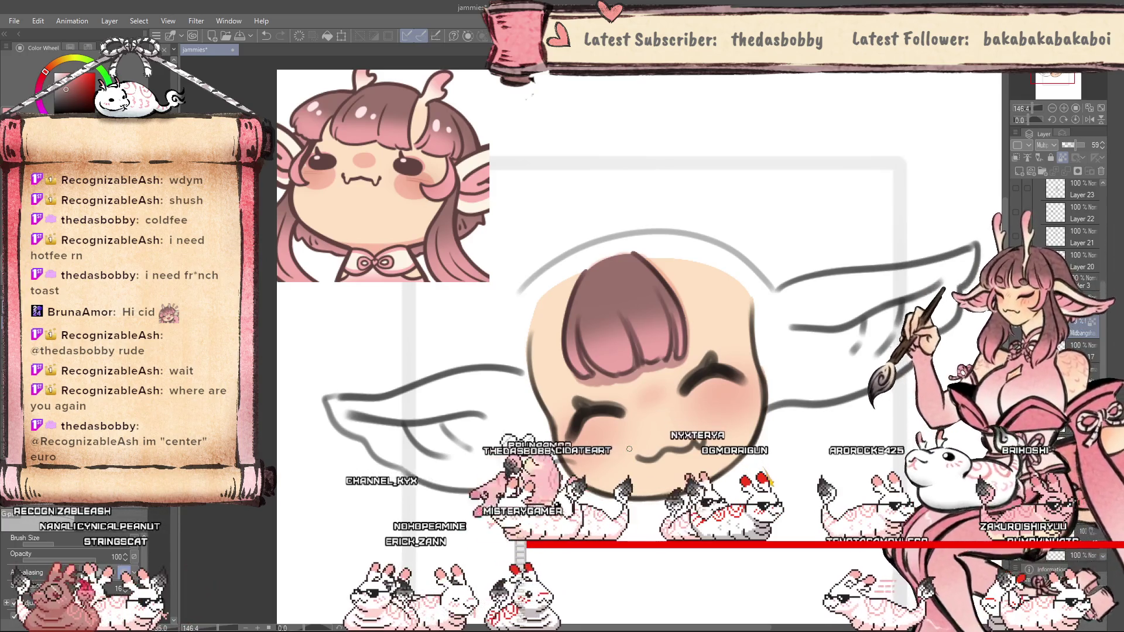
left_click_drag(630, 446, 569, 307)
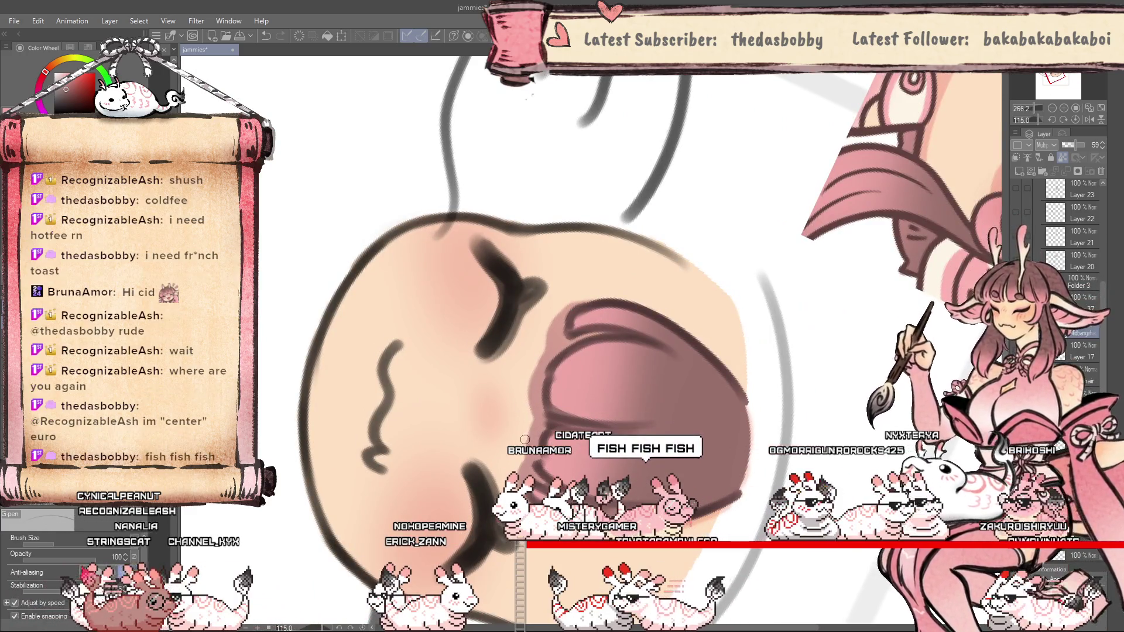
Rotate the canvas back to 0° and zoom out to fit the whole emote.
left_click_drag(620, 304, 551, 322)
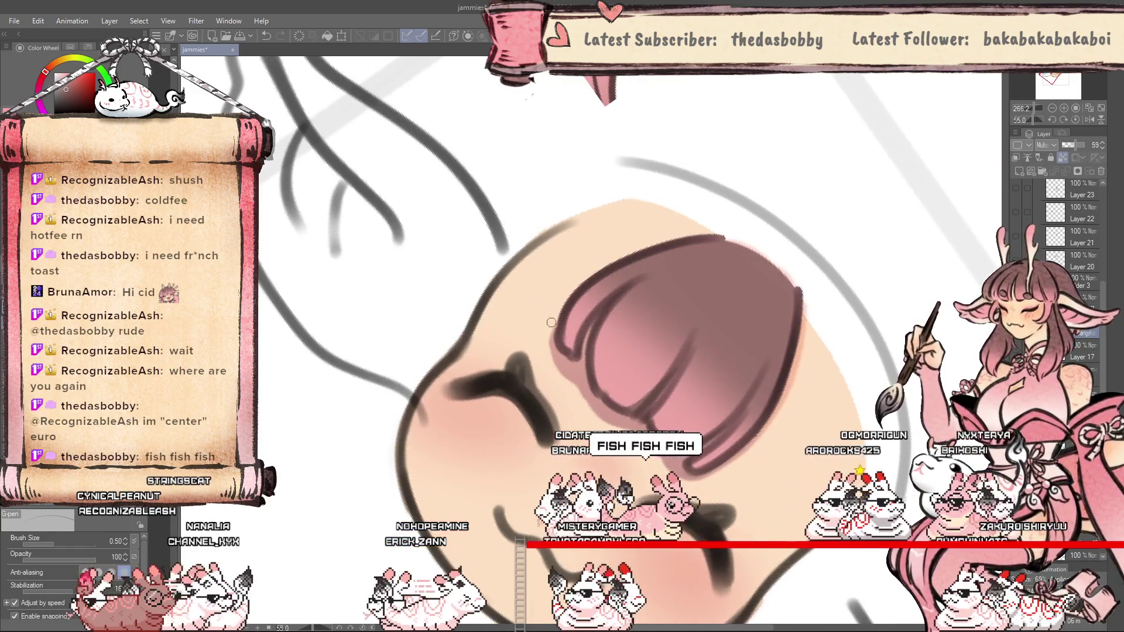
left_click_drag(576, 393, 600, 446)
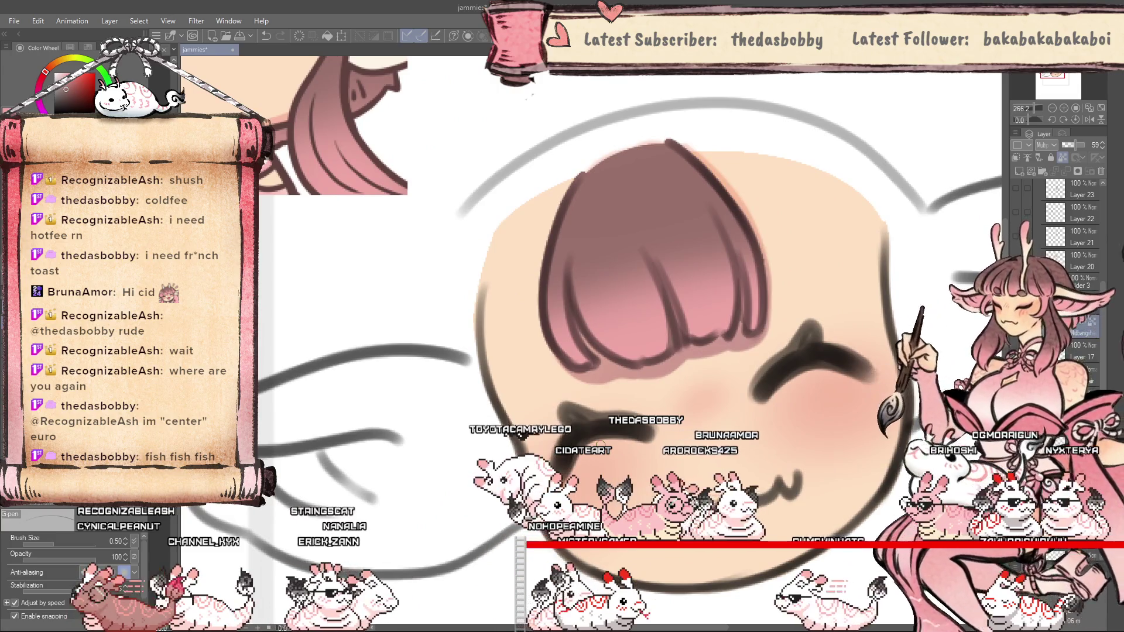
mouse_move(565, 454)
left_mouse_down()
mouse_move(649, 479)
mouse_move(673, 457)
left_mouse_up()
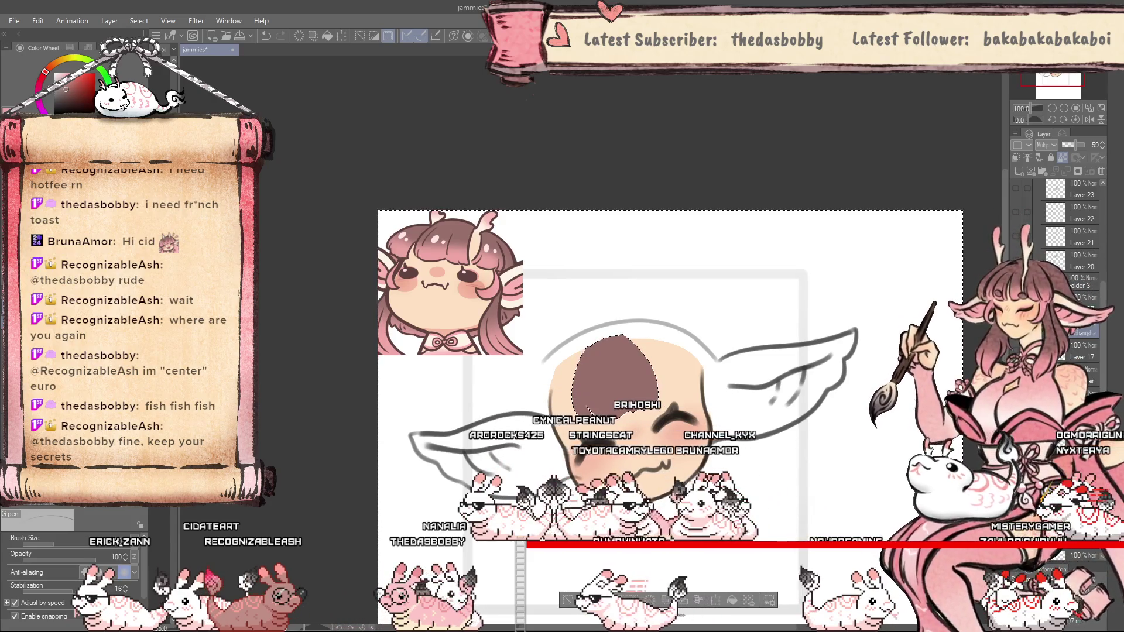
Fill the head oval peach and airbrush magenta-purple and warm red shading inside it.
key("Delete")
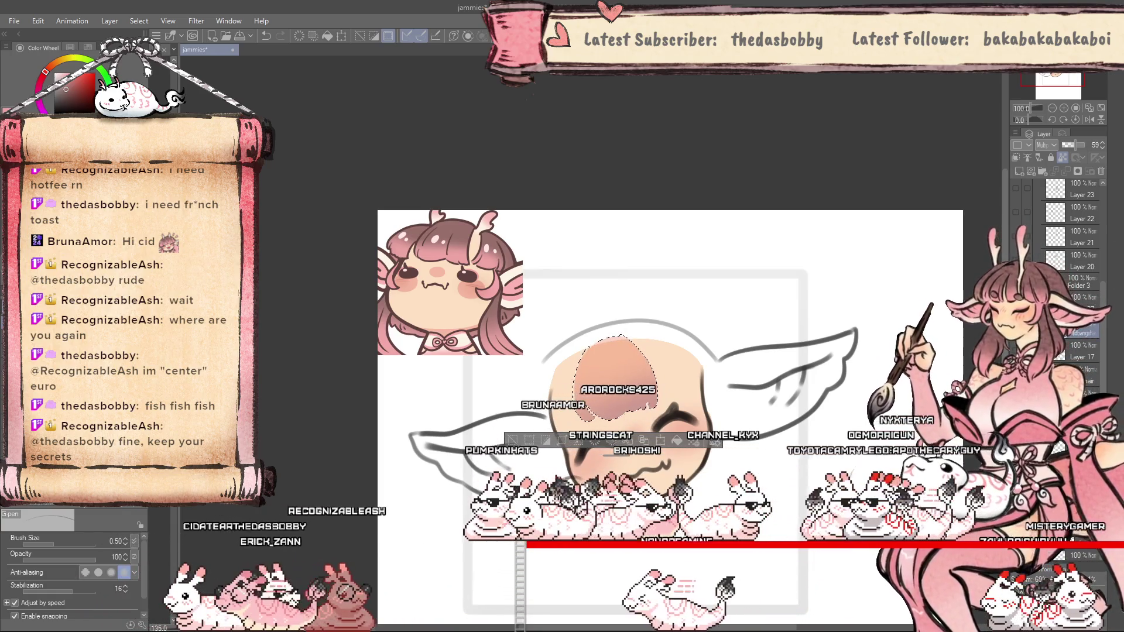
key("b")
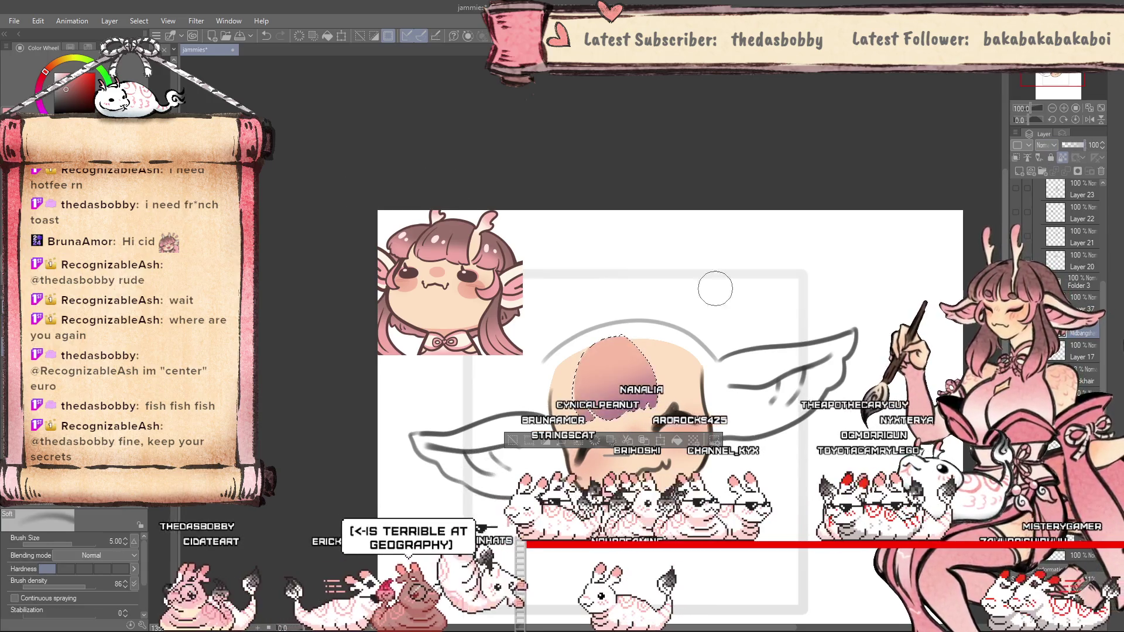
scroll(583, 360, "up", 2)
key("bracketleft")
key("bracketleft")
key("bracketleft")
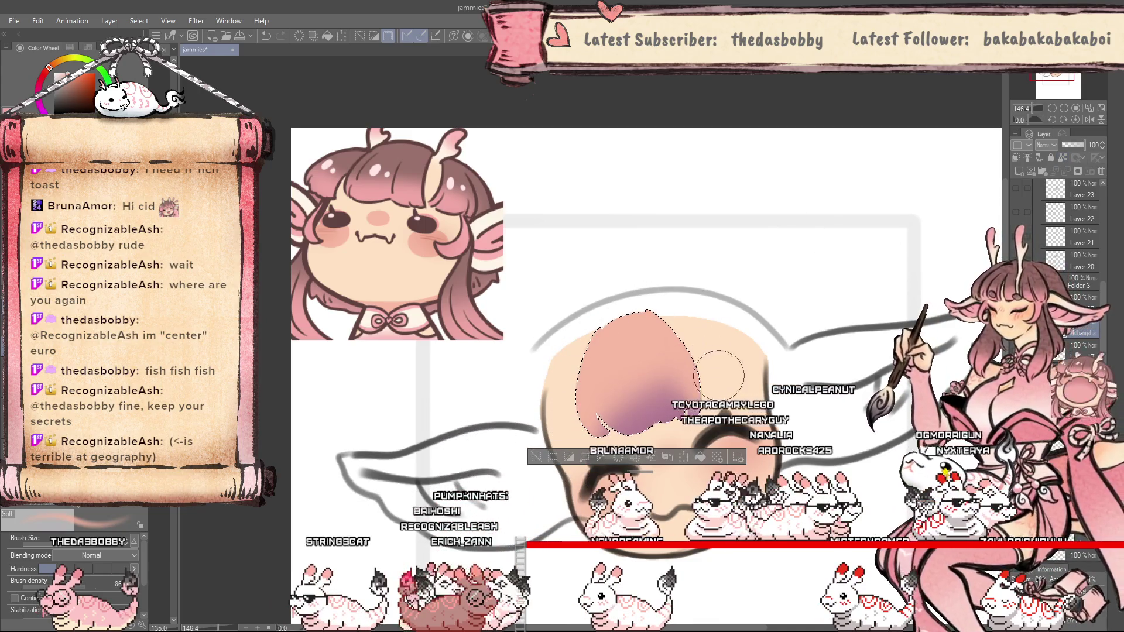
left_click(644, 404, "alt")
left_click_drag(637, 417, 718, 386)
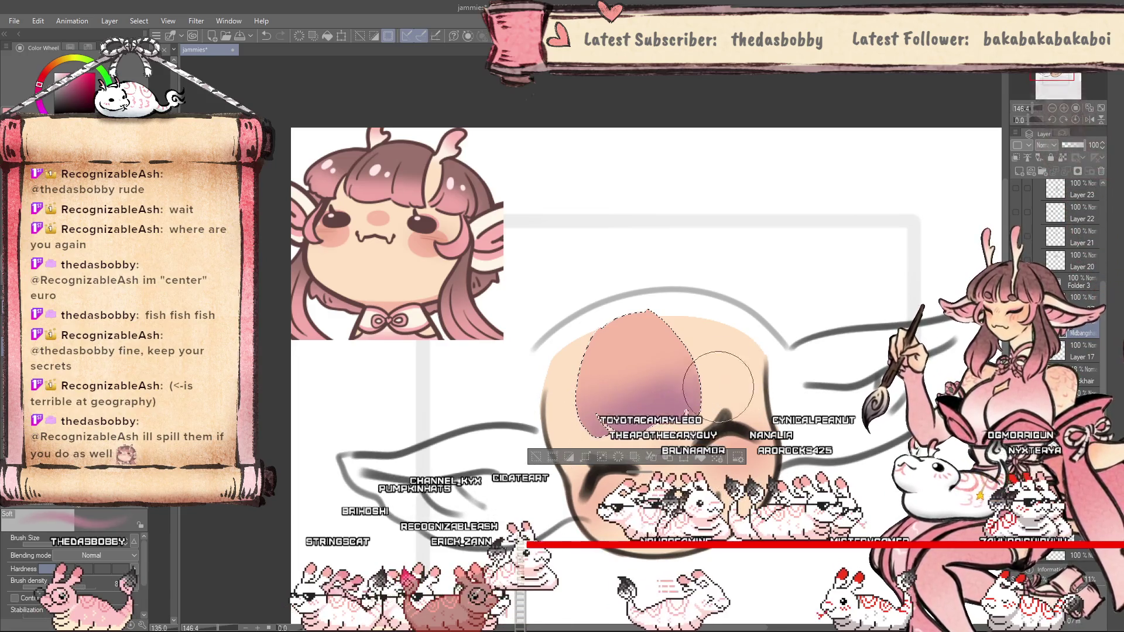
left_click(553, 404, "alt")
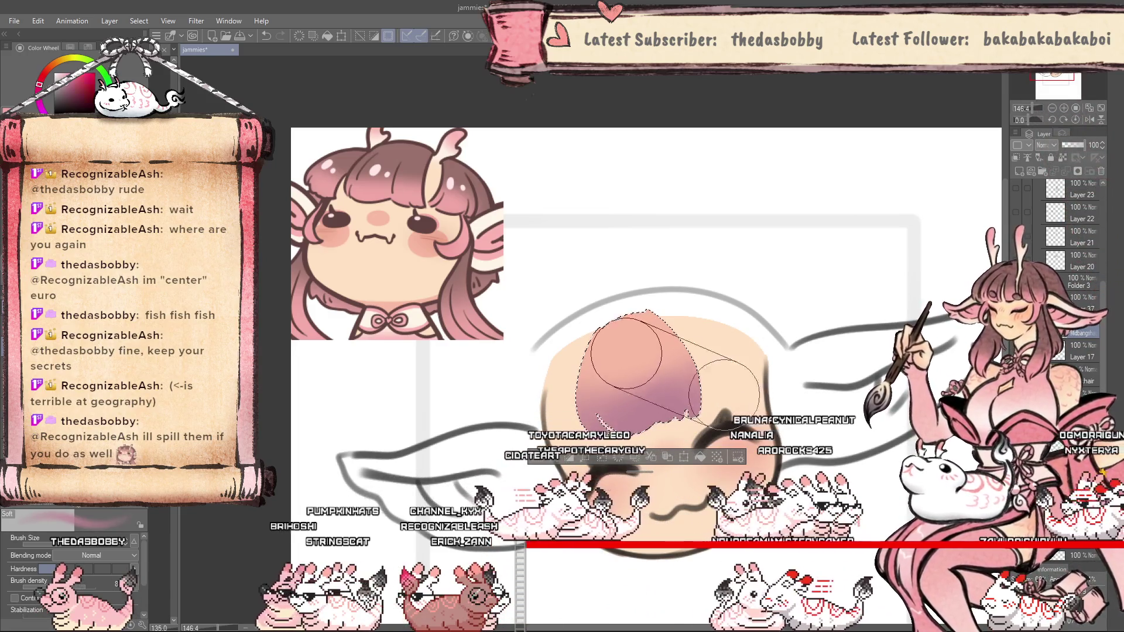
left_click_drag(562, 410, 586, 377)
Set the shading layer to Multiply blending at 46% opacity.
left_click(1045, 145)
left_click(1047, 182)
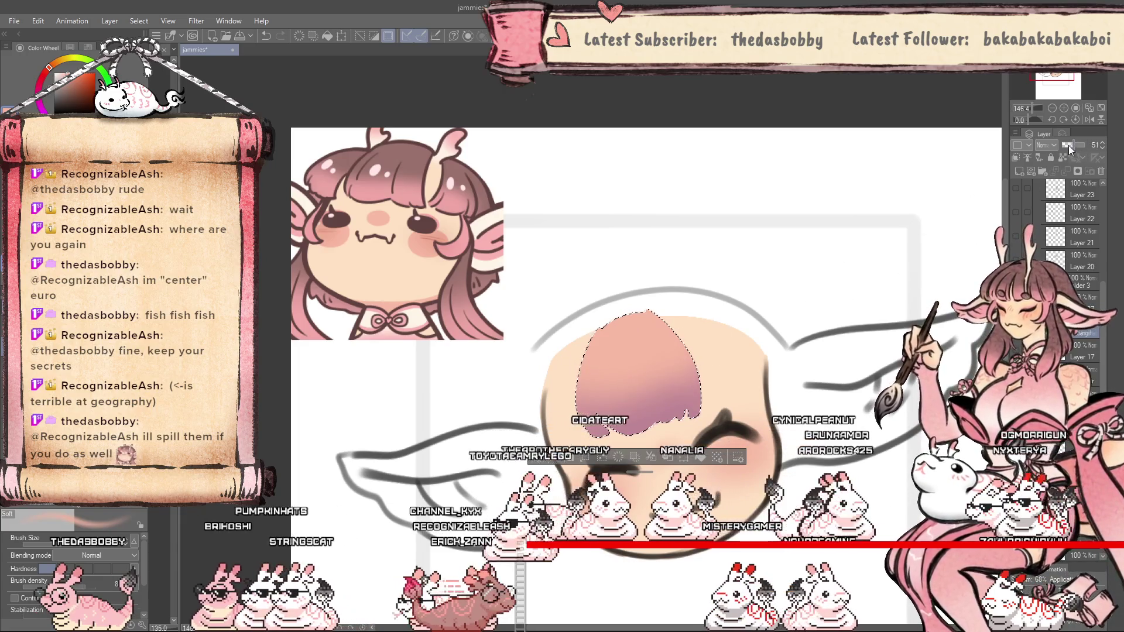
left_click_drag(1082, 144, 1067, 145)
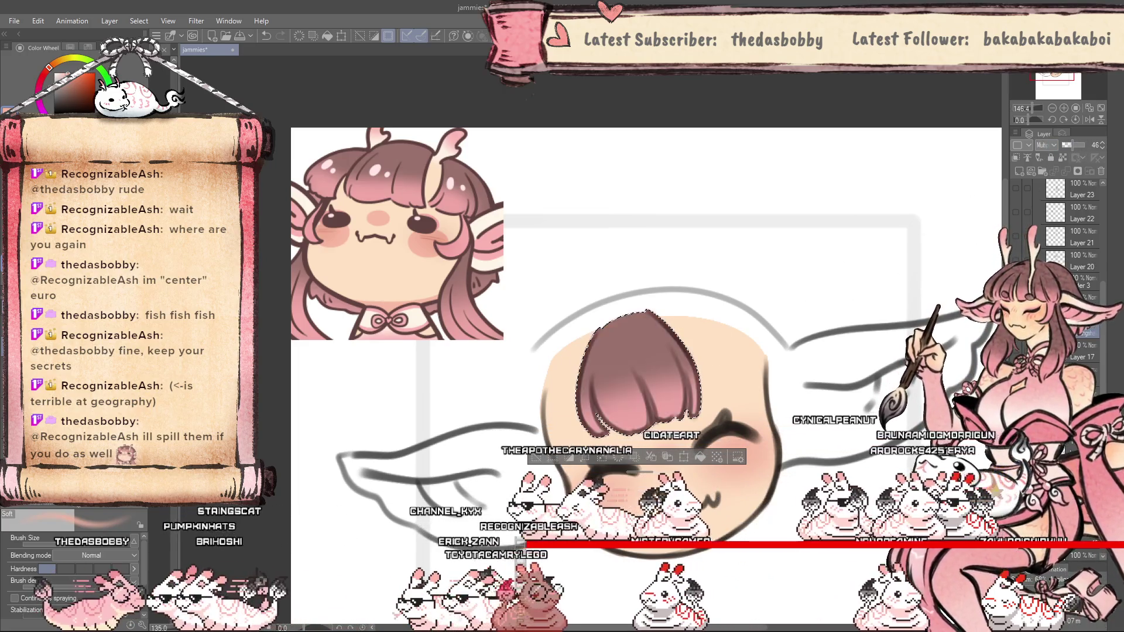
key("k")
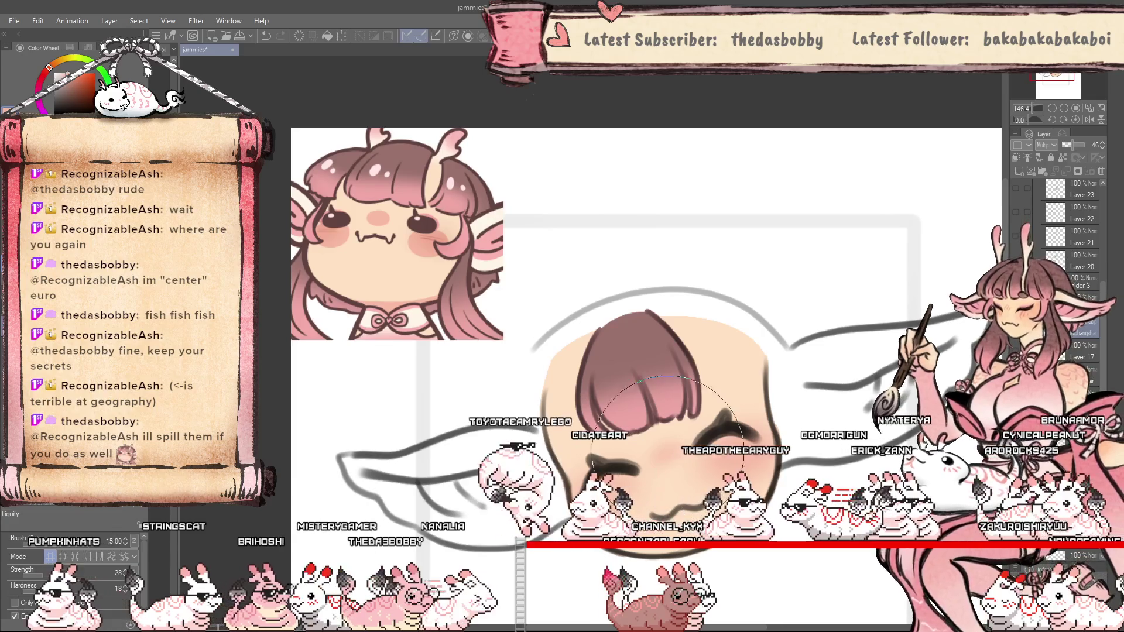
Raise the Multiply shading layer's opacity to 69%.
key("bracketright")
key("bracketright")
key("bracketright")
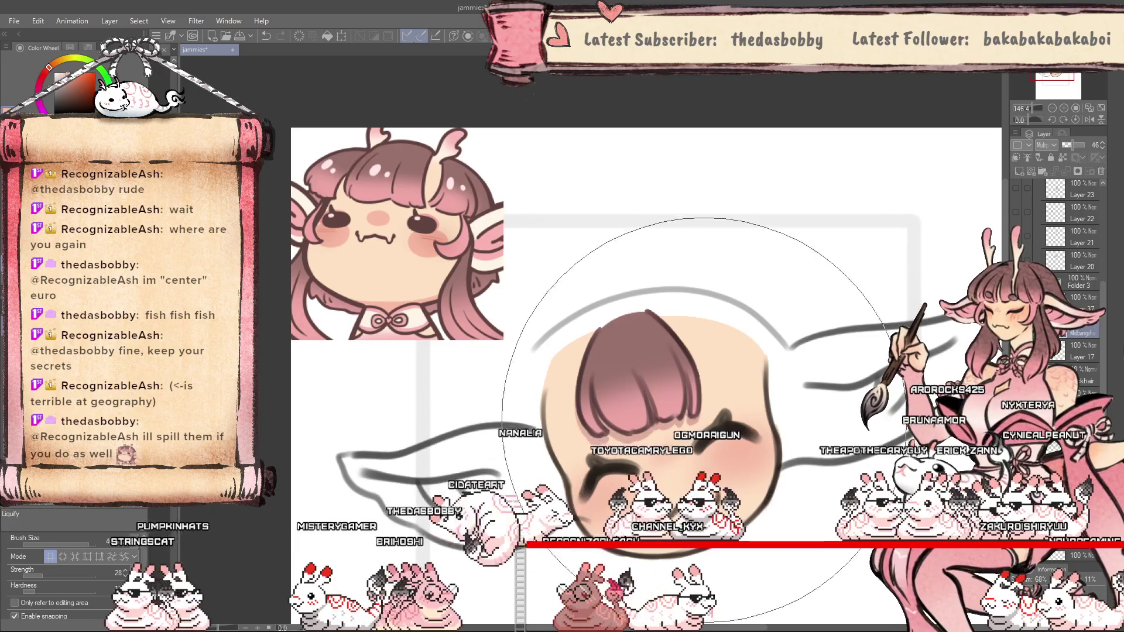
scroll(742, 394, "down", 2)
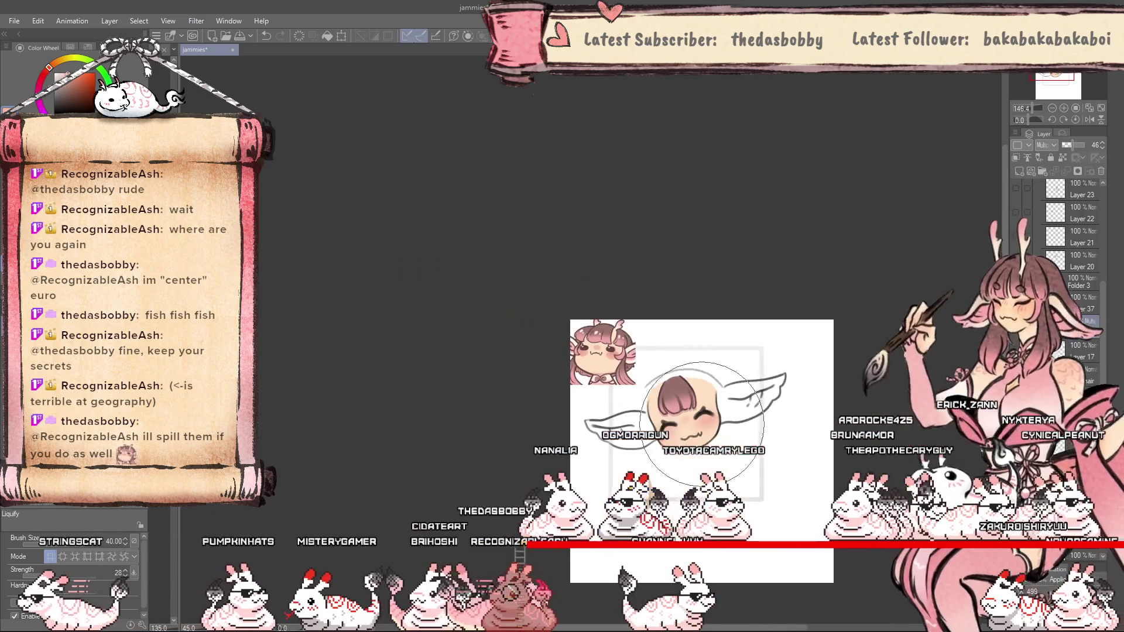
scroll(661, 504, "up", 4)
scroll(658, 504, "up", 2)
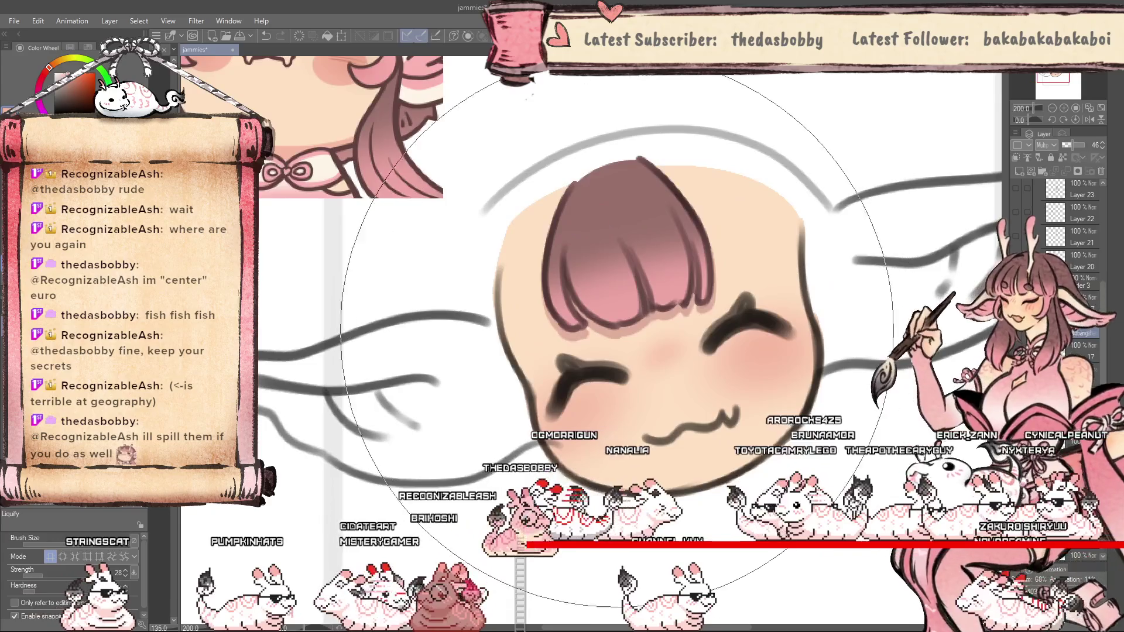
left_click(1077, 147)
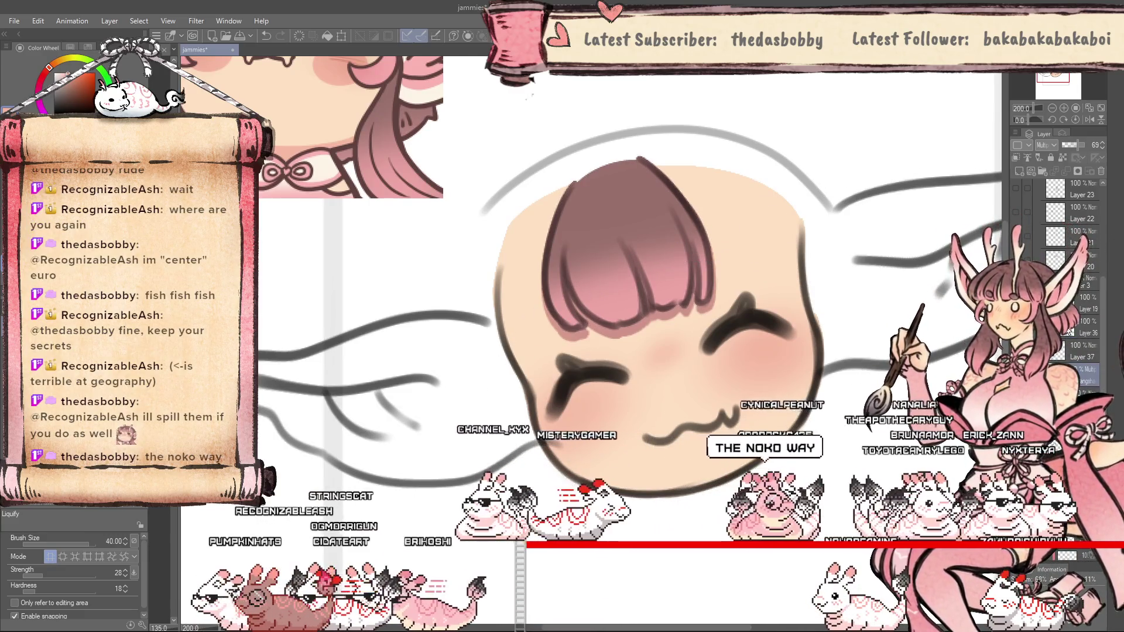
Delete the unused Layer 36, then sample a bangs colour with the Soft airbrush.
left_click(1075, 339)
left_click(1067, 331)
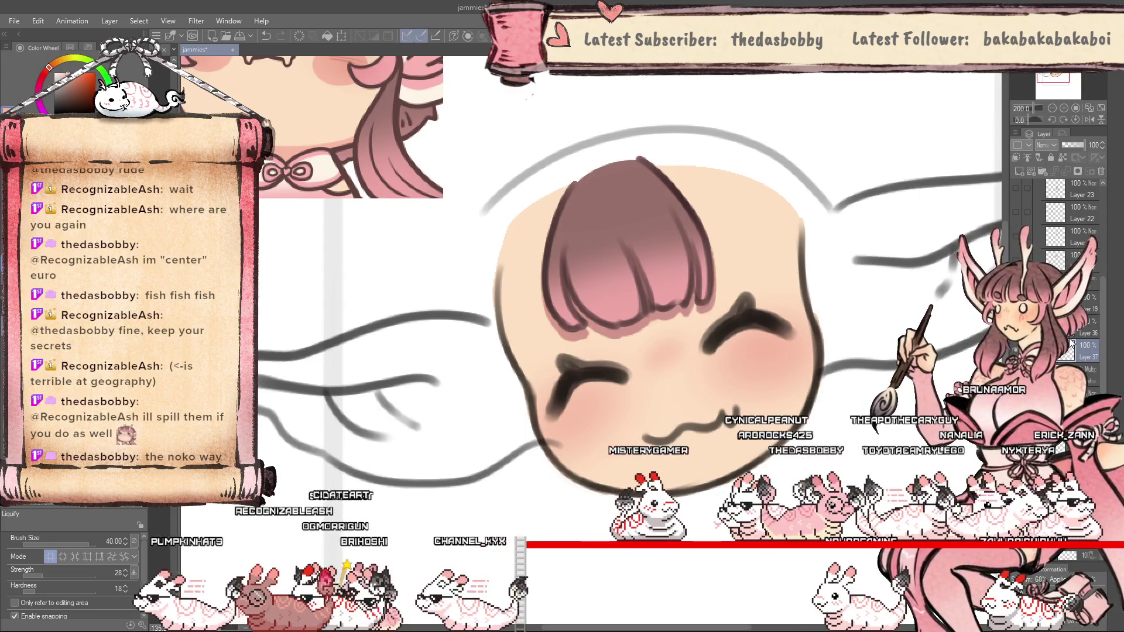
key("ctrl+e")
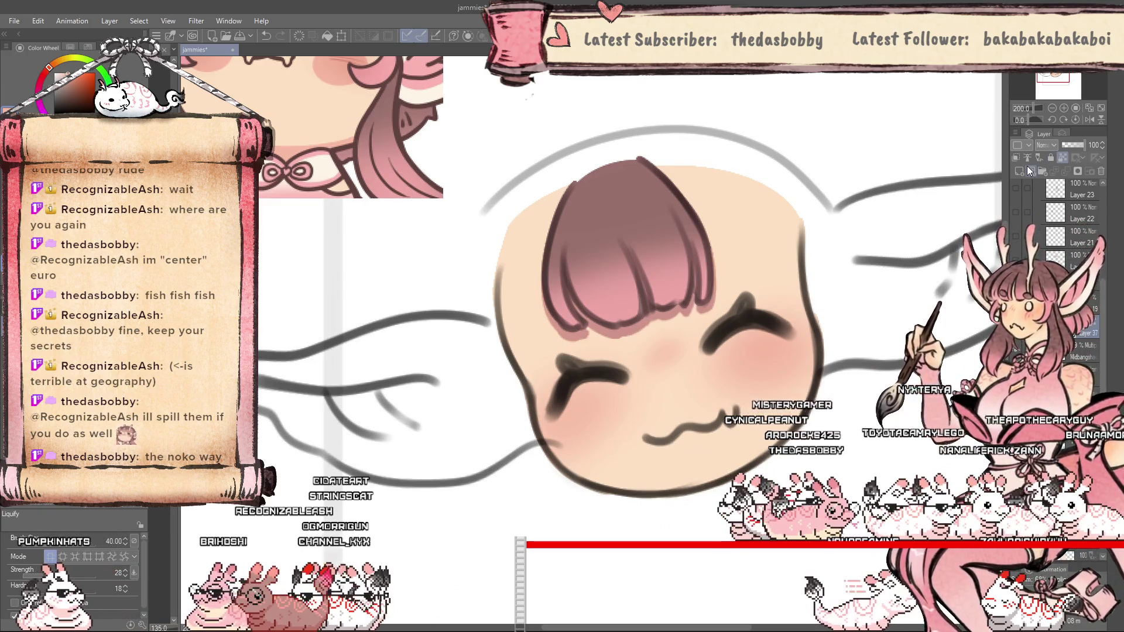
key("b")
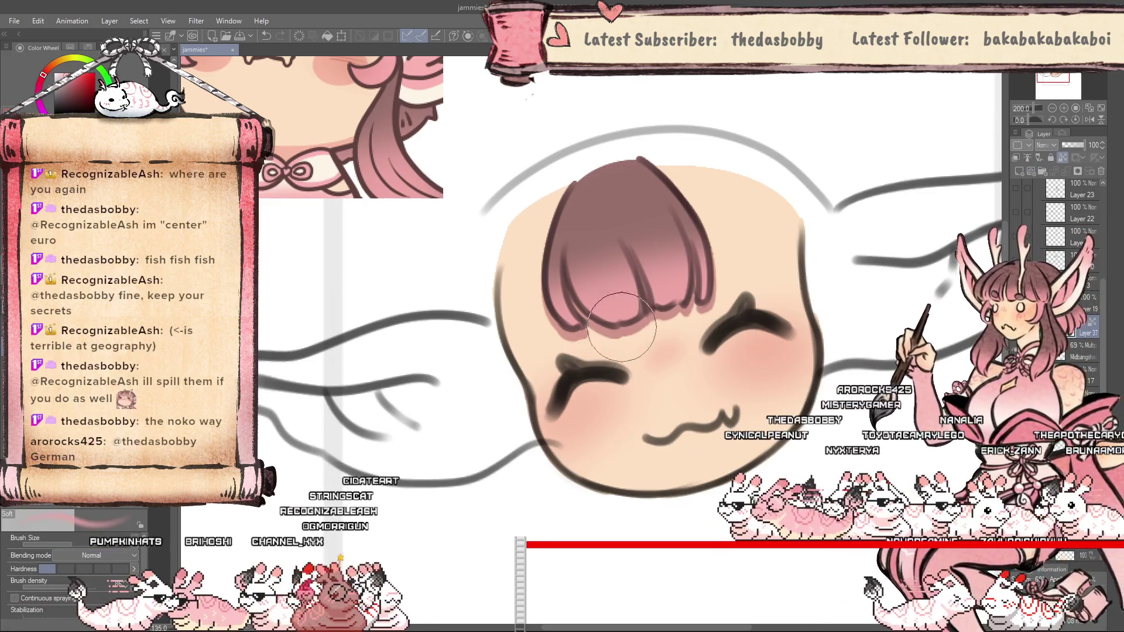
left_click(707, 279, "alt")
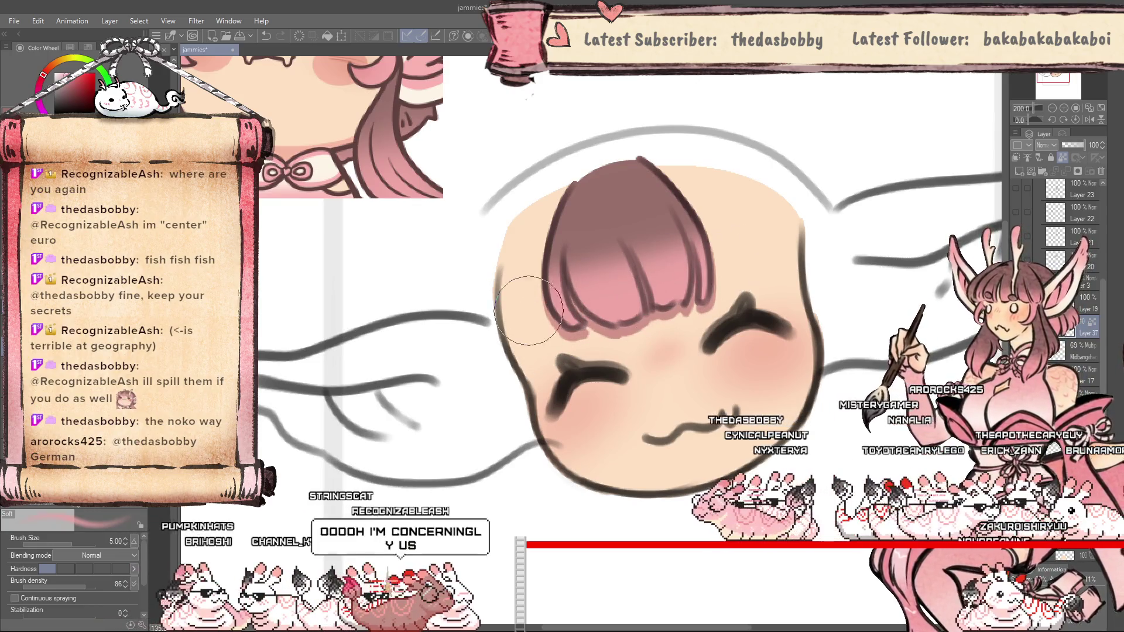
scroll(540, 315, "down", 5)
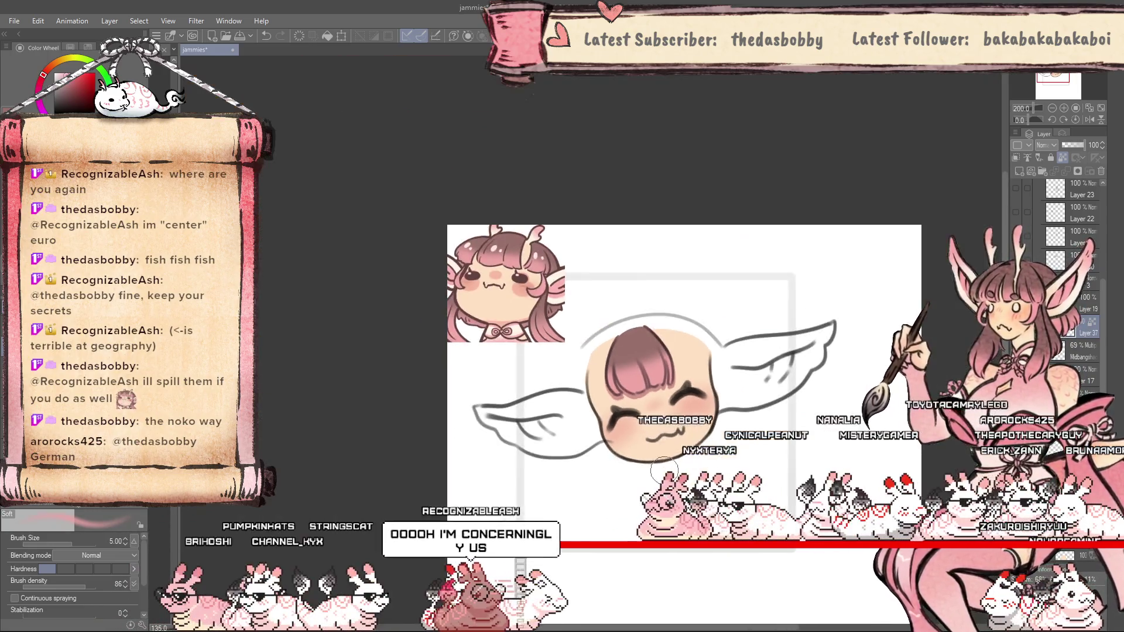
Undo to preview the head without bangs, then bring the pink bangs back.
scroll(540, 314, "up", 1)
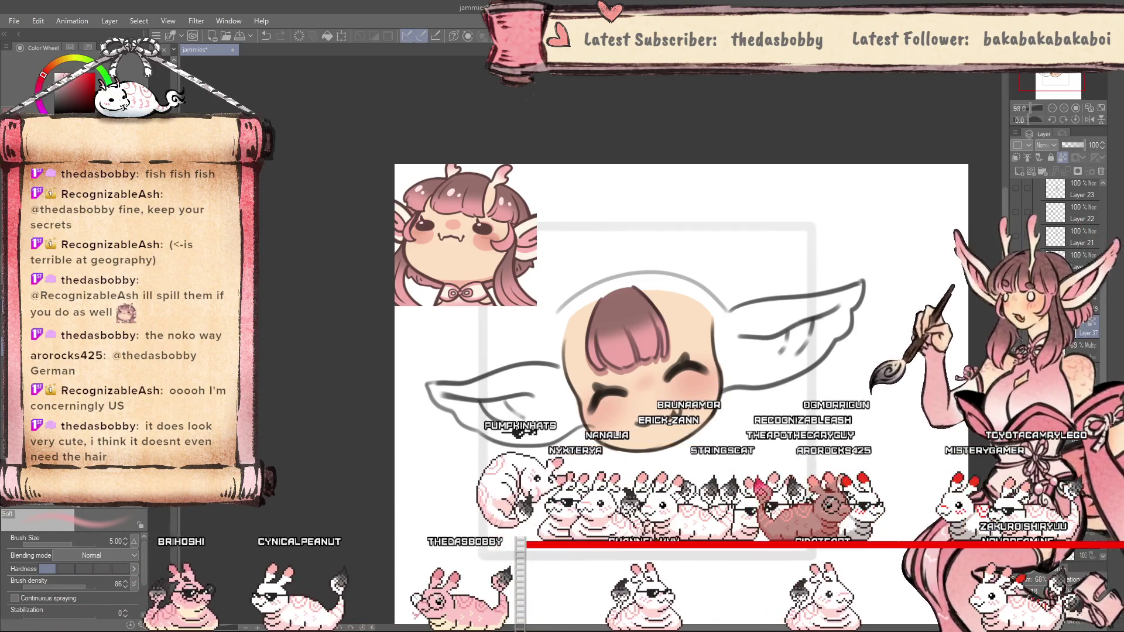
key("ctrl+z")
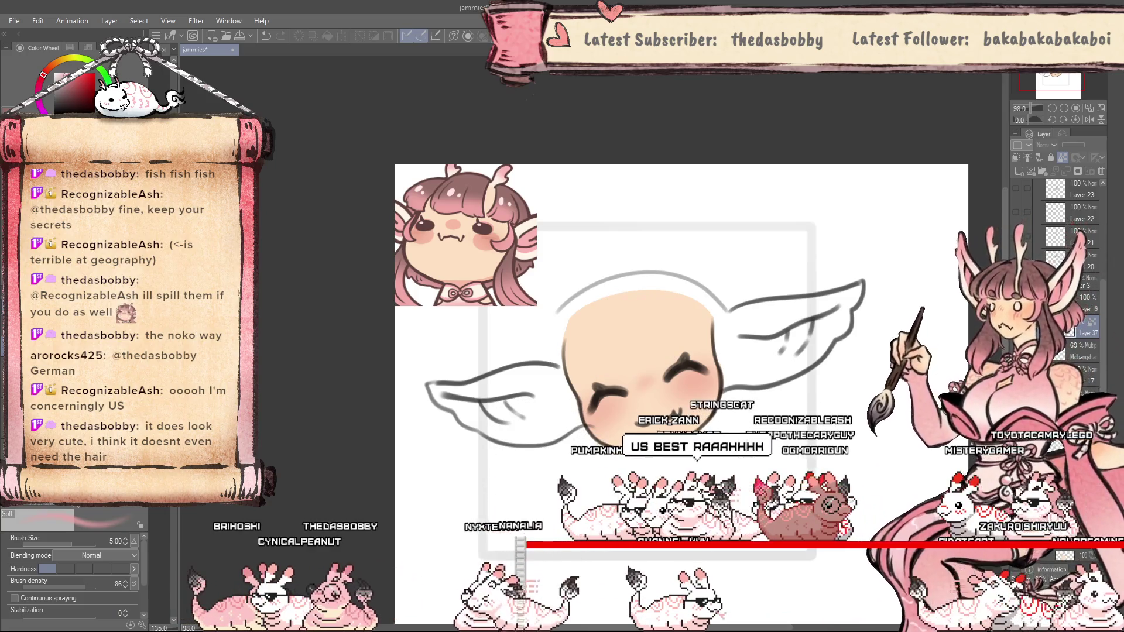
scroll(588, 441, "up", 4)
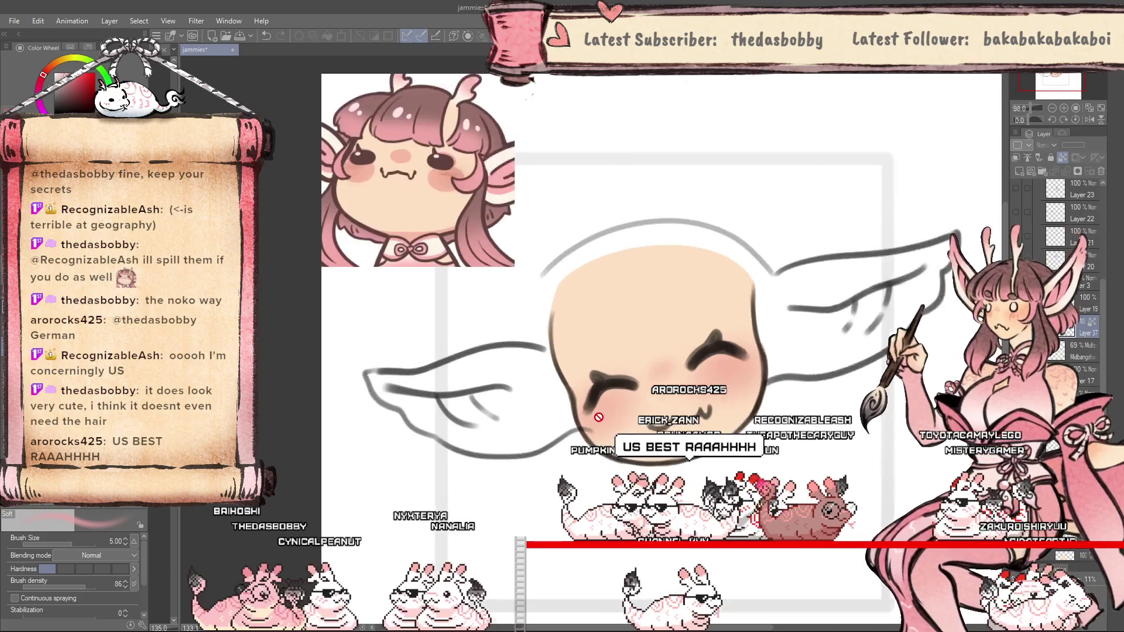
scroll(725, 384, "up", 2)
scroll(725, 384, "up", 3)
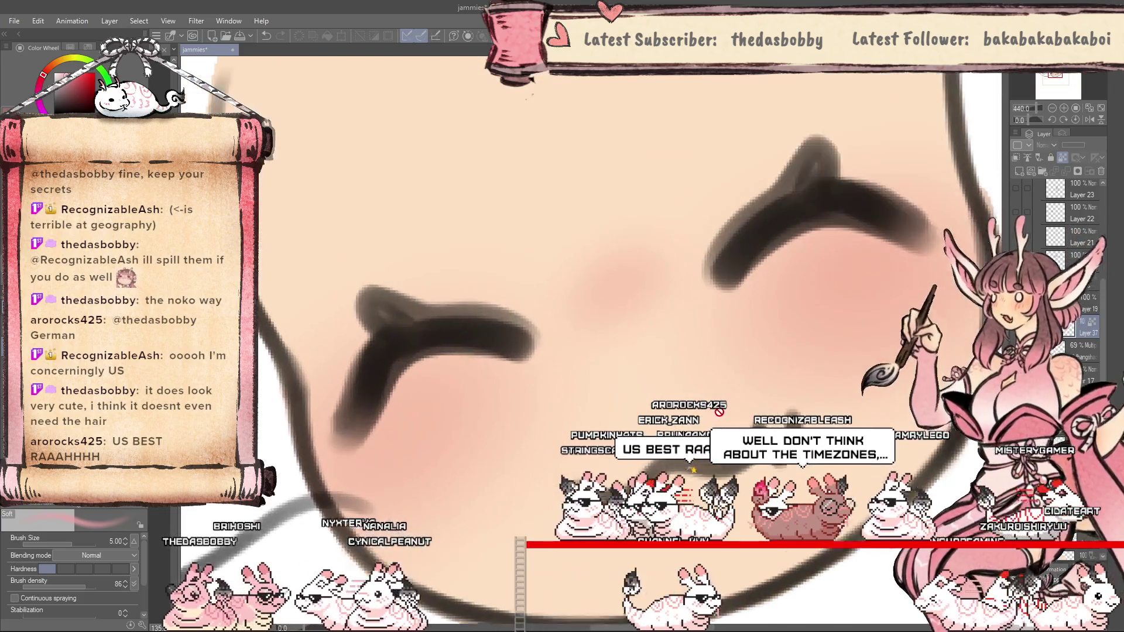
scroll(725, 384, "up", 2)
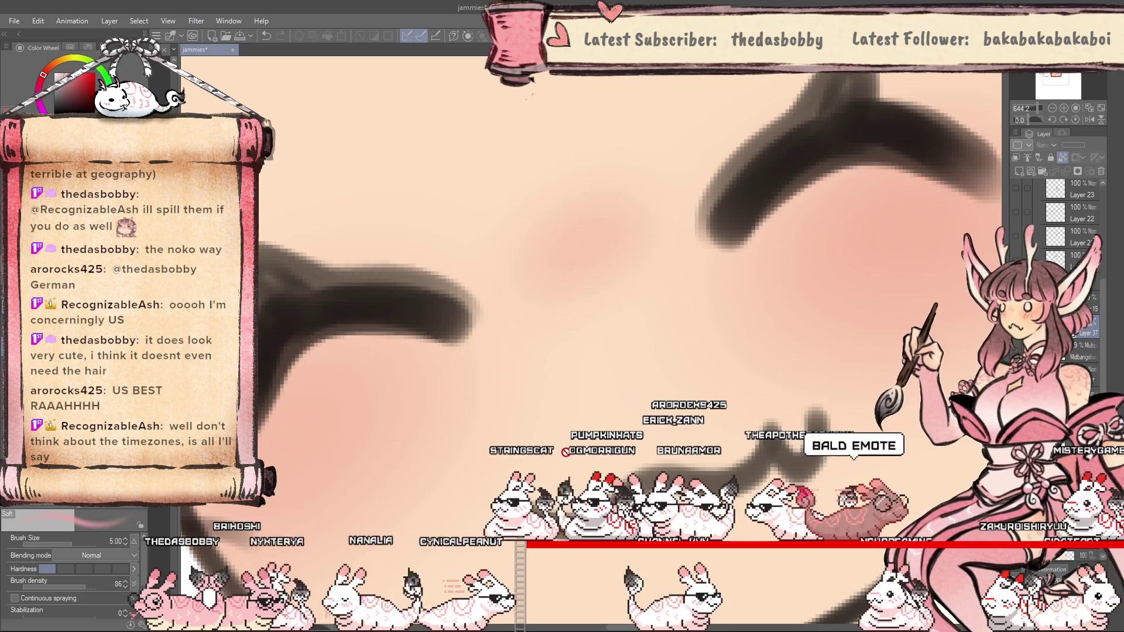
scroll(591, 340, "down", 3)
scroll(591, 339, "down", 1)
scroll(591, 340, "up", 1)
scroll(591, 339, "up", 1)
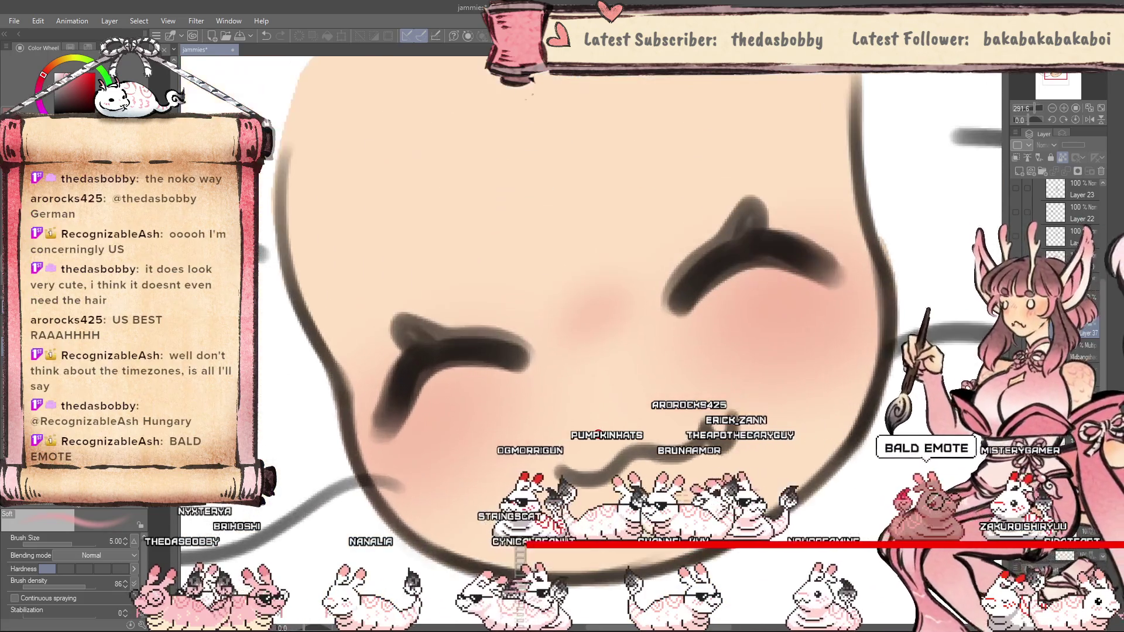
scroll(597, 434, "down", 2)
scroll(585, 462, "down", 1)
scroll(578, 487, "down", 1)
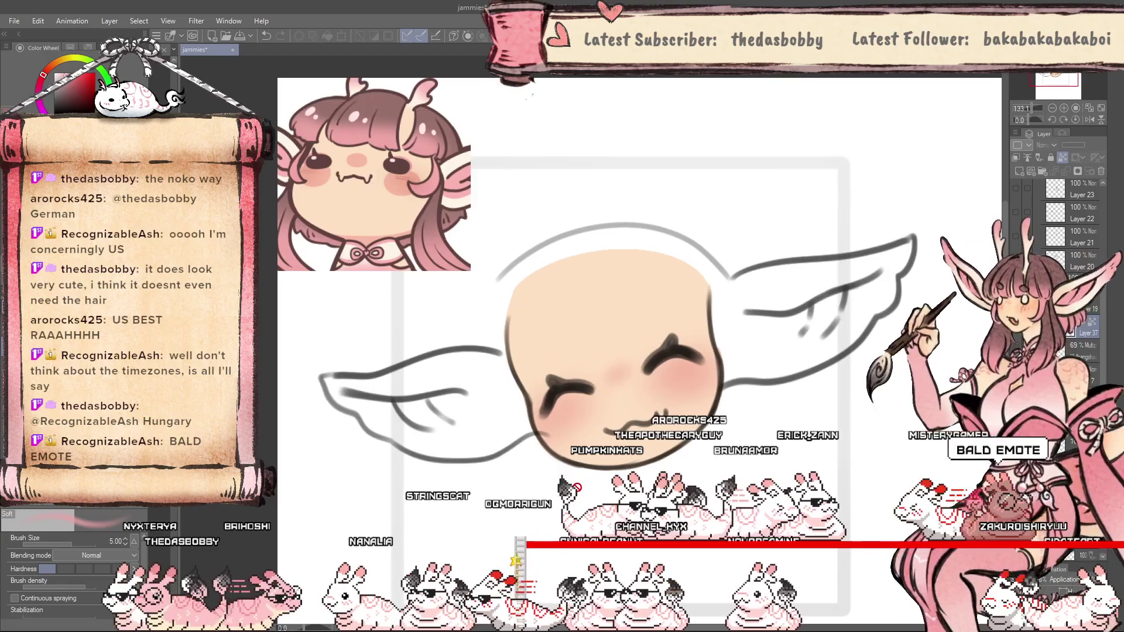
key("ctrl+z")
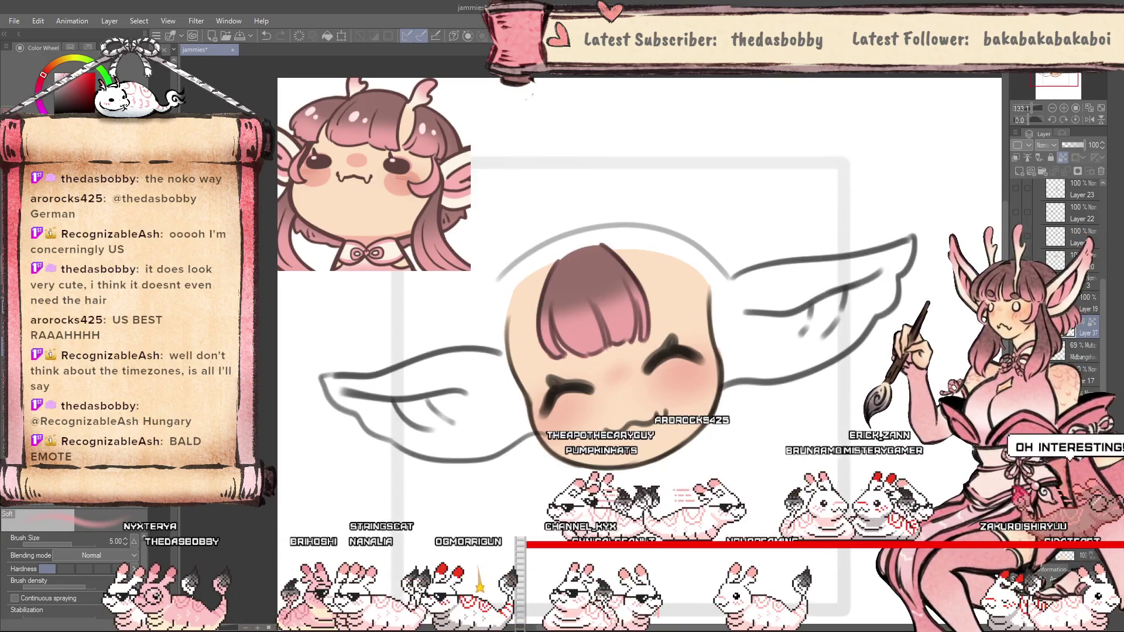
Select Midbangs and Folder 3, then remove the bangs so the bald head shows.
scroll(634, 327, "down", 3)
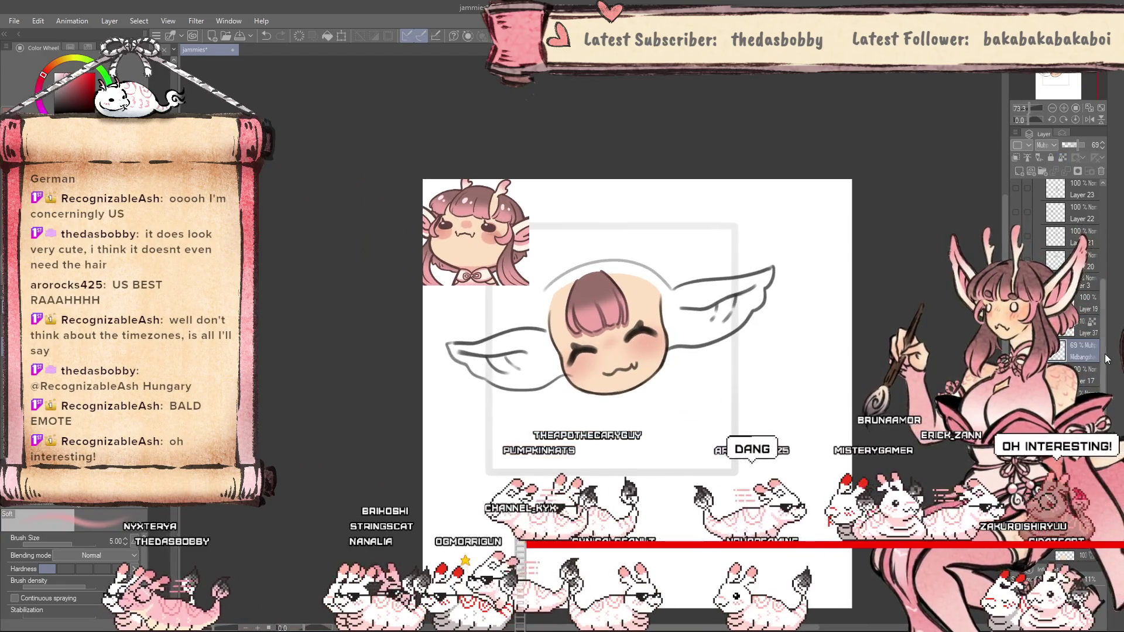
left_click(1090, 347)
scroll(1104, 367, "down", 1)
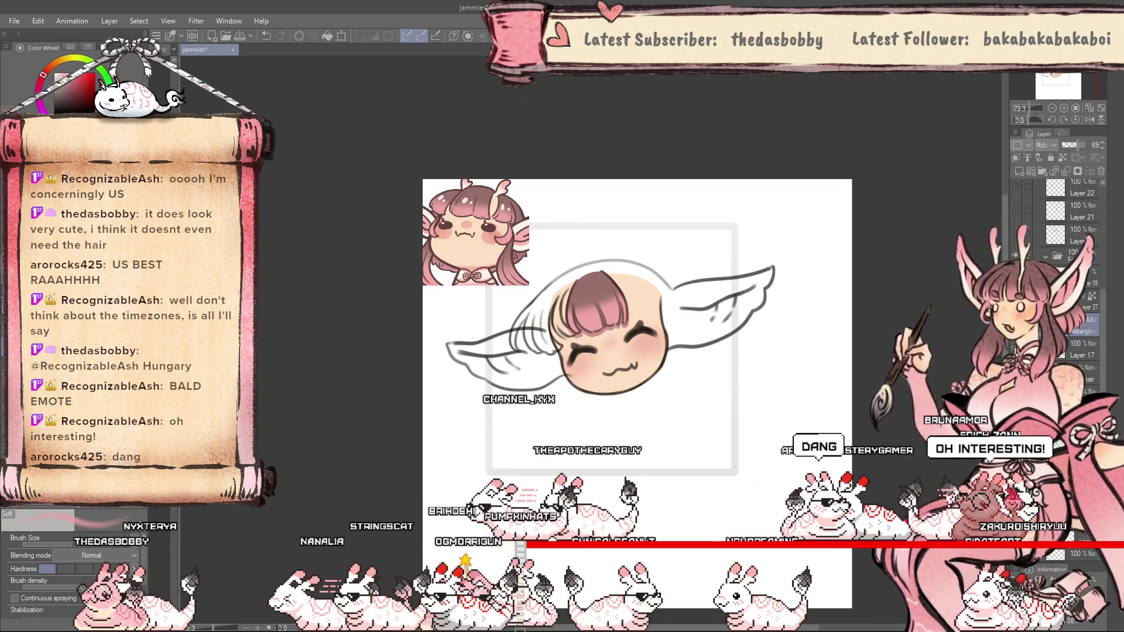
left_click(1045, 256)
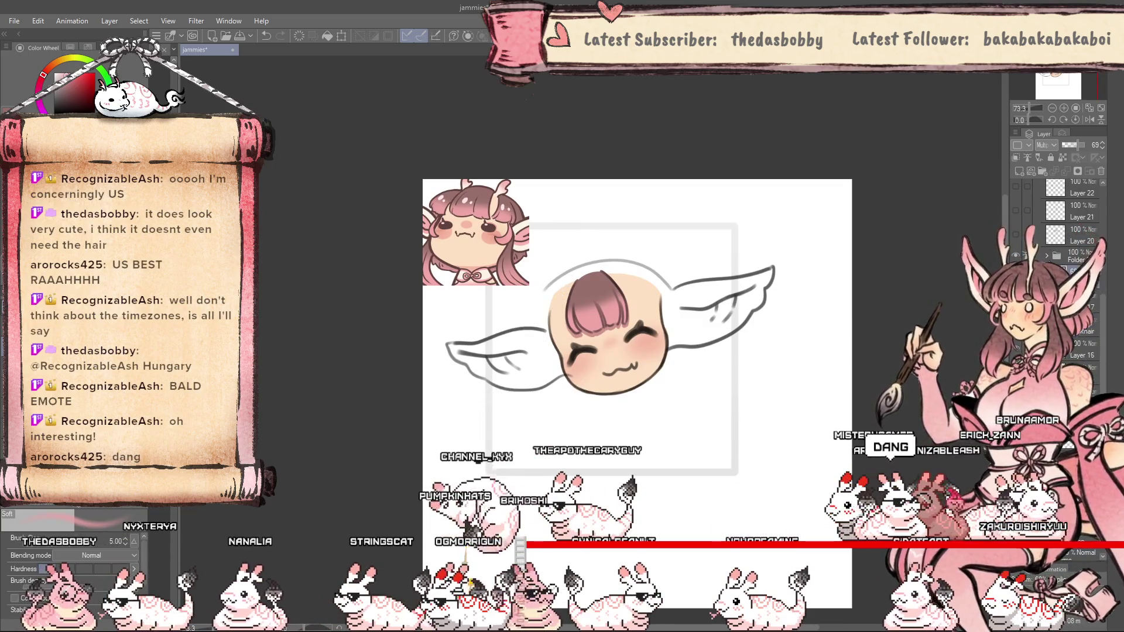
scroll(1071, 270, "down", 1)
key("Delete")
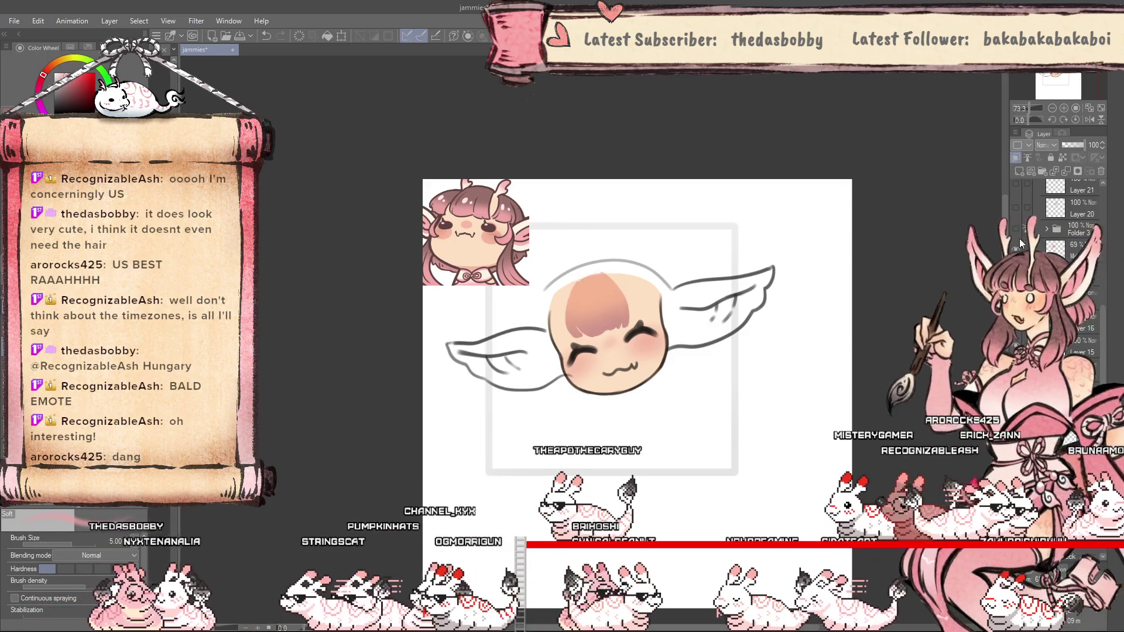
left_click(1046, 230)
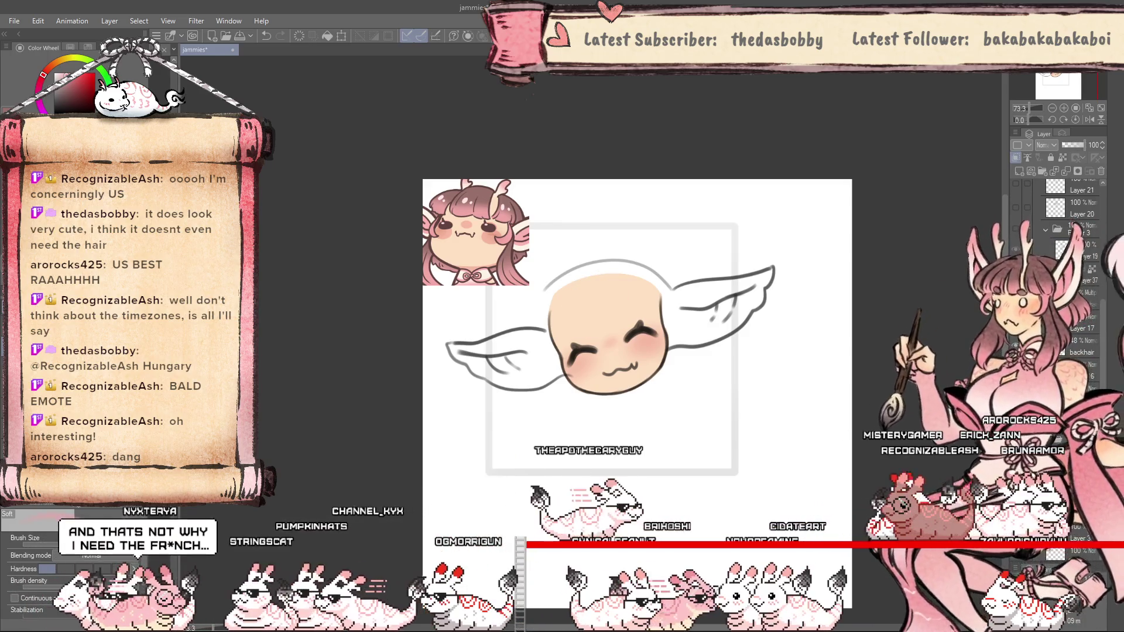
key("ctrl+z")
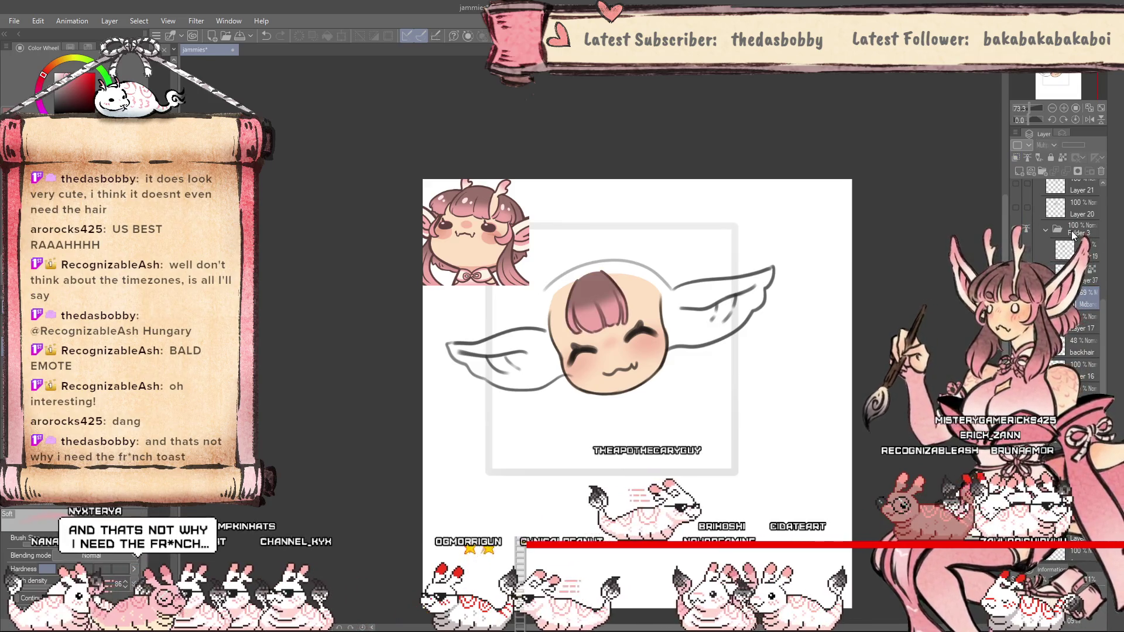
left_click(1046, 229)
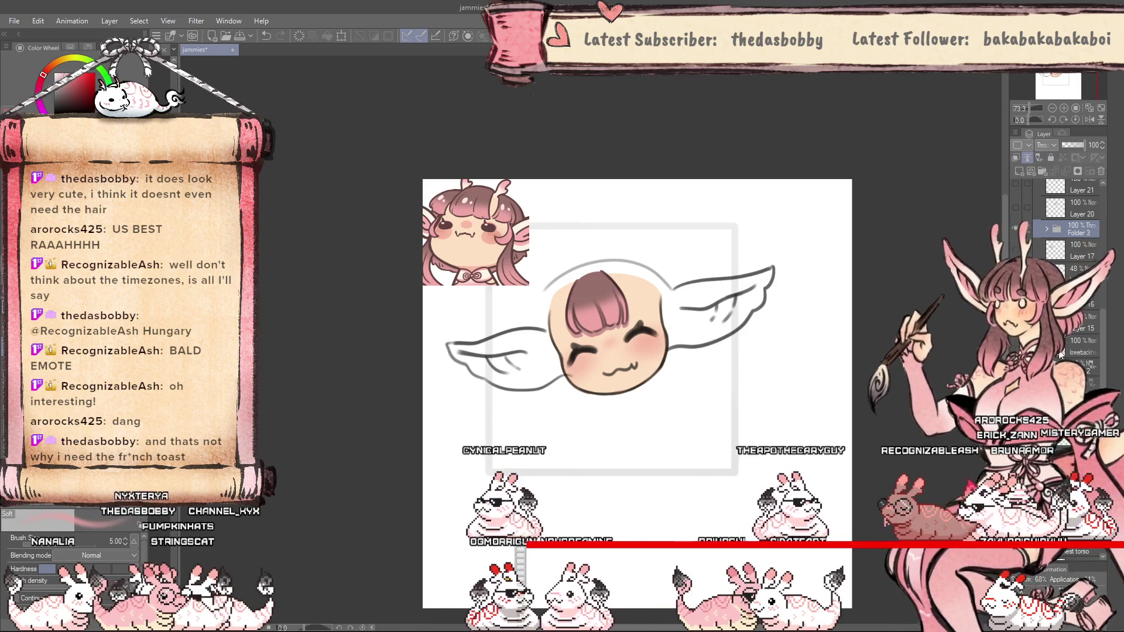
key("ctrl+y")
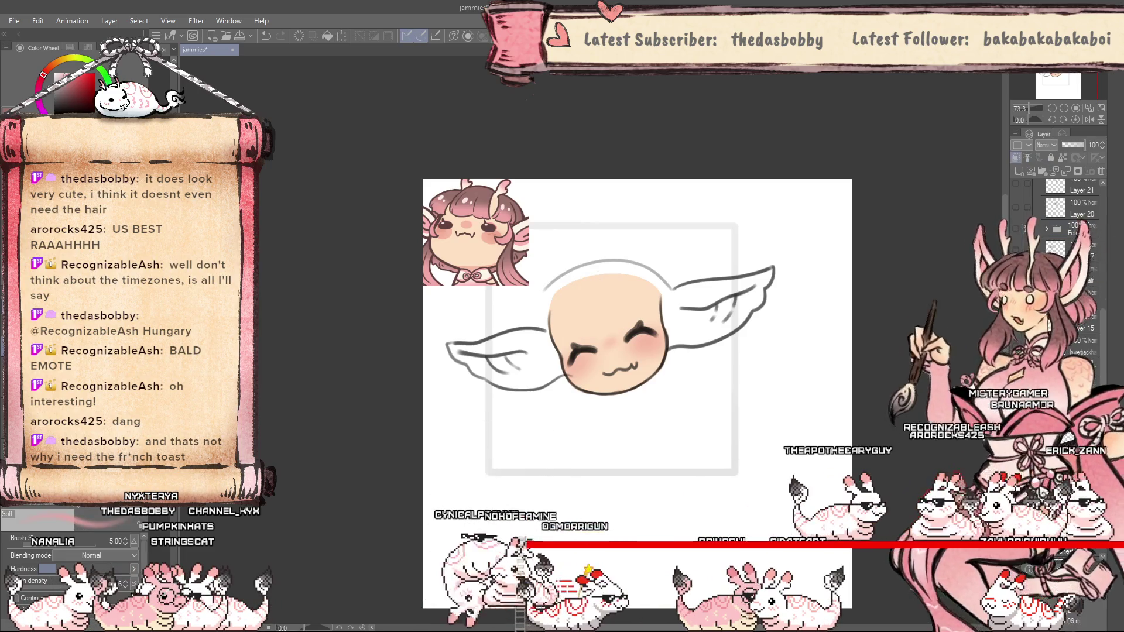
scroll(477, 222, "up", 2)
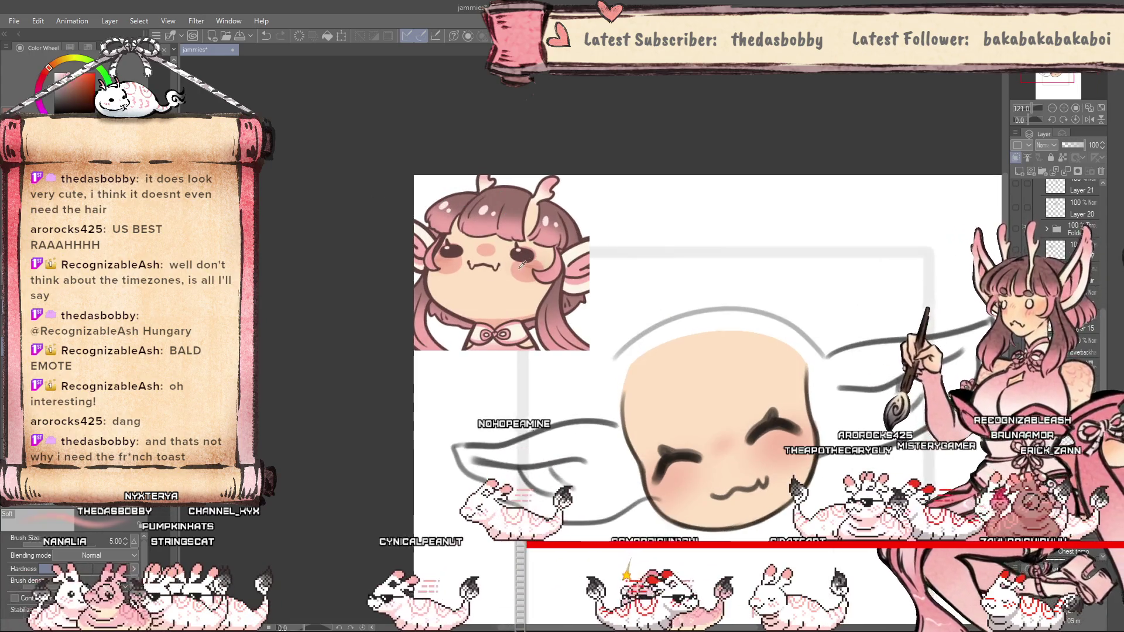
scroll(522, 264, "up", 2)
scroll(523, 263, "up", 2)
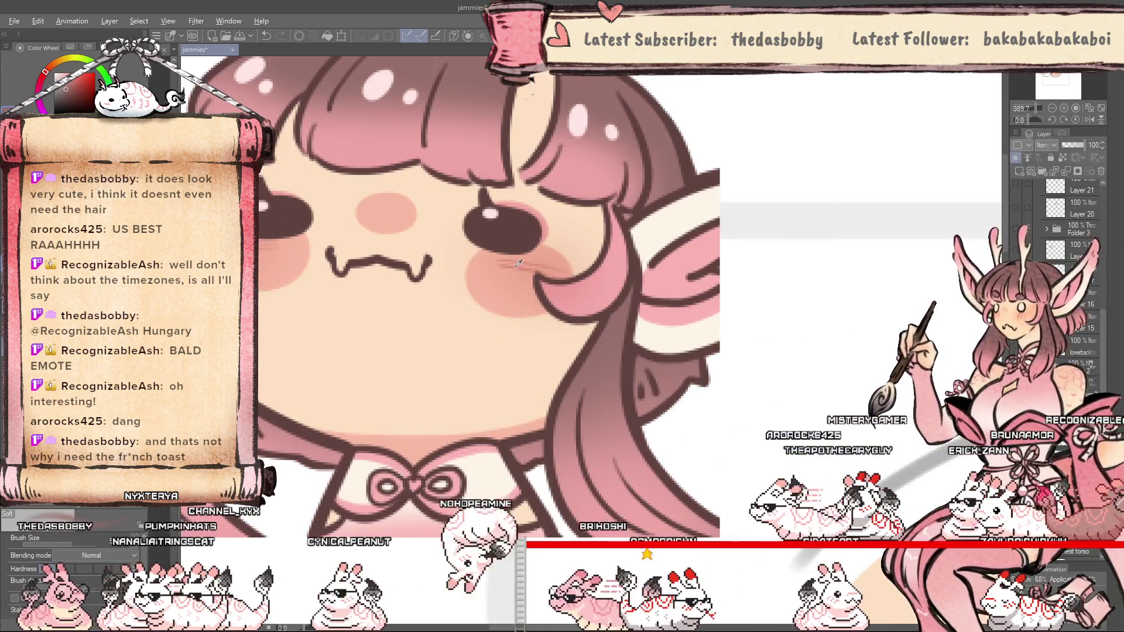
scroll(470, 254, "down", 4)
scroll(715, 436, "up", 1)
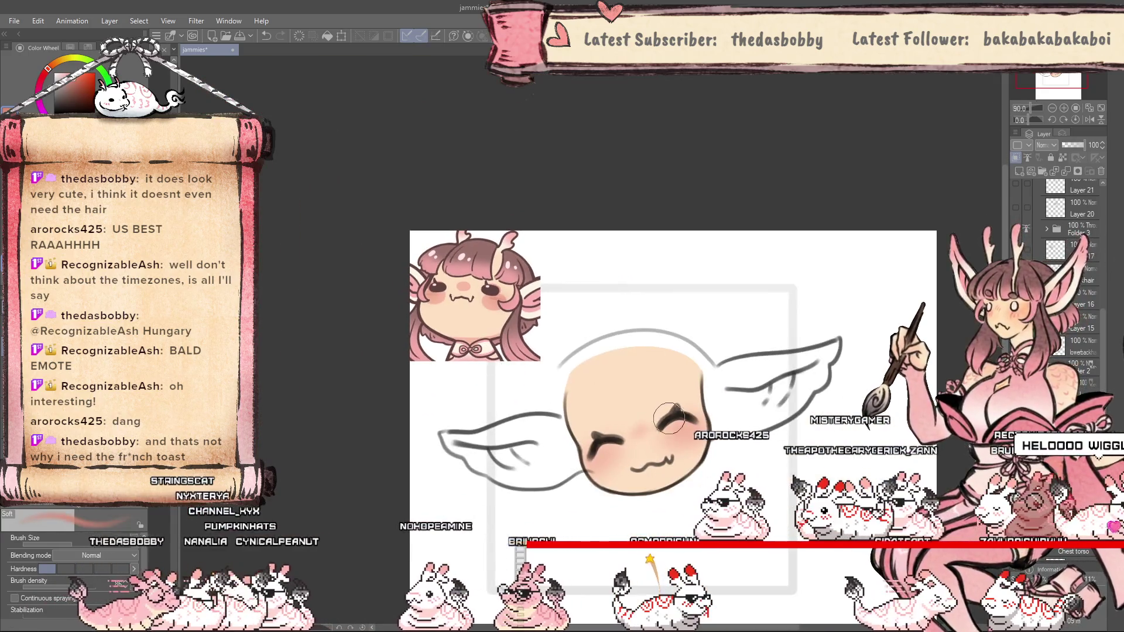
scroll(716, 436, "up", 1)
scroll(716, 436, "up", 1)
key("bracketright")
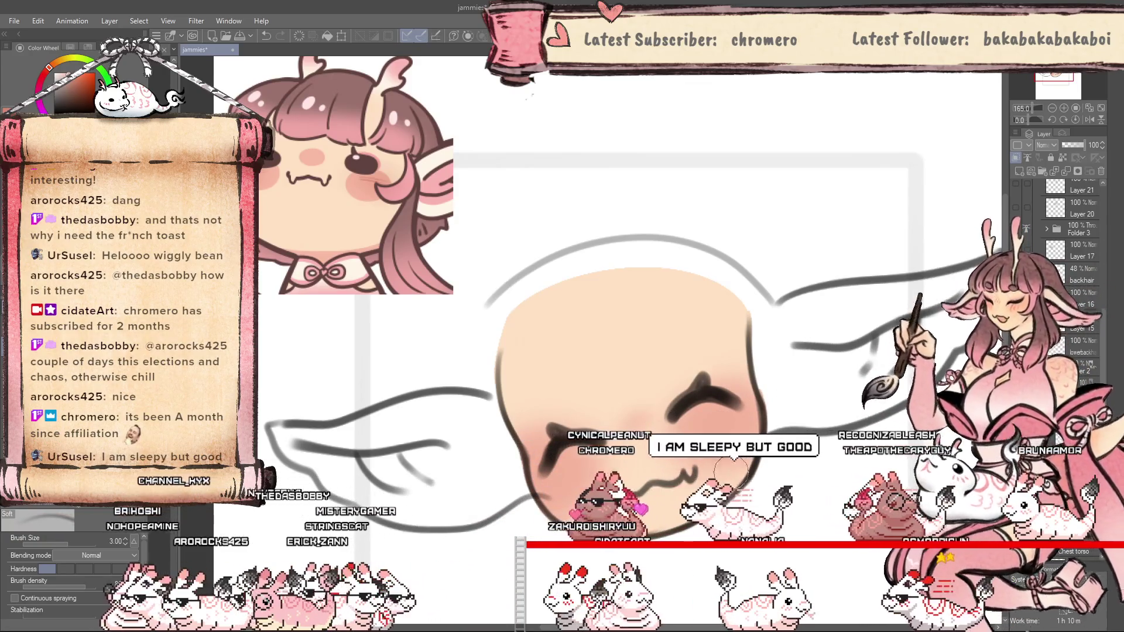
key("p")
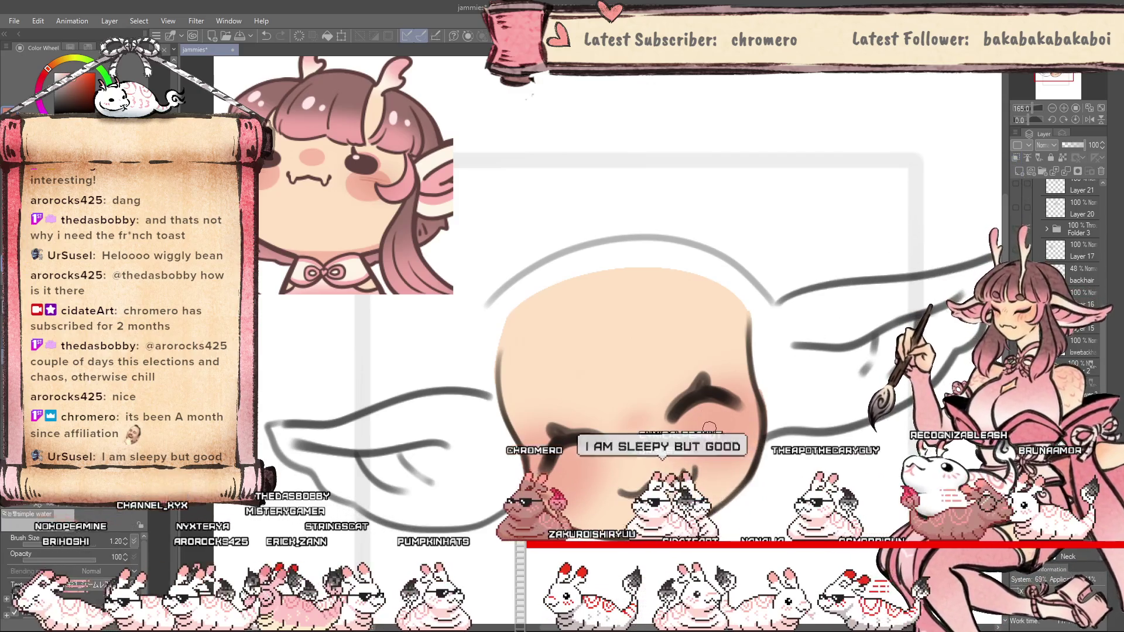
Pick the round brush and rotate the canvas 15° for drawing right-cheek blush lines.
key("b")
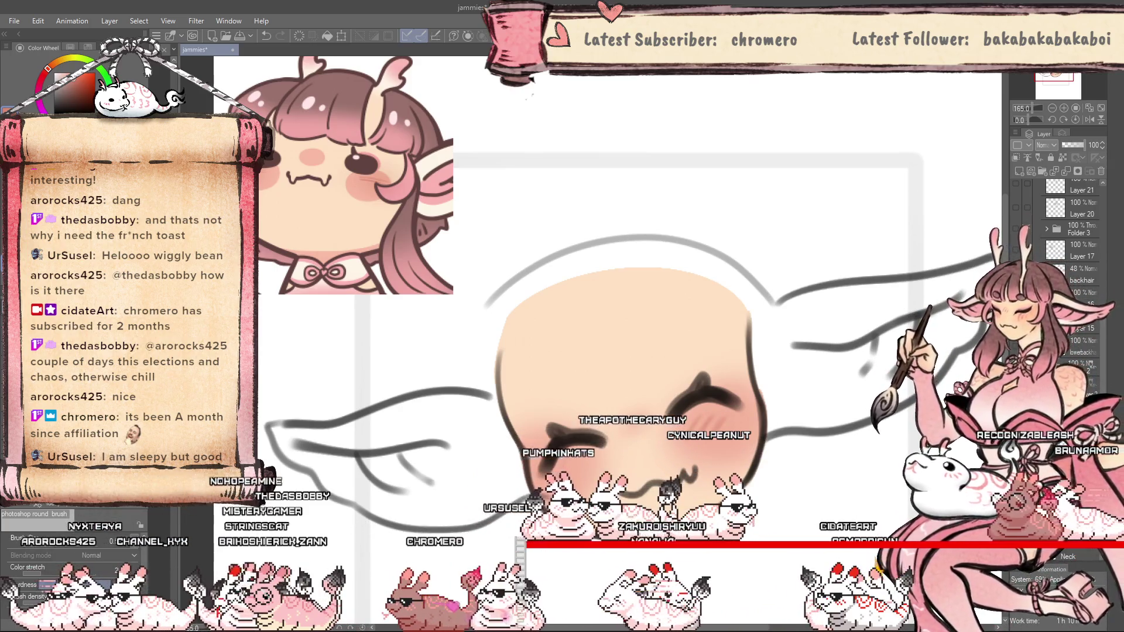
scroll(608, 463, "up", 2)
scroll(650, 436, "down", 1)
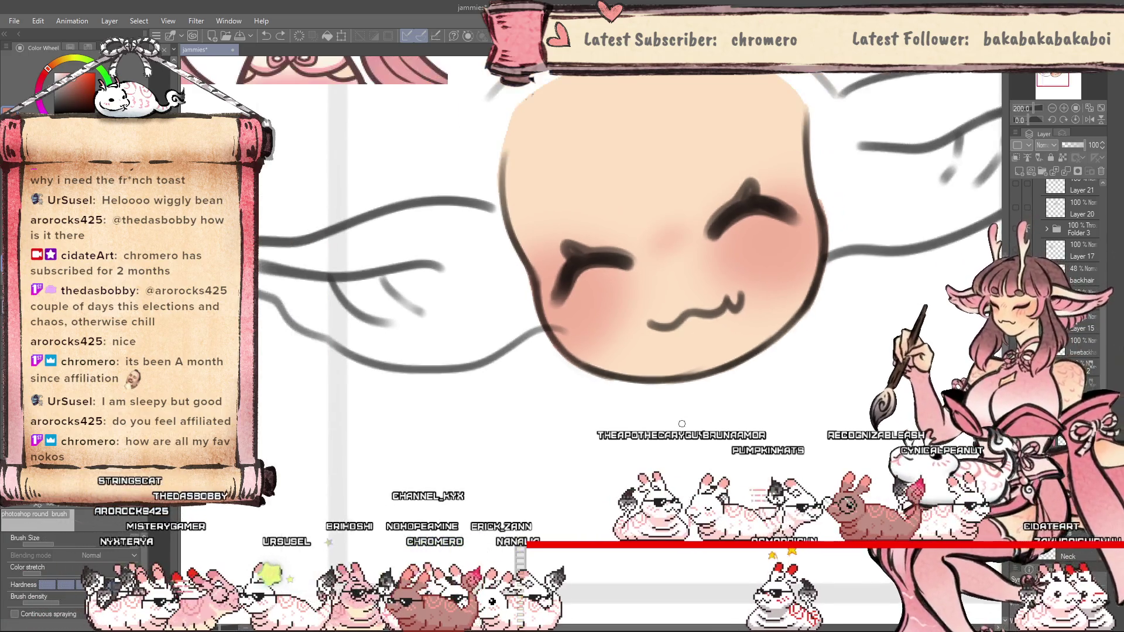
scroll(683, 421, "down", 3)
scroll(590, 502, "up", 2)
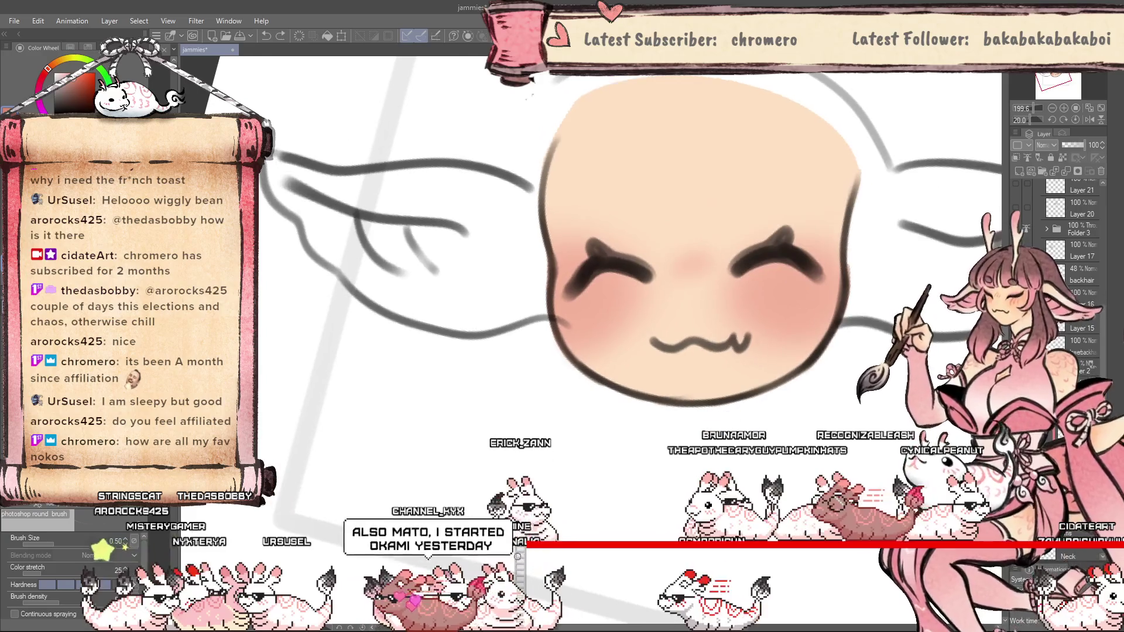
scroll(689, 376, "down", 2)
key("asciicircum")
scroll(689, 377, "up", 3)
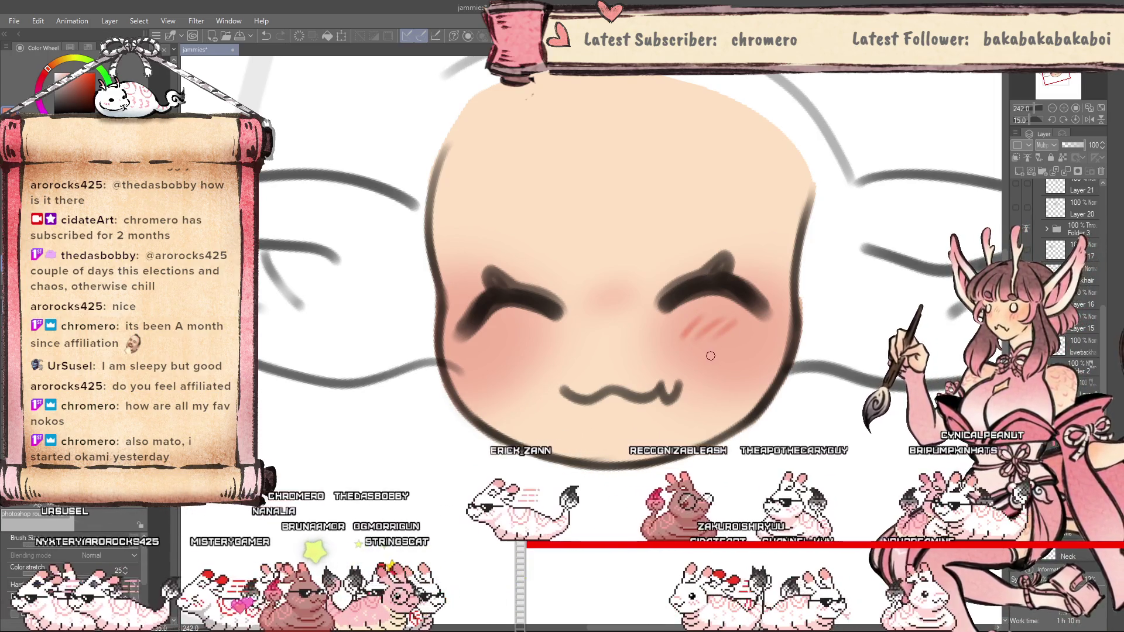
Undo the red diagonal hatch strokes and a trial stronger red blush on the right cheek.
key("ctrl+z")
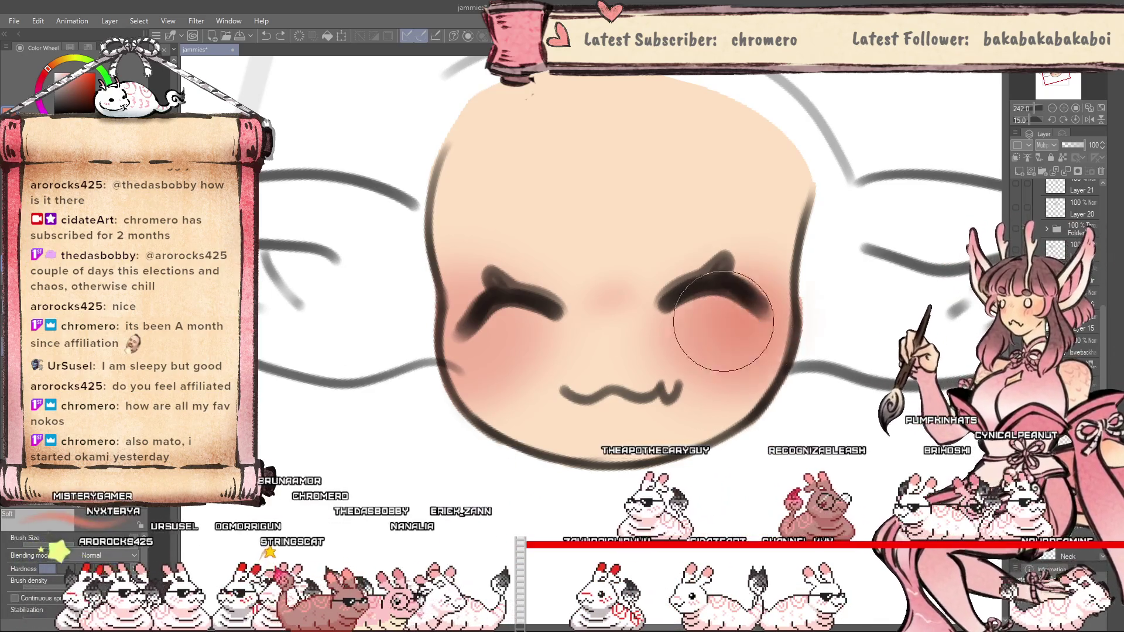
left_click_drag(725, 339, 728, 370)
key("ctrl+z")
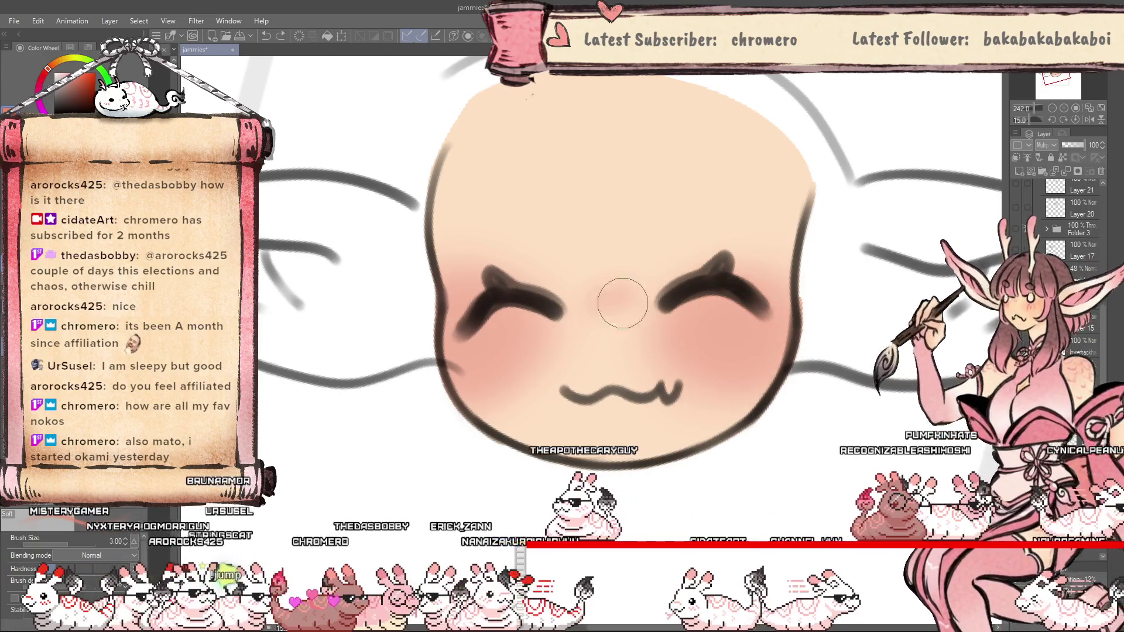
Select a Normal layer and flip the canvas horizontally to check the face.
left_click(629, 292, "ctrl+shift")
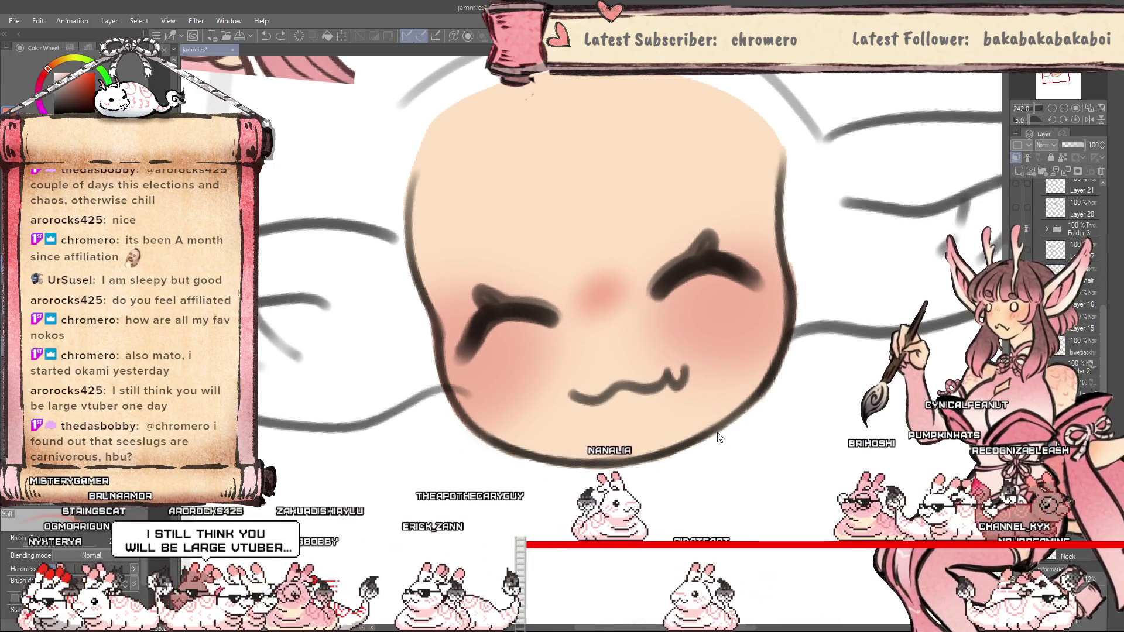
key("h")
key("h")
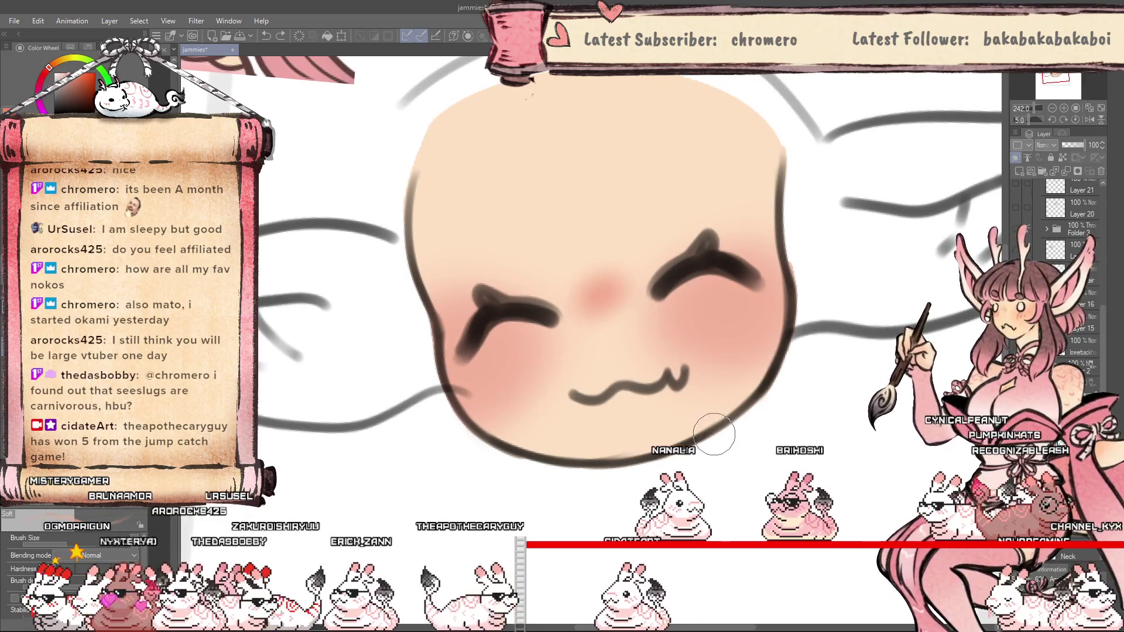
scroll(628, 475, "down", 1)
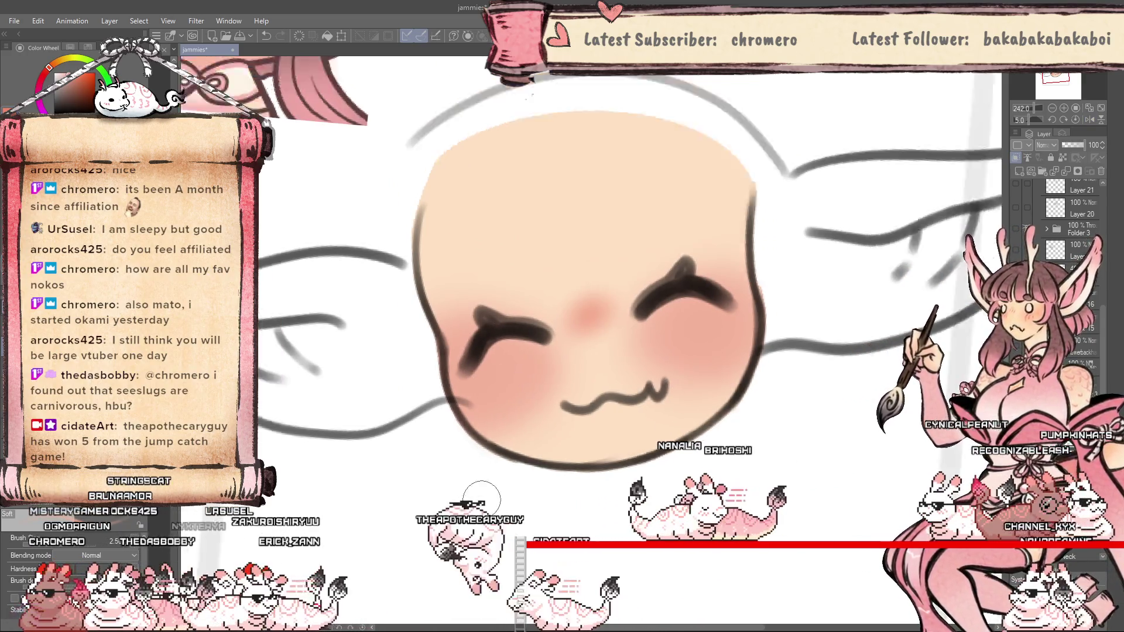
scroll(628, 475, "down", 3)
scroll(628, 474, "up", 1)
scroll(628, 475, "up", 1)
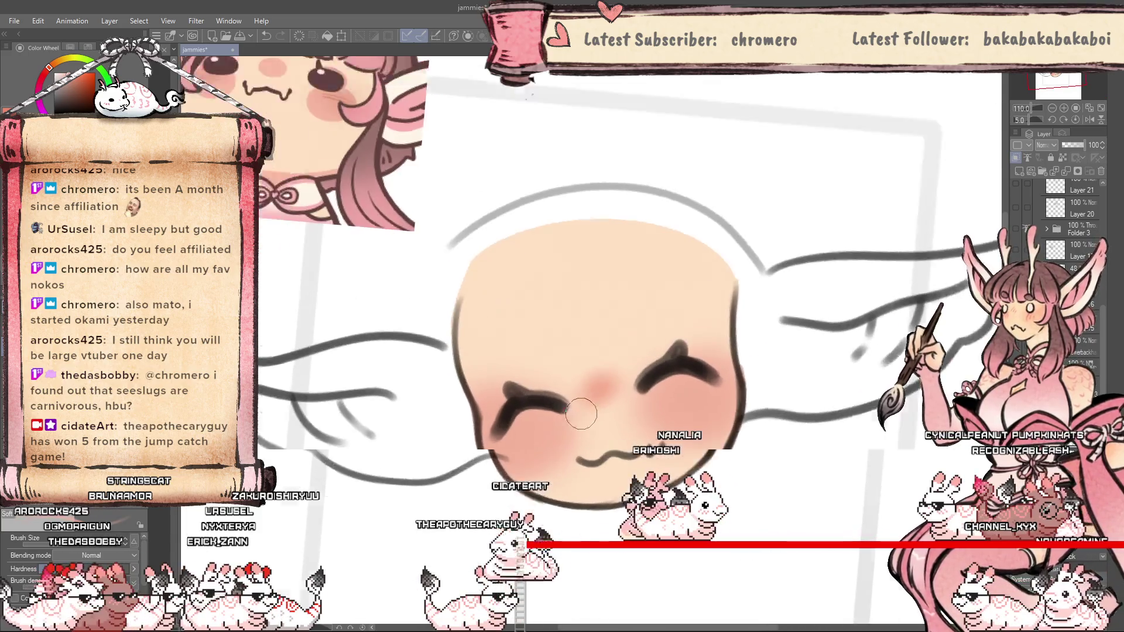
scroll(628, 475, "up", 1)
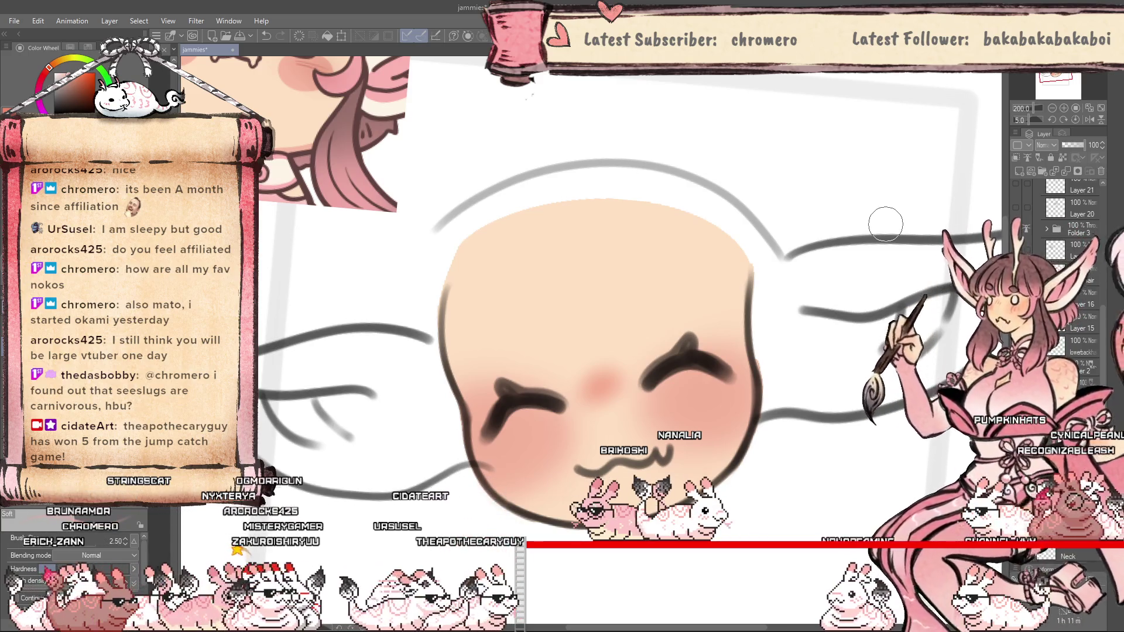
scroll(642, 244, "up", 2)
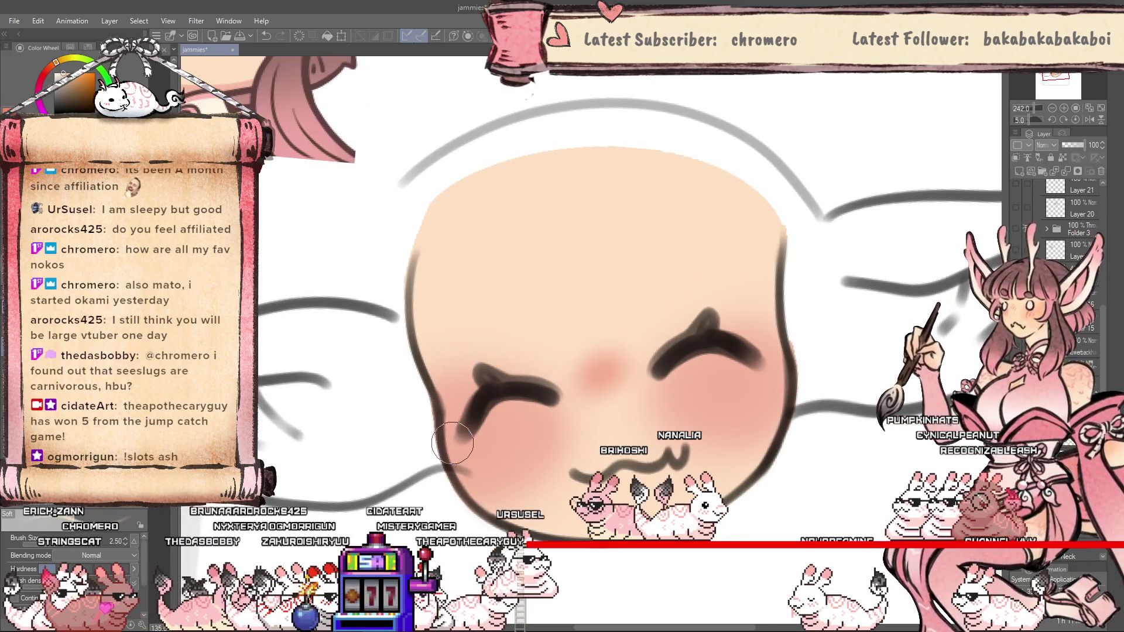
key("b")
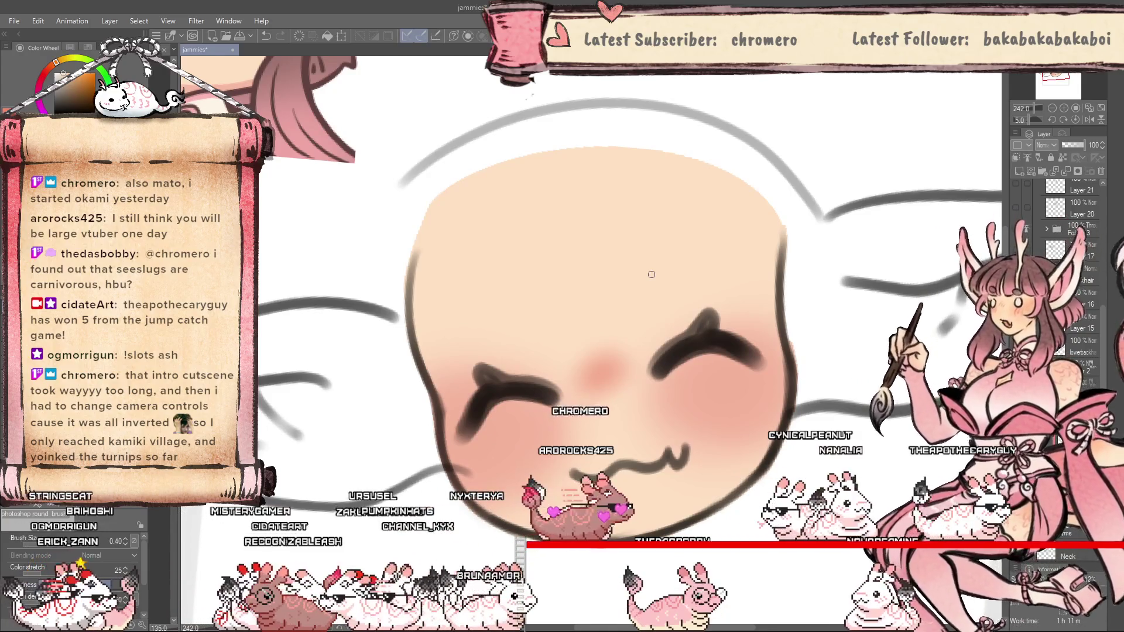
Hatch light diagonal strokes over the right cheek blush.
left_click_drag(703, 381, 677, 409)
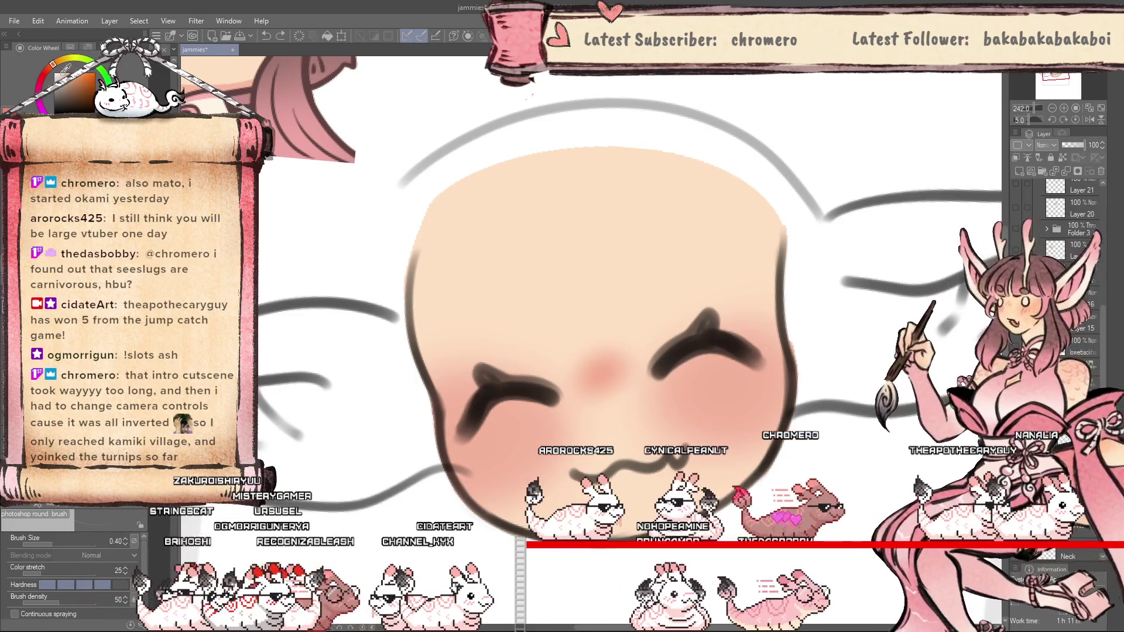
mouse_move(720, 375)
left_mouse_down()
mouse_move(687, 401)
mouse_move(705, 404)
left_mouse_up()
scroll(719, 461, "up", 3)
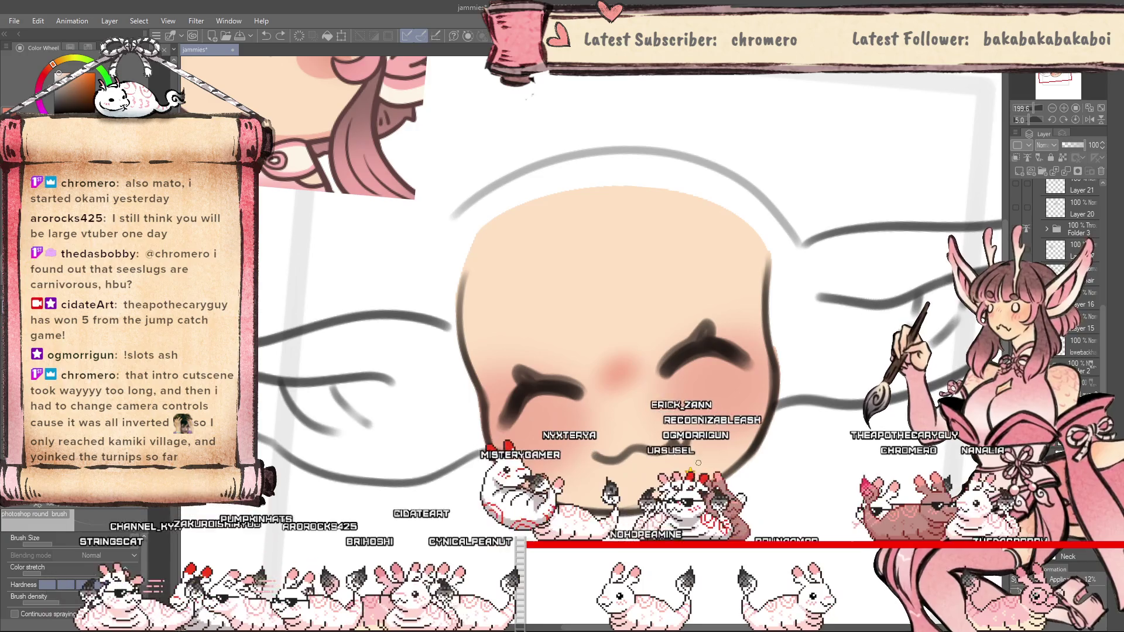
scroll(698, 462, "down", 2)
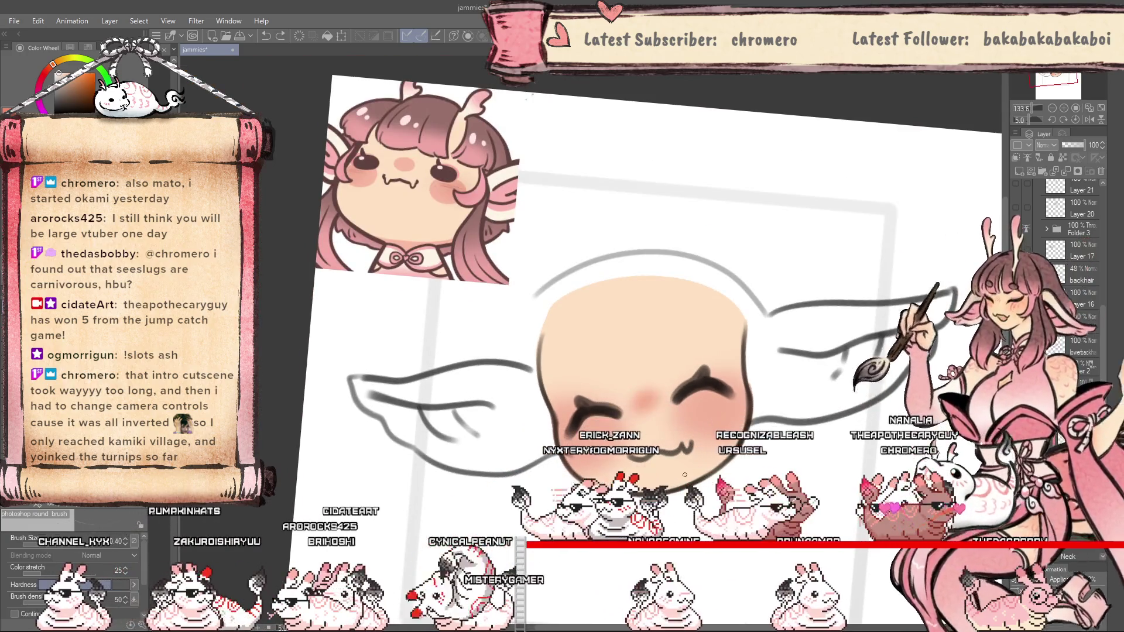
scroll(657, 513, "down", 3)
scroll(657, 513, "up", 2)
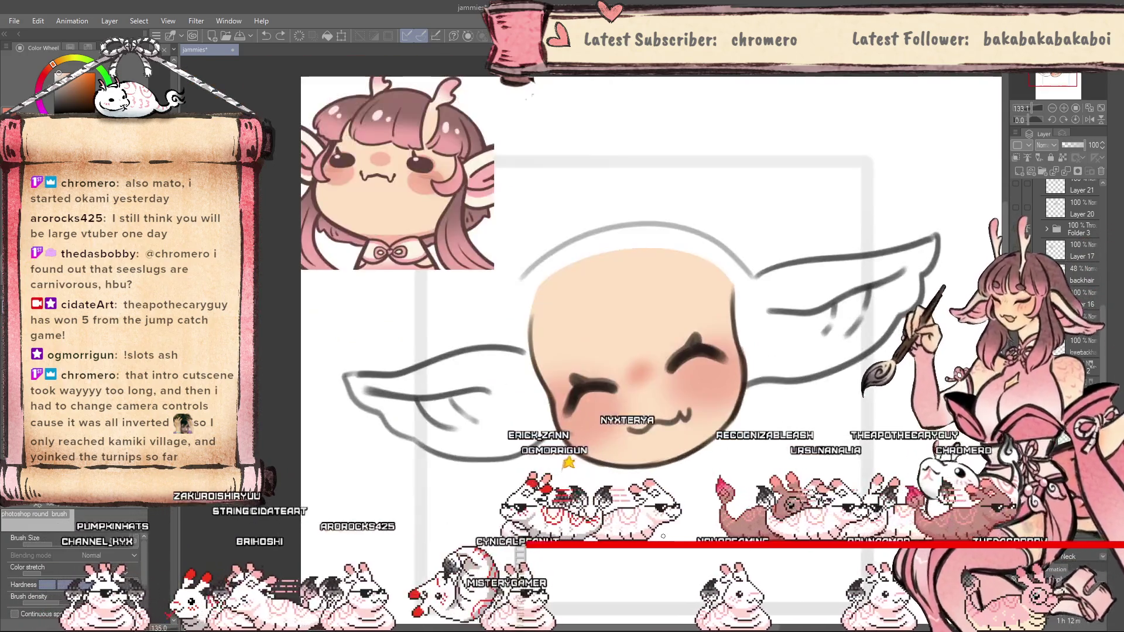
On the Multiply shading layer, undo the cheek blush and shading.
left_click(1039, 184)
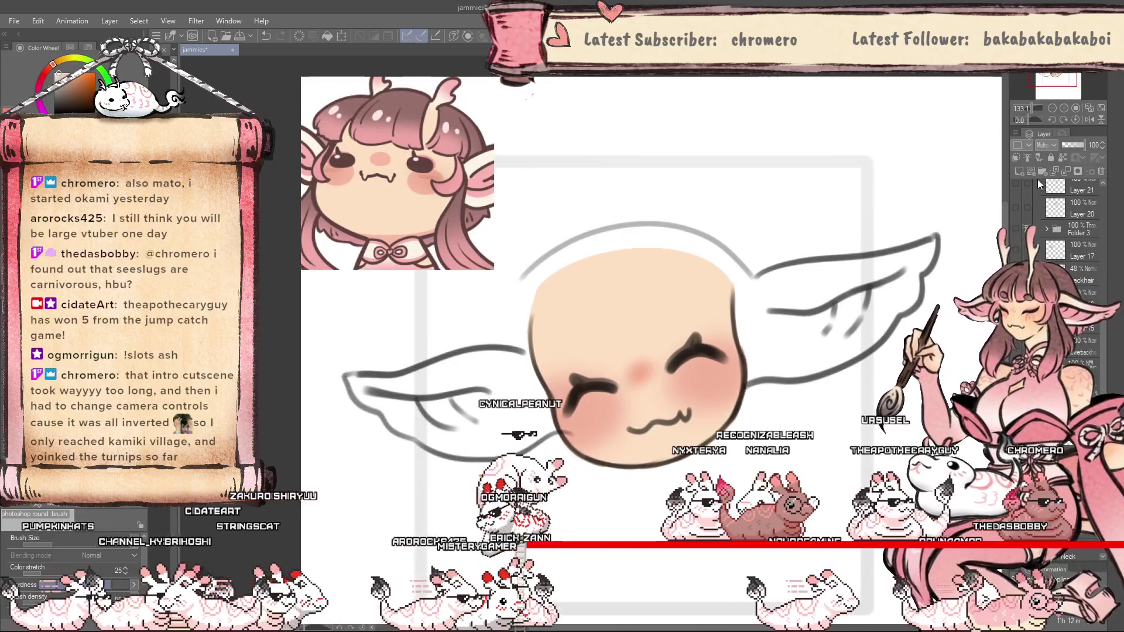
scroll(713, 359, "up", 1)
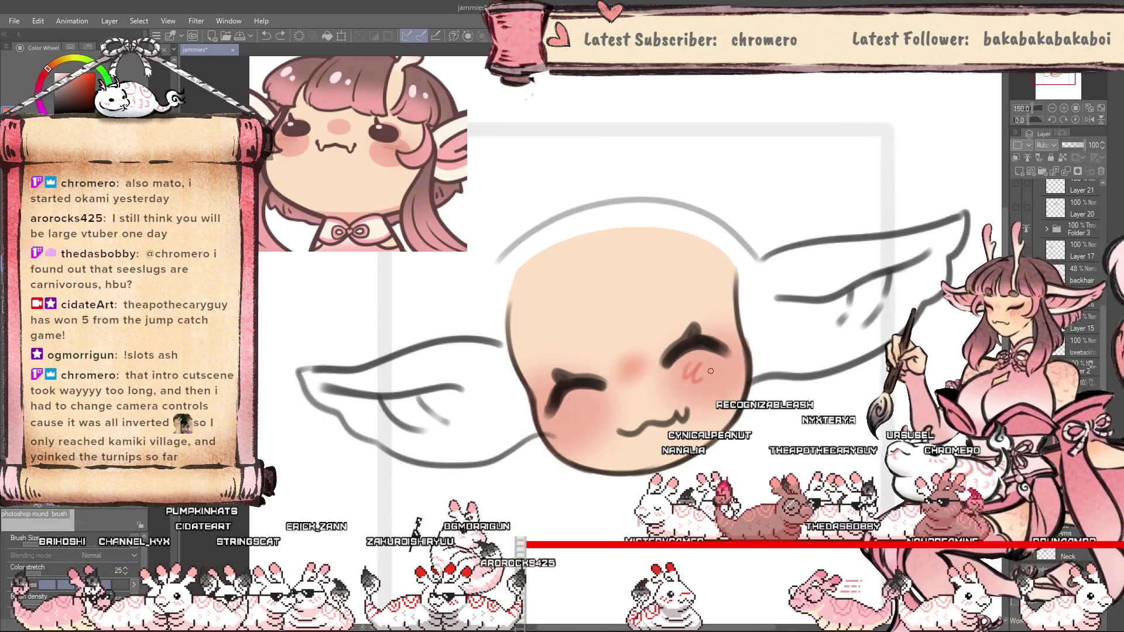
scroll(635, 441, "down", 1)
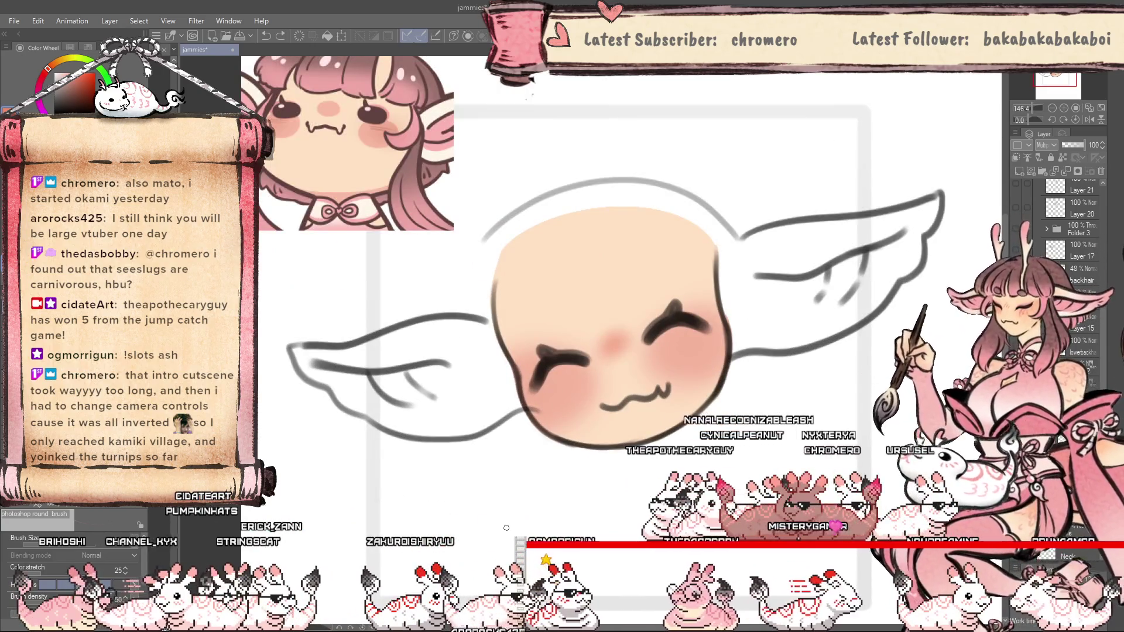
key("ctrl+z")
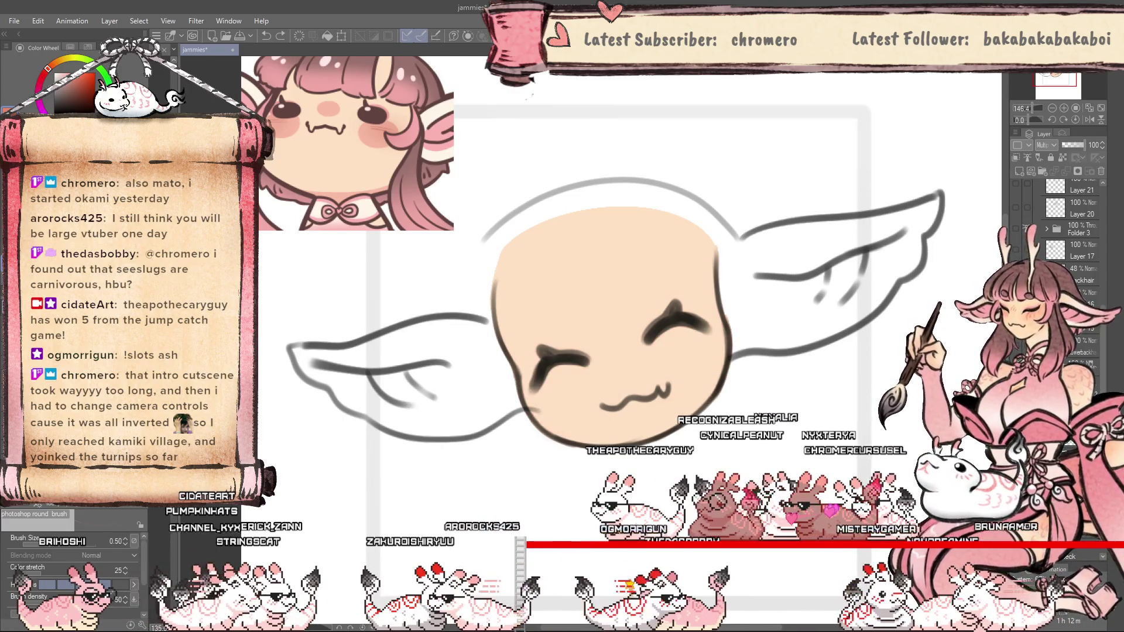
Restore the undone cheek blush and shading, and add a new layer for eye accents.
key("ctrl+y")
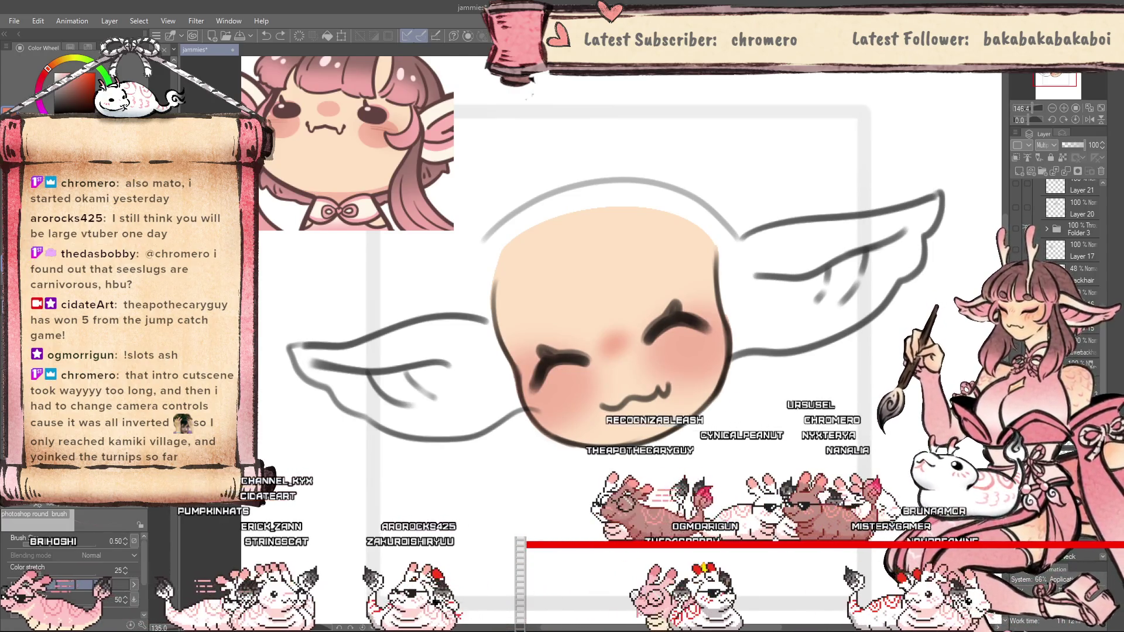
scroll(585, 328, "down", 1)
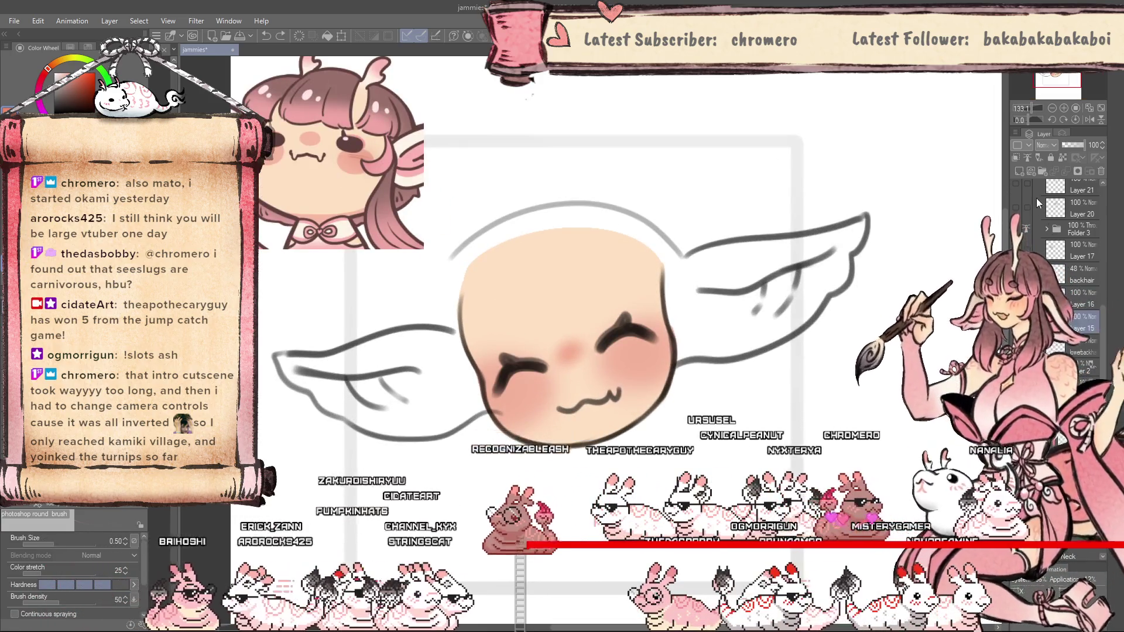
left_click(1019, 171)
scroll(360, 131, "up", 2)
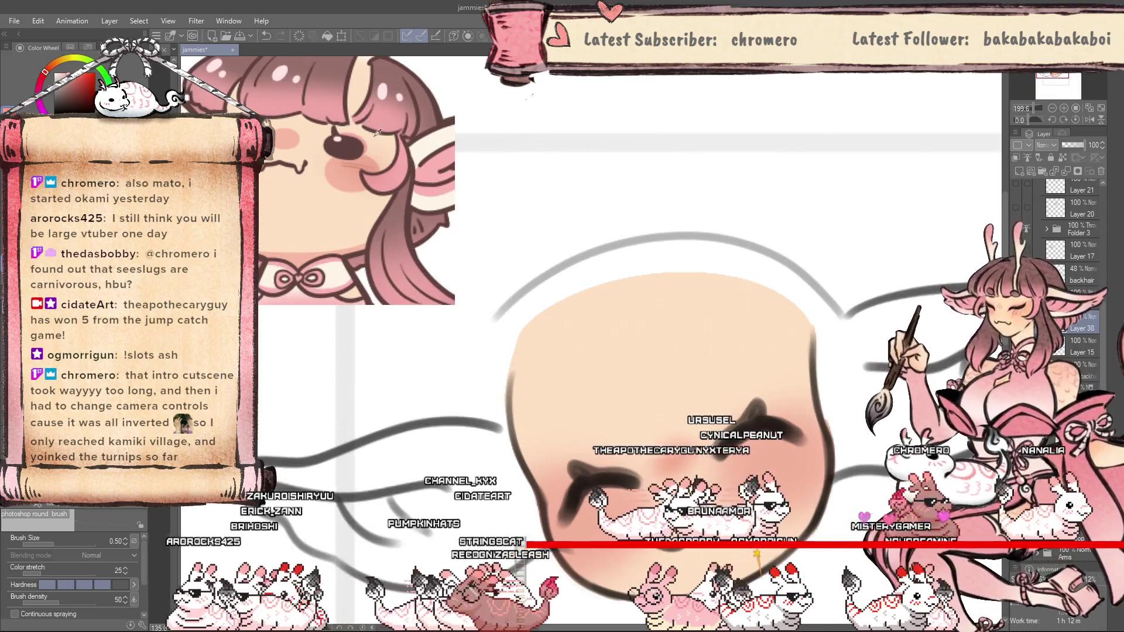
Tilt the canvas toward the eyes, add another layer above Layer 38, and set its opacity to 64.
left_click_drag(450, 172, 722, 396)
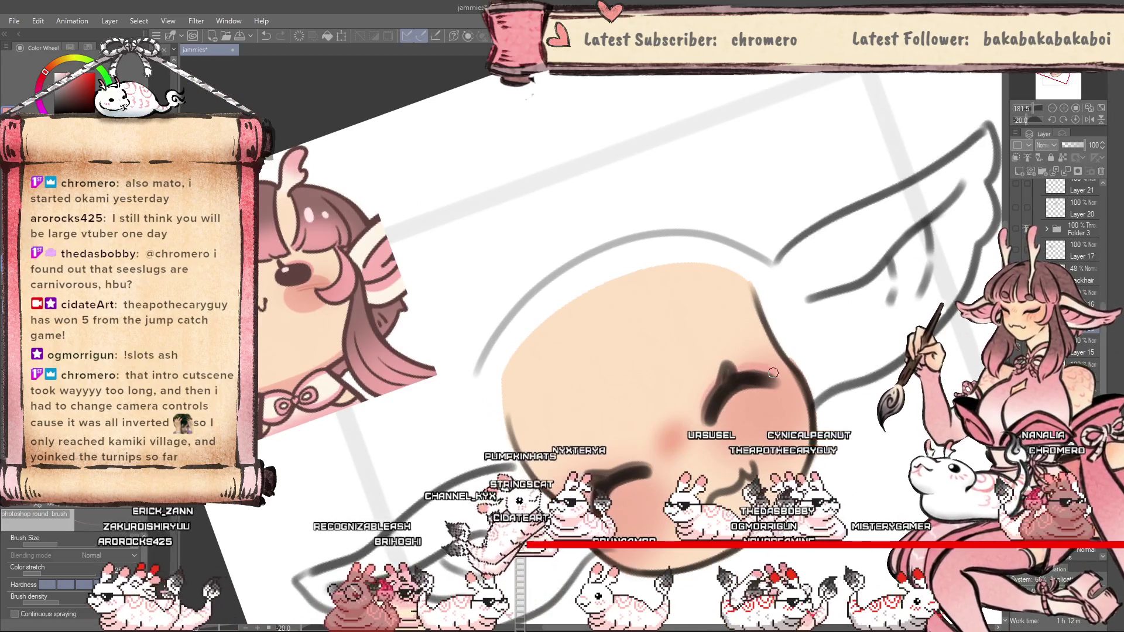
left_click_drag(784, 423, 697, 439)
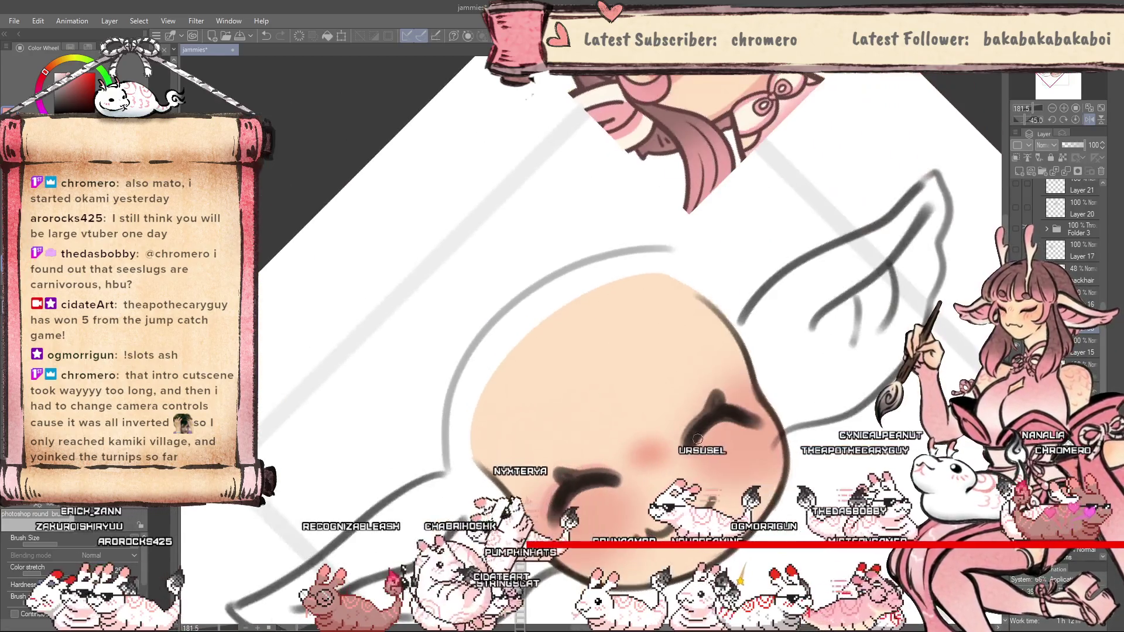
left_click_drag(781, 432, 742, 460)
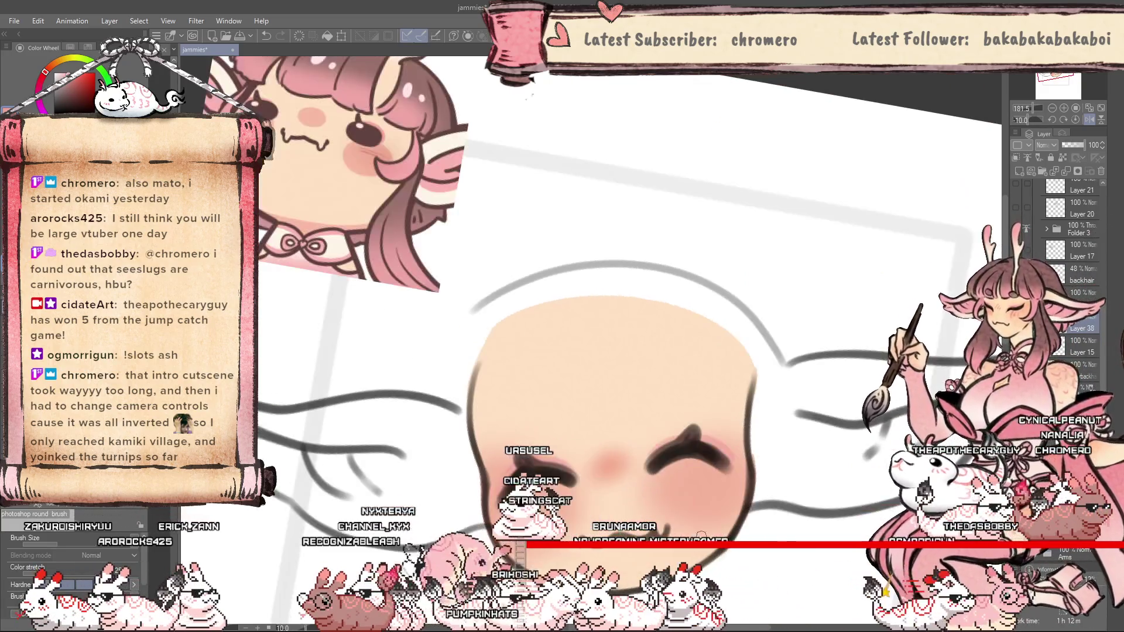
left_click_drag(707, 506, 643, 452)
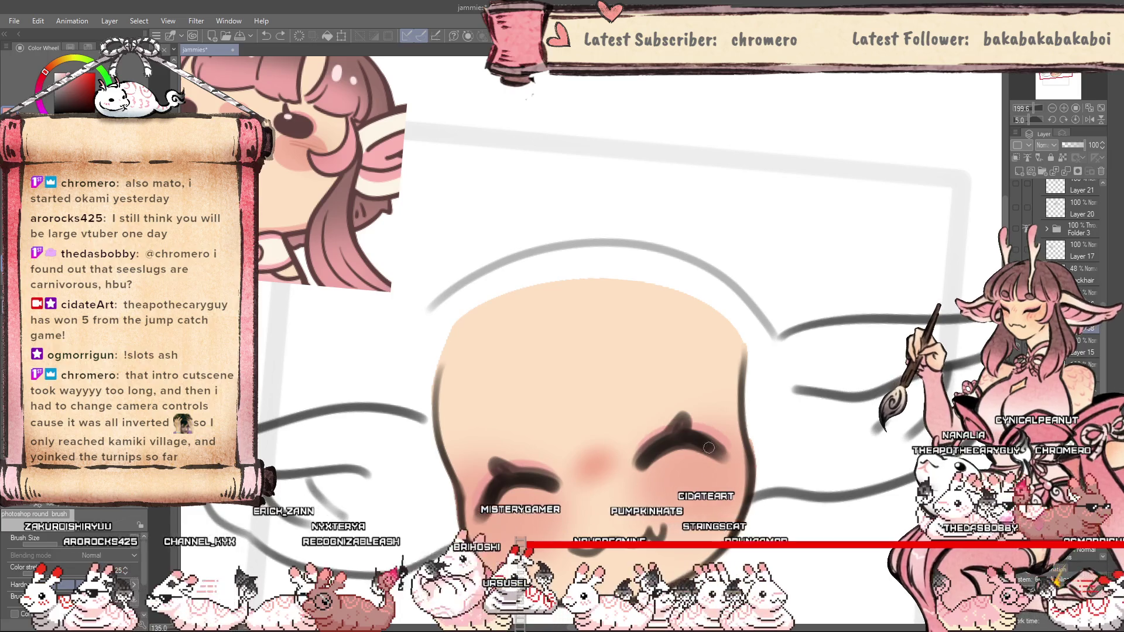
left_click_drag(690, 466, 768, 383)
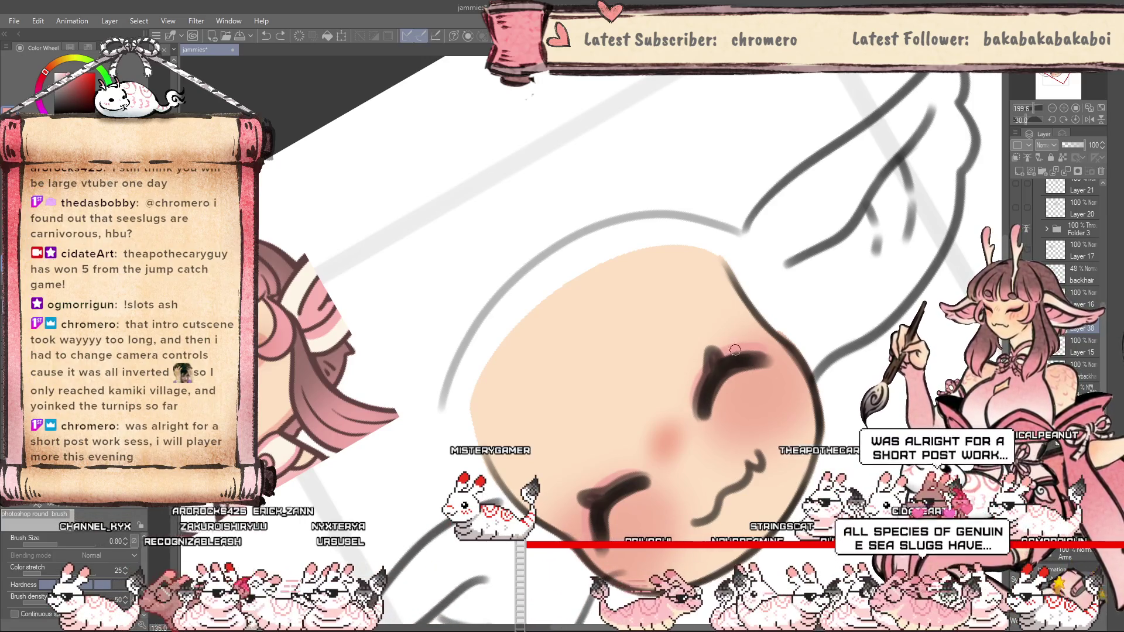
key("ctrl+shift+n")
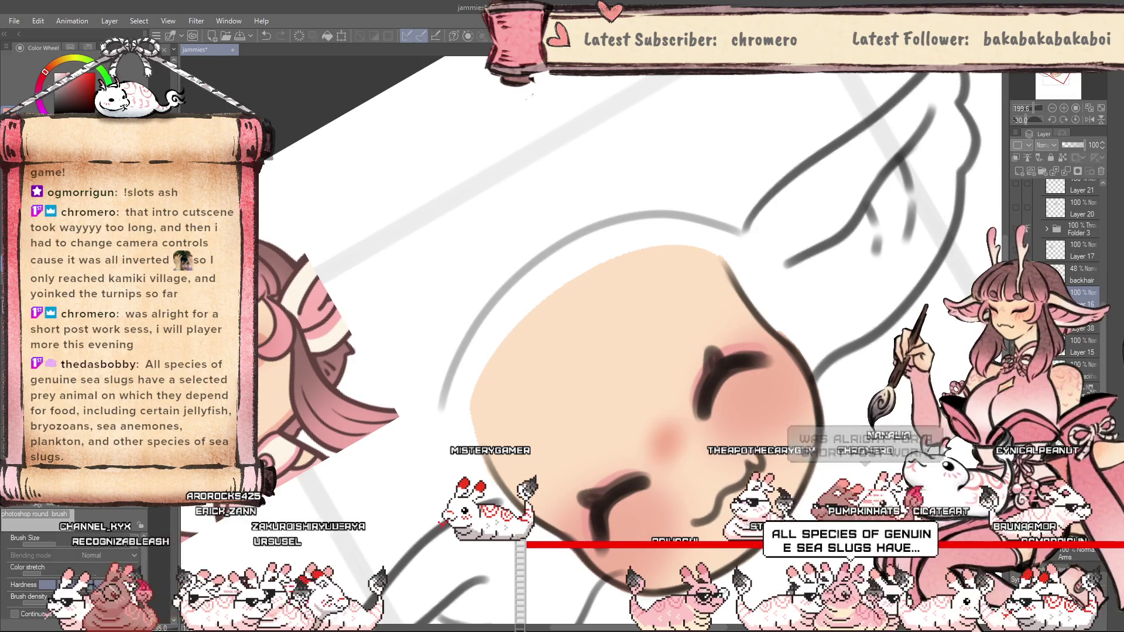
left_click_drag(662, 314, 642, 523)
scroll(660, 371, "down", 3)
scroll(636, 514, "up", 2)
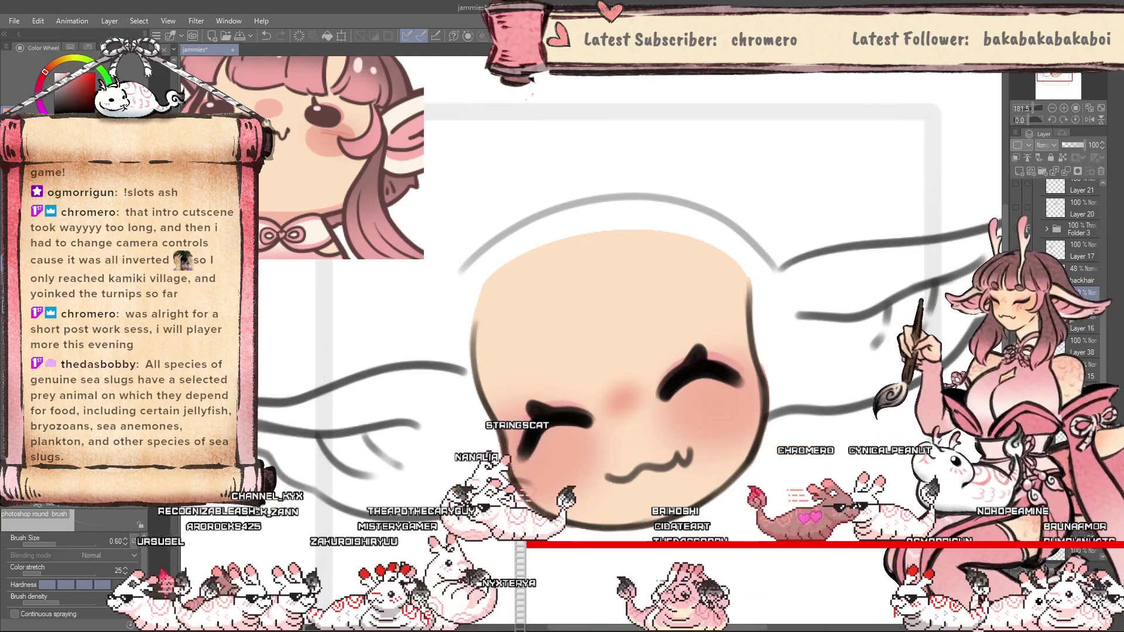
left_click(1076, 147)
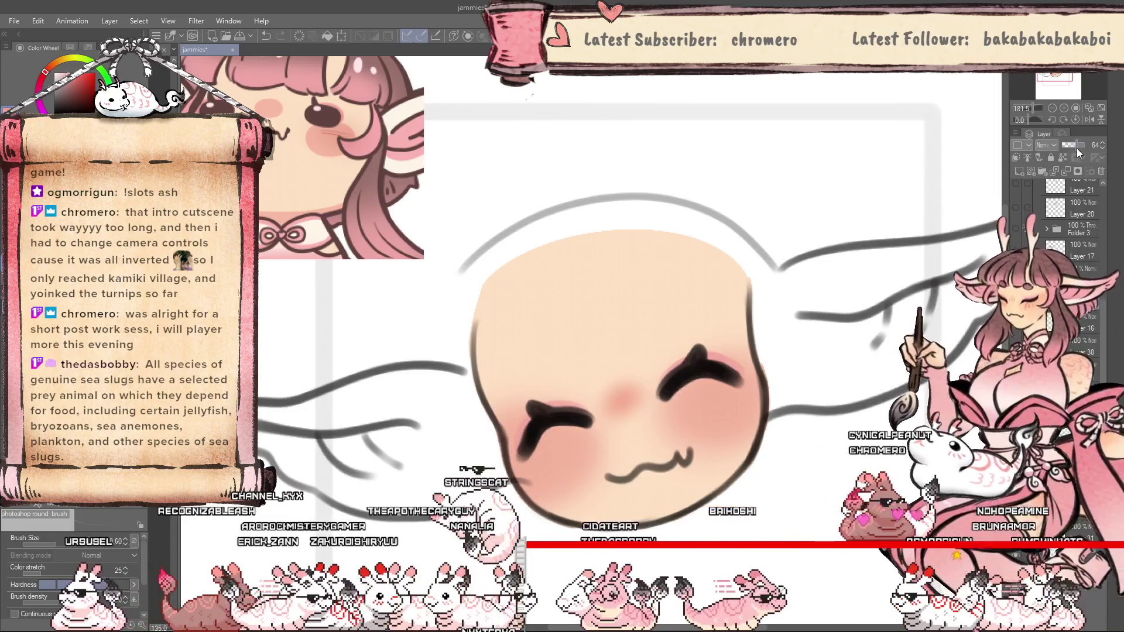
Return the eye layer to full opacity, clip it to the layer below, and use the Soft airbrush.
key("ctrl+z")
left_click(1017, 159)
key("e")
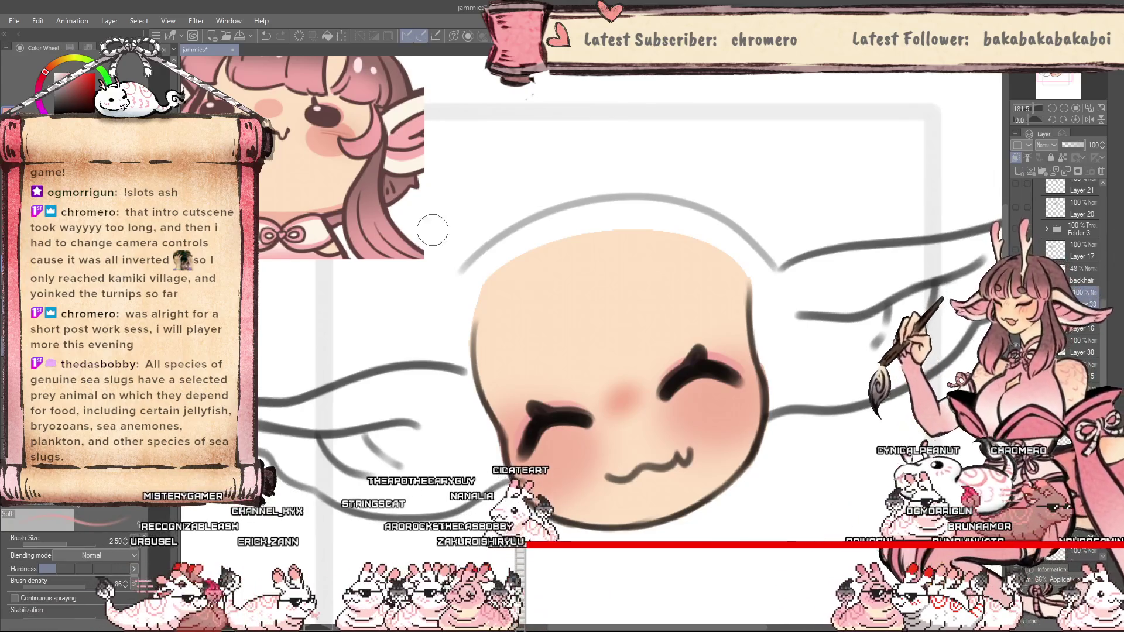
Pick a warm reddish paint colour and set the airbrush size to 15 around the eyes.
left_click(704, 436, "alt")
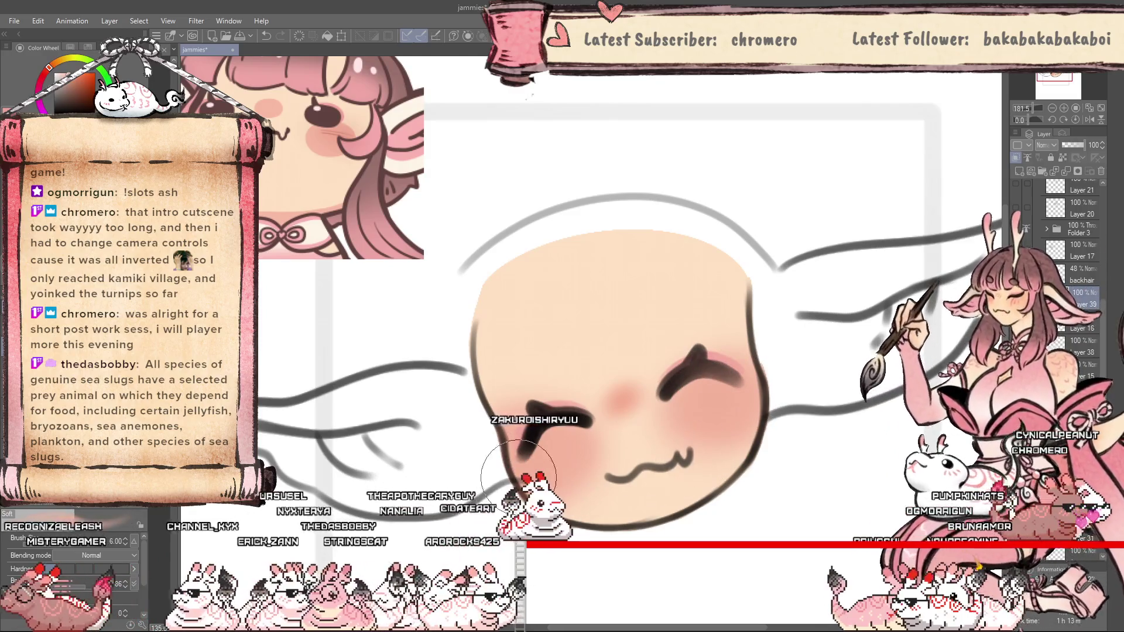
left_click(668, 370, "alt")
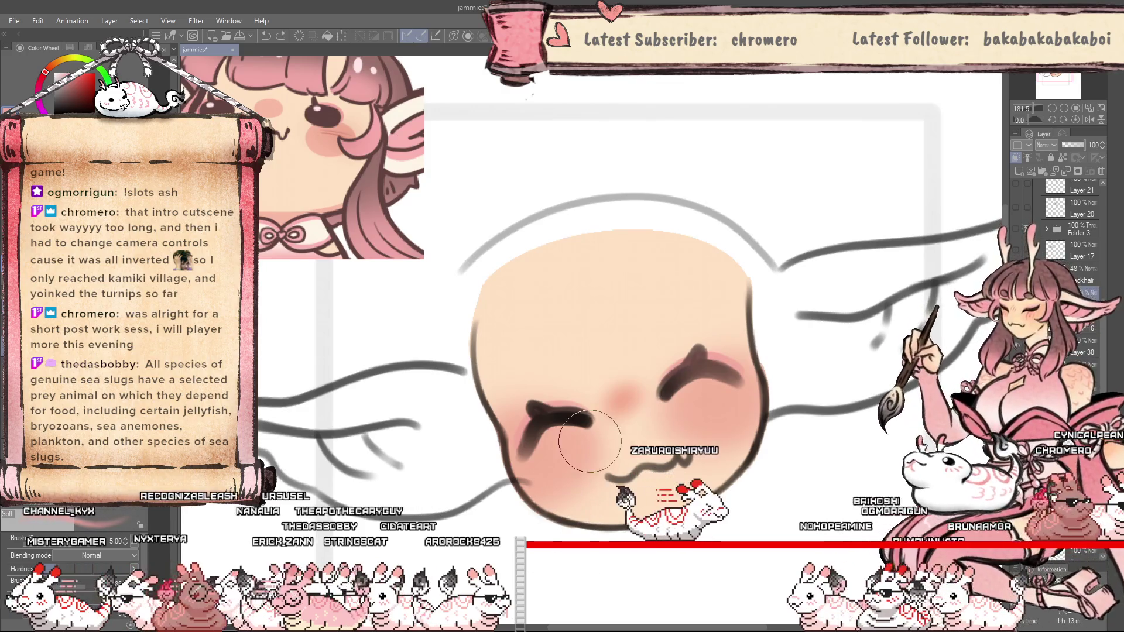
key("bracketright")
key("bracketright")
key("bracketright")
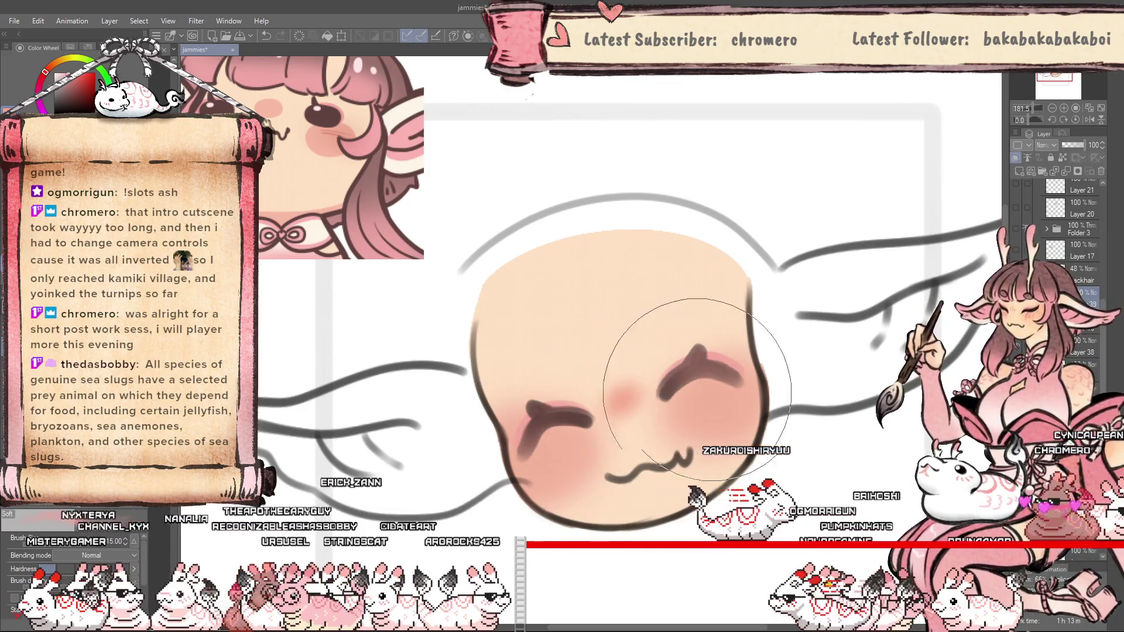
scroll(697, 392, "down", 5)
scroll(566, 354, "up", 4)
key("bracketleft")
key("bracketleft")
key("bracketleft")
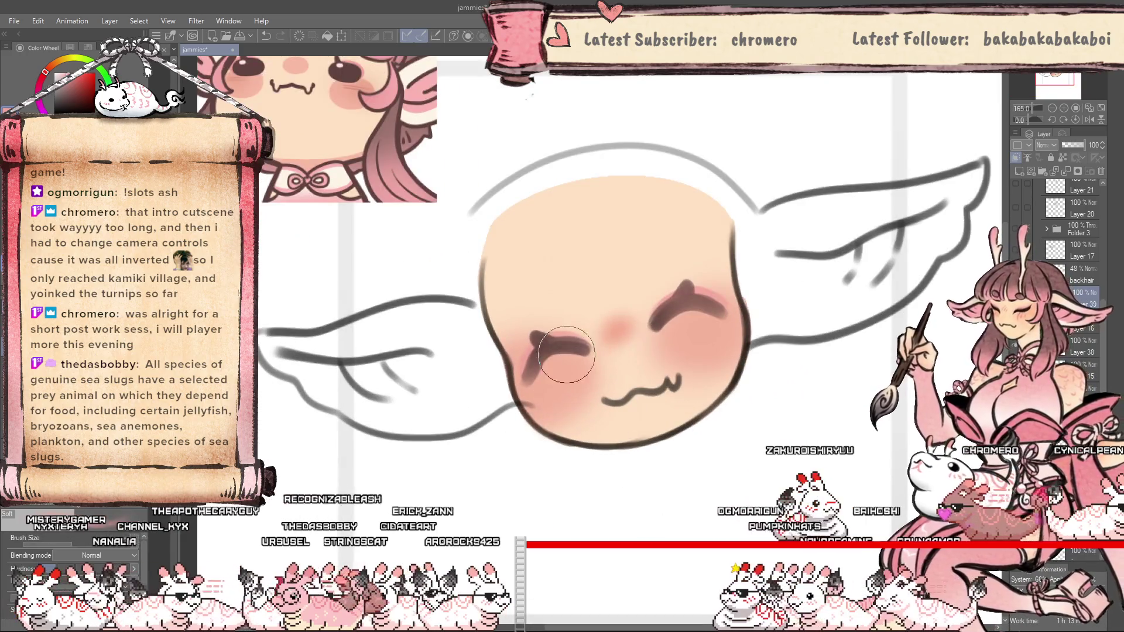
scroll(621, 463, "down", 3)
scroll(604, 401, "up", 3)
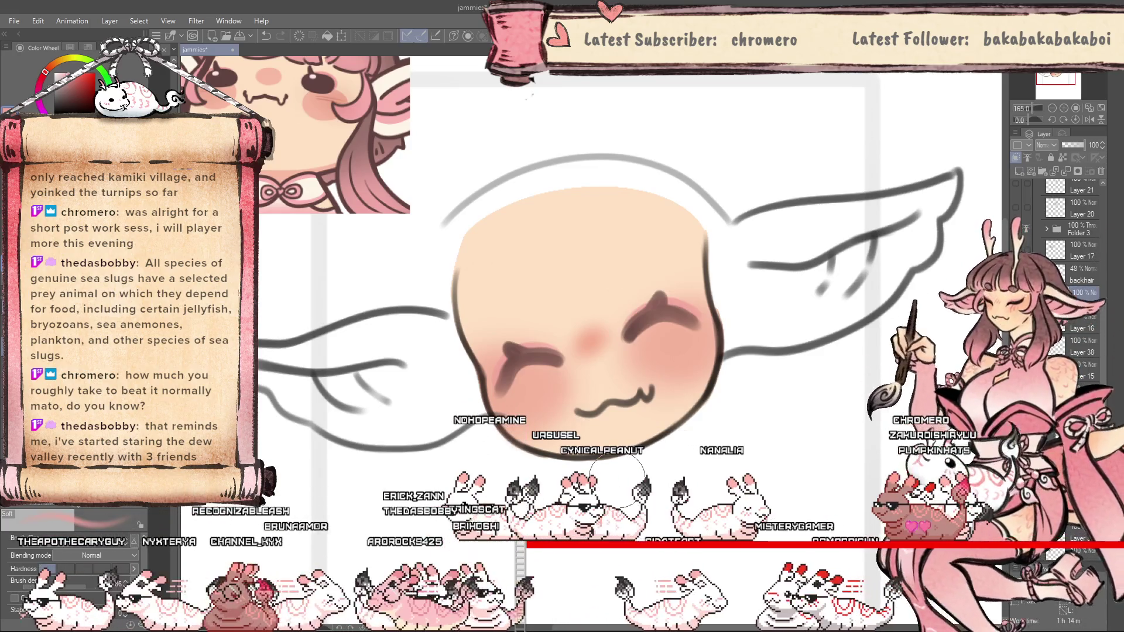
Toggle the Head folder's visibility to compare, then select its sub-folder.
scroll(611, 437, "down", 2)
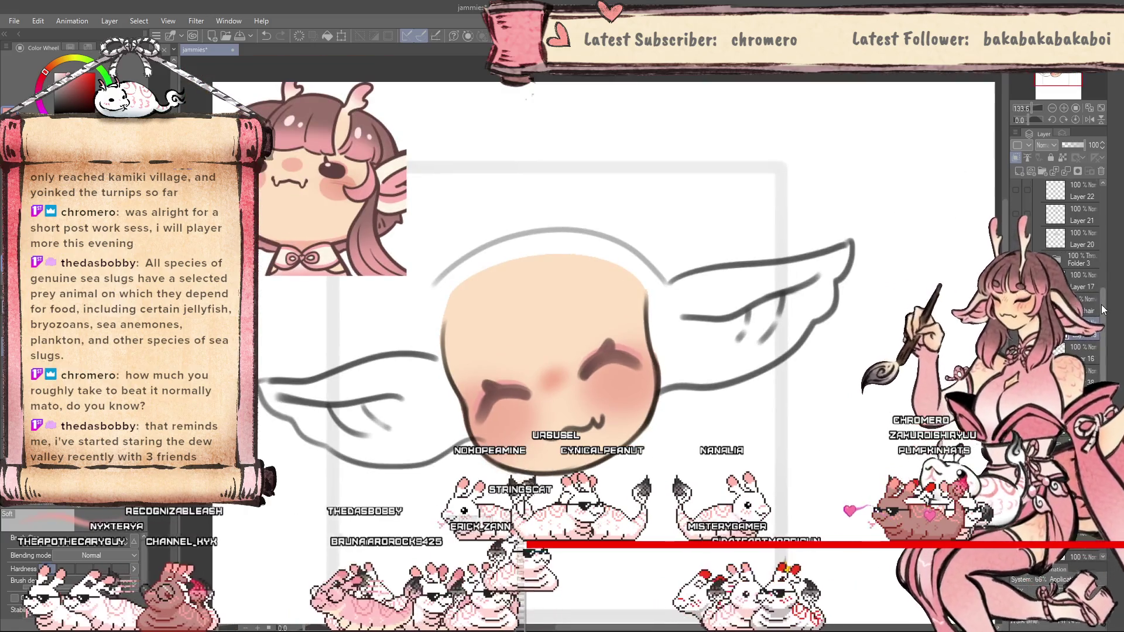
left_click(1015, 211)
left_click(1015, 211)
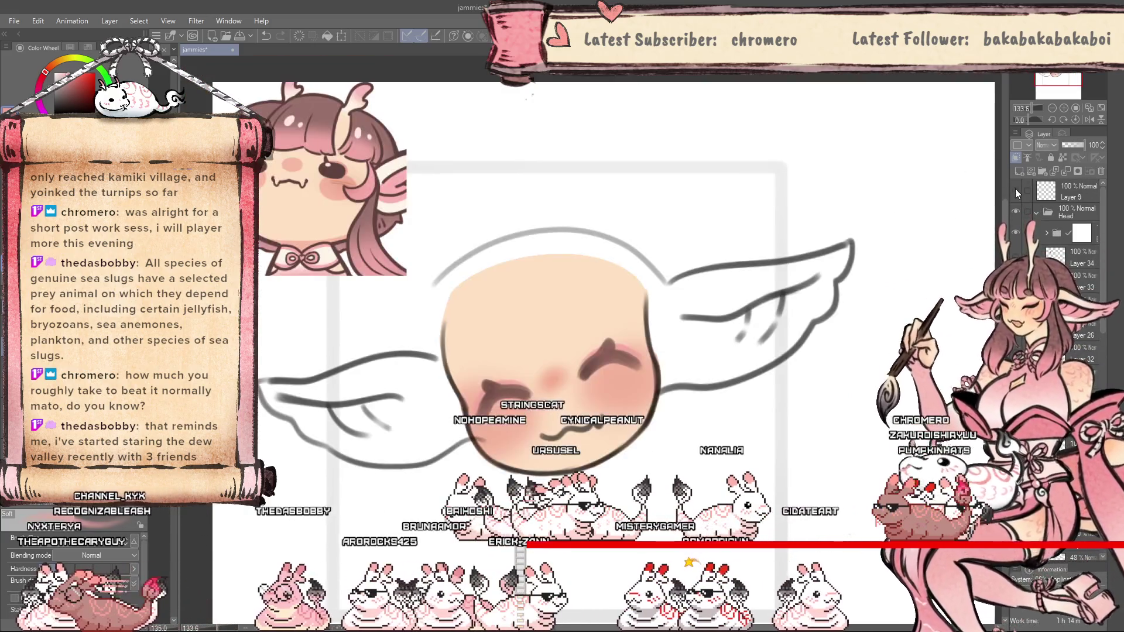
left_click(1051, 233)
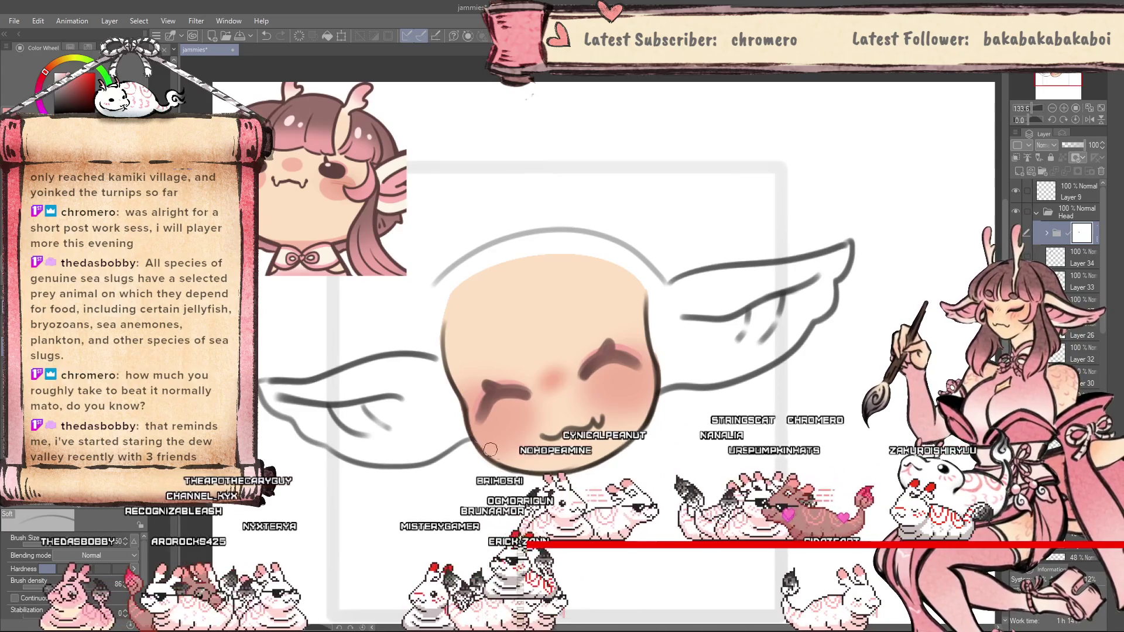
Zoom in on the face and switch to the G-pen for the ':3' mouth.
scroll(690, 409, "down", 5)
scroll(1065, 292, "down", 3)
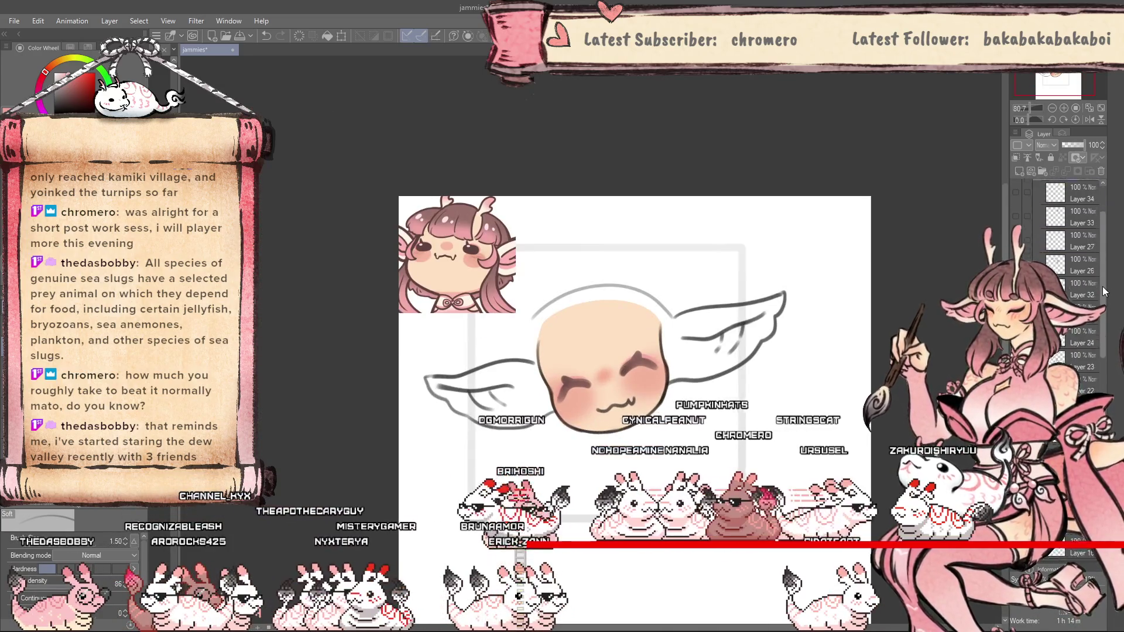
scroll(649, 399, "up", 3)
scroll(623, 366, "up", 2)
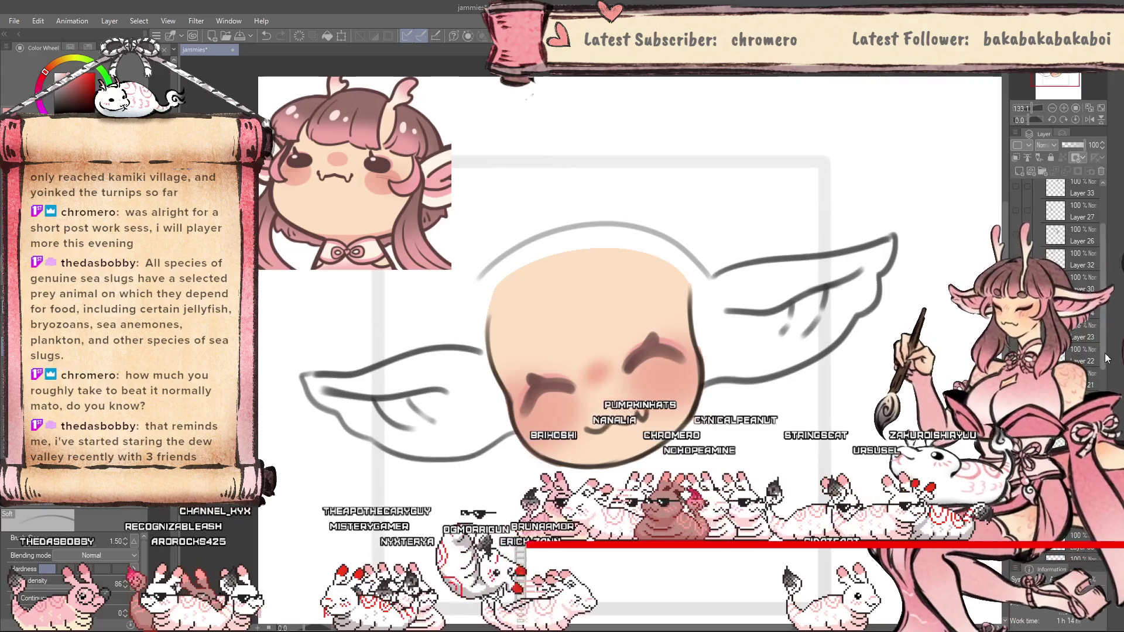
scroll(1103, 378, "down", 1)
scroll(1103, 377, "down", 2)
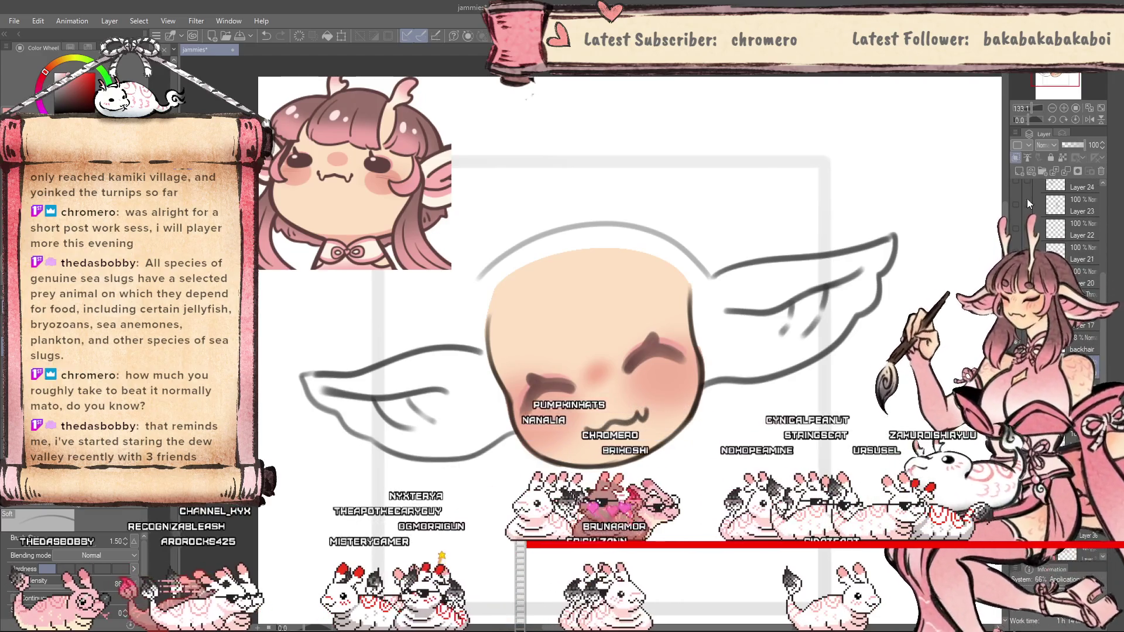
key("p")
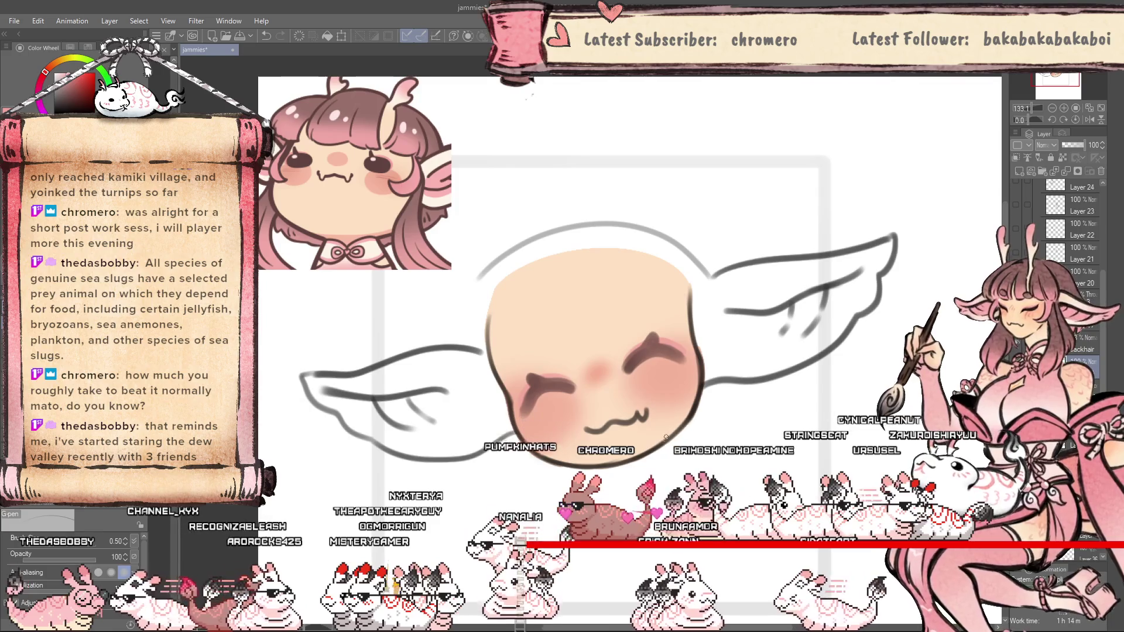
scroll(653, 378, "up", 2)
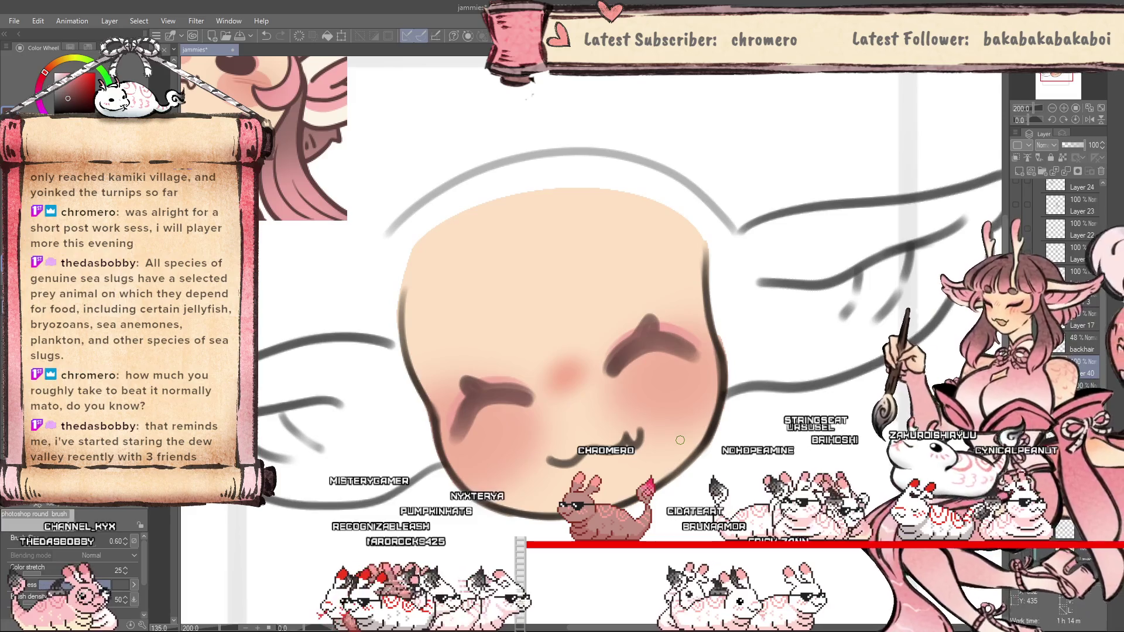
Enlarge the brush slightly and refine the eyes in a mirrored, rotated view.
scroll(650, 314, "up", 1)
key("bracketright")
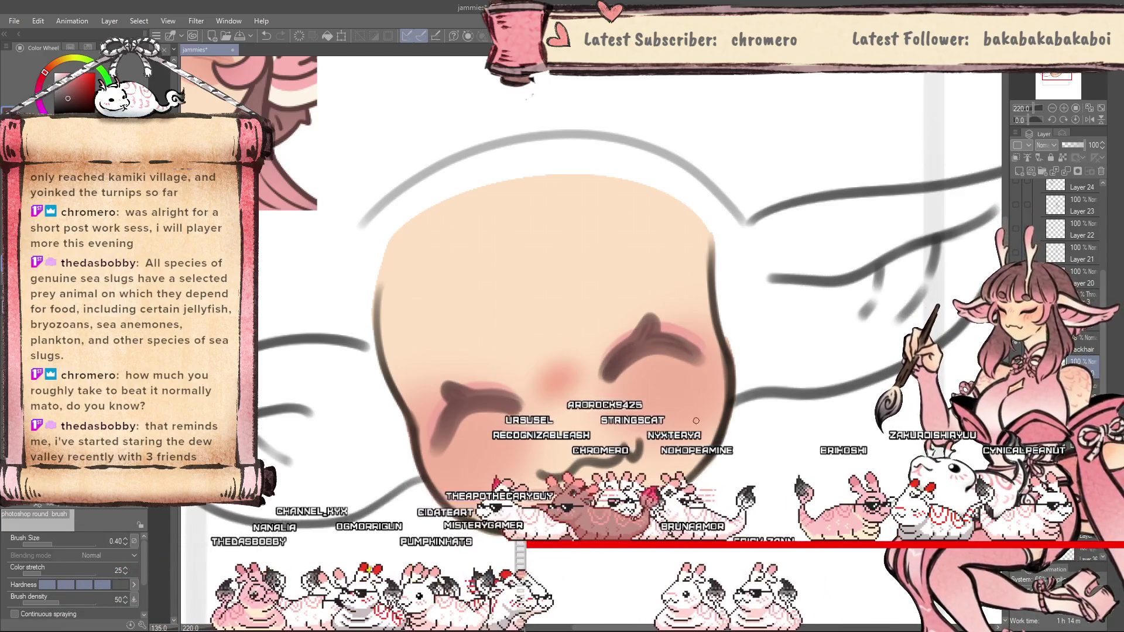
key("h")
key("minus")
key("minus")
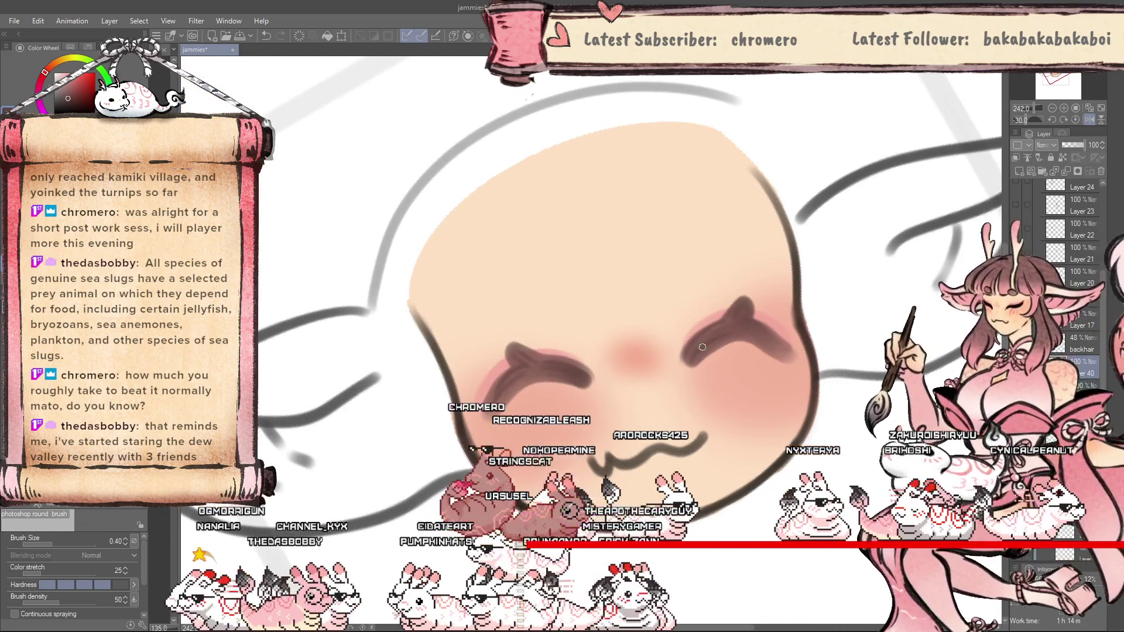
left_click_drag(741, 305, 673, 203)
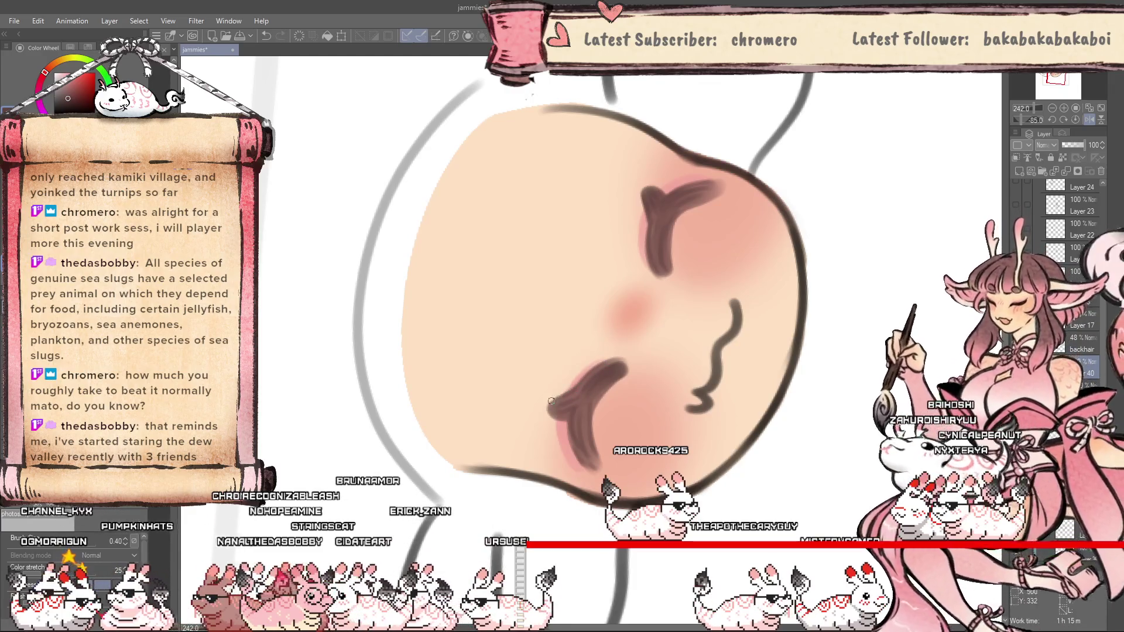
mouse_move(610, 253)
left_mouse_down()
mouse_move(644, 293)
mouse_move(620, 340)
left_mouse_up()
Set the eye layer's blend mode to Multiply at 59% opacity and return the view upright.
left_click(1045, 145)
left_click(1083, 178)
left_click(1072, 144)
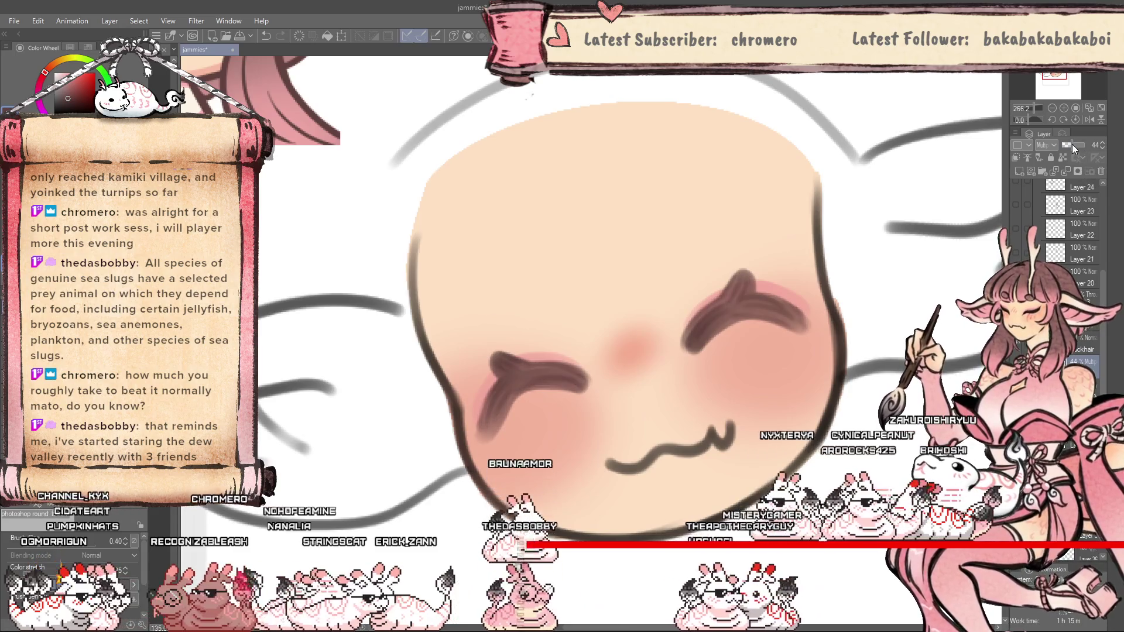
left_click_drag(1072, 144, 1077, 144)
key("h")
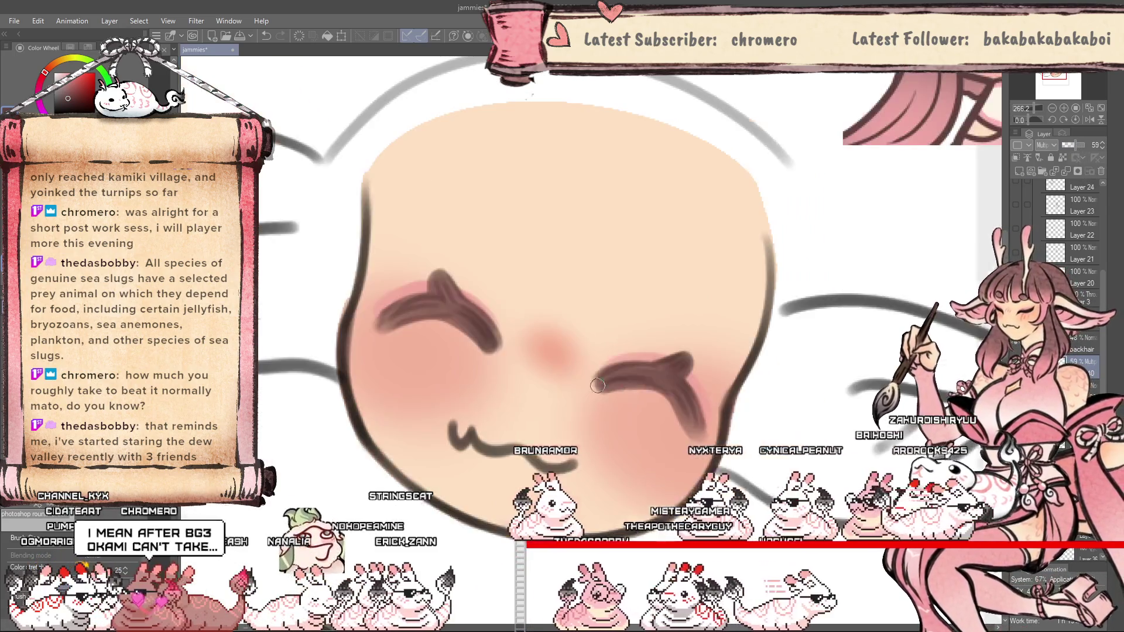
left_click_drag(597, 386, 667, 477)
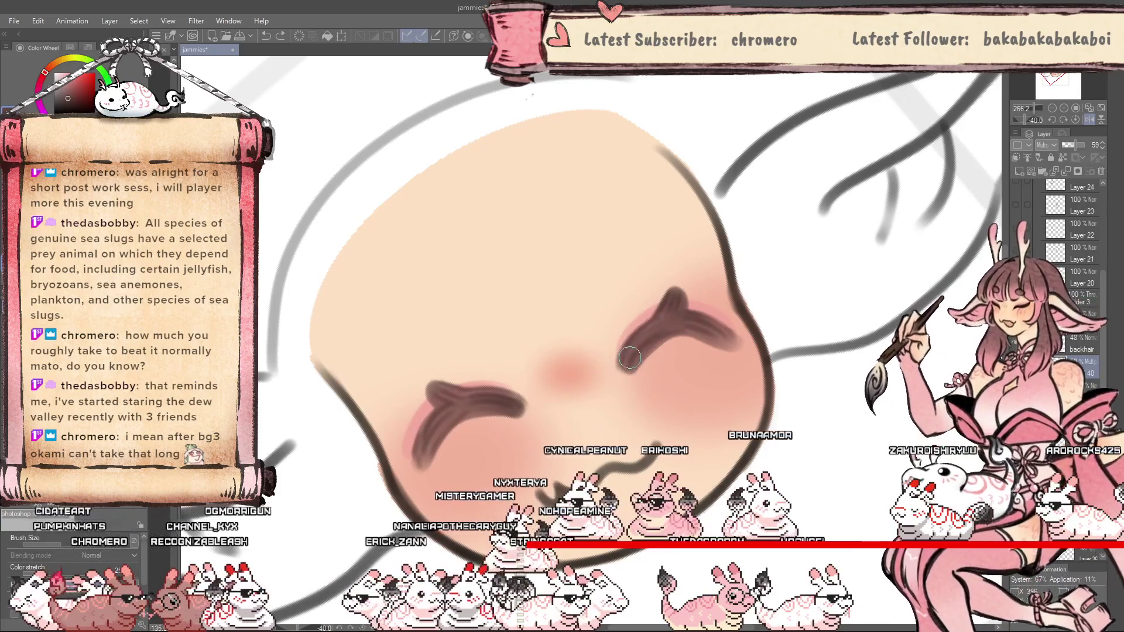
left_click_drag(721, 323, 691, 358)
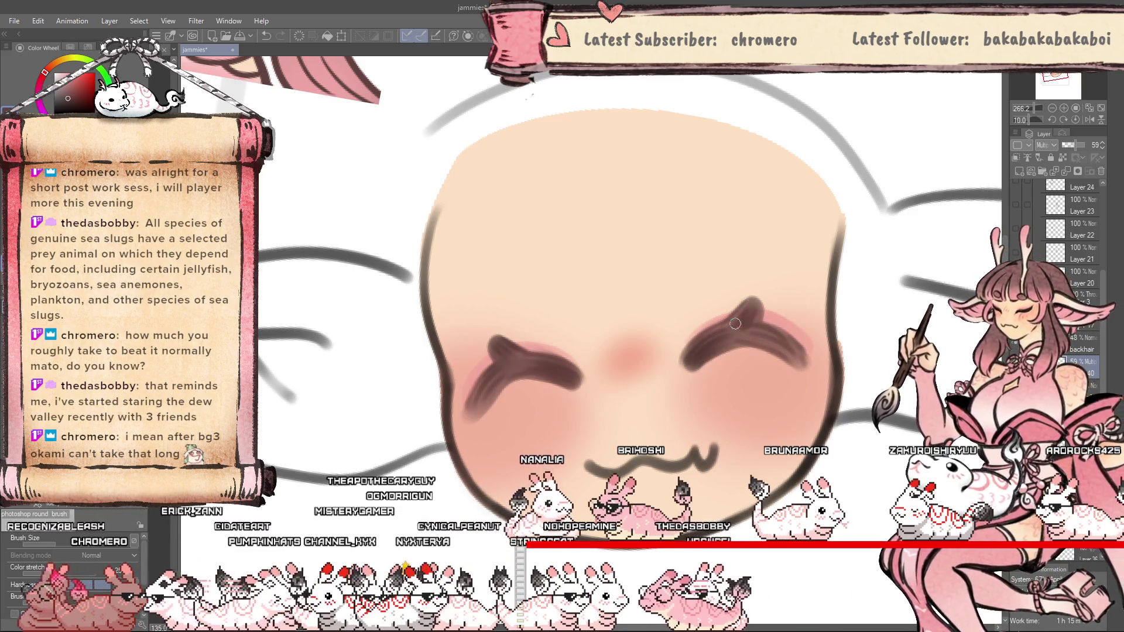
scroll(518, 357, "down", 5)
mouse_move(517, 358)
left_mouse_down()
mouse_move(662, 474)
mouse_move(644, 445)
left_mouse_up()
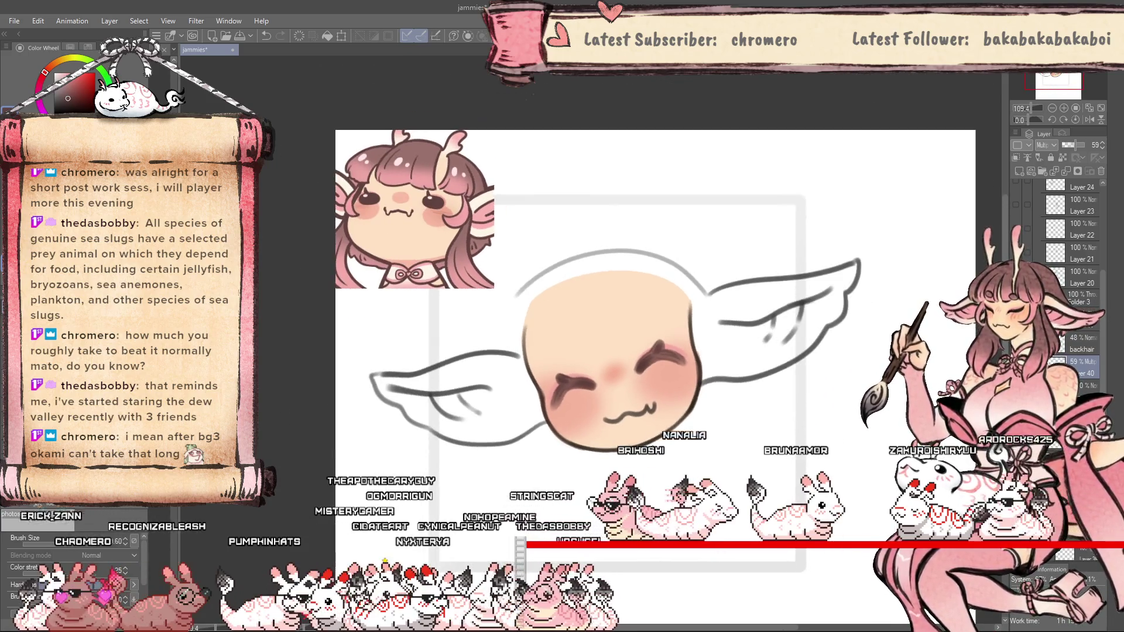
scroll(635, 426, "up", 4)
scroll(622, 561, "down", 3)
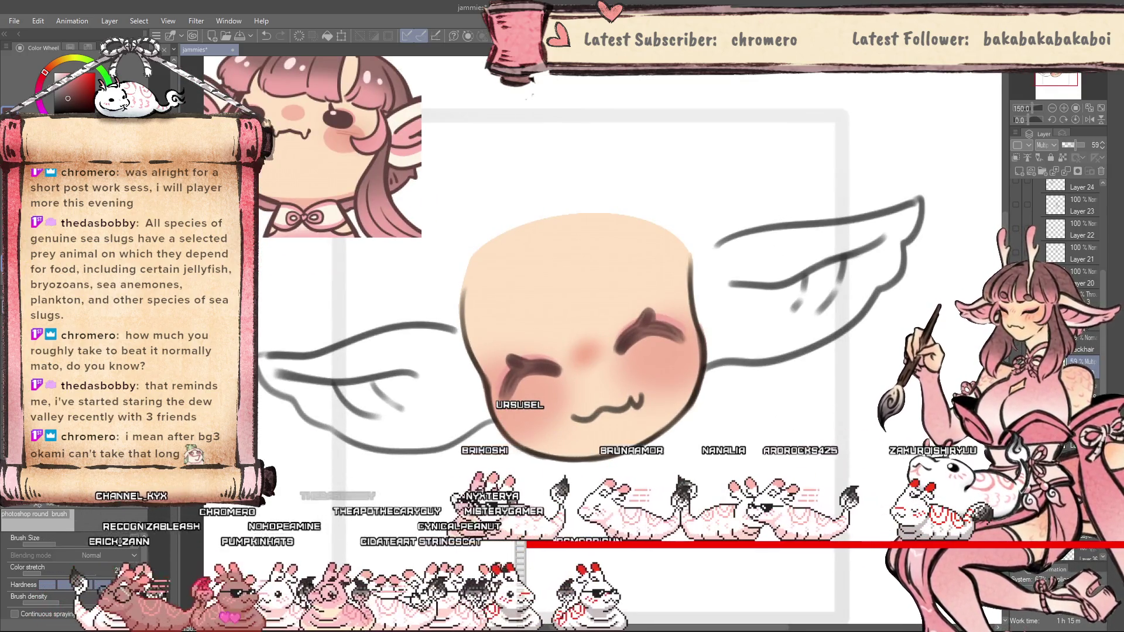
Select a Normal full-opacity layer, switch to the pen, and pick a colour from the drawing.
left_click(1080, 410)
left_click(1063, 158)
key("p")
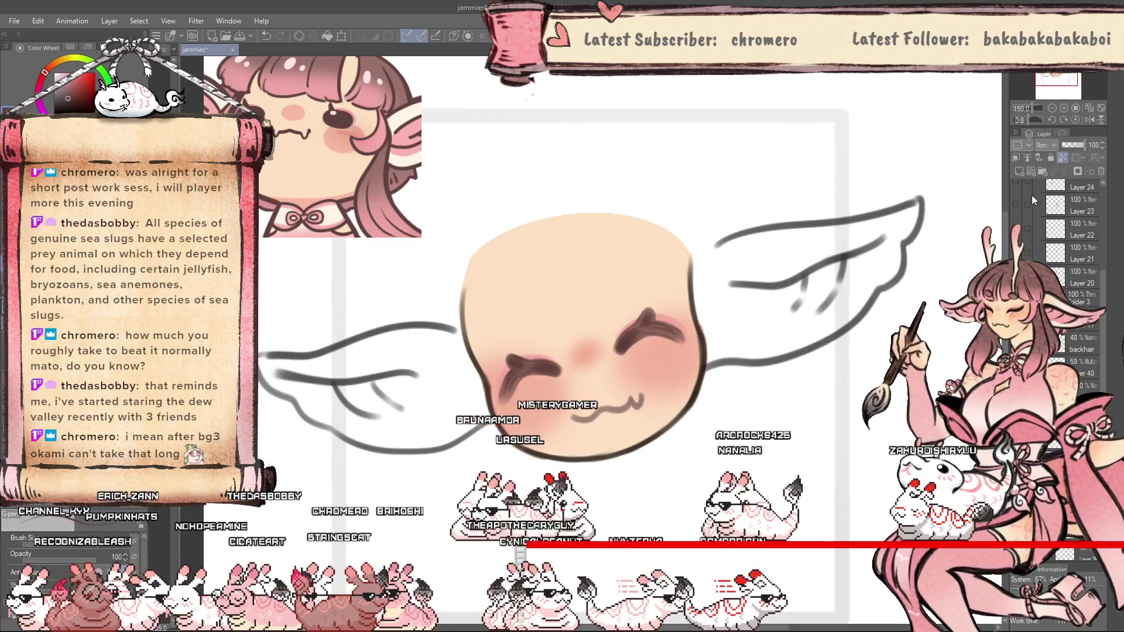
left_click(637, 332, "alt")
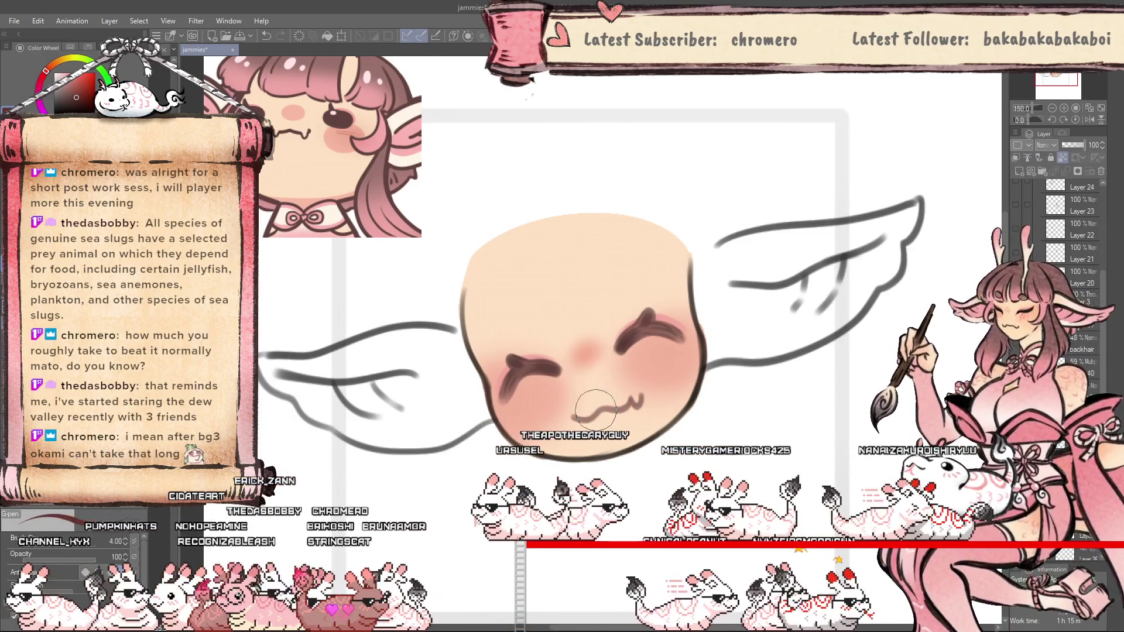
Dab a small white highlight on the left and right cheeks, then fit the canvas in view.
scroll(630, 400, "down", 1)
scroll(619, 505, "up", 2)
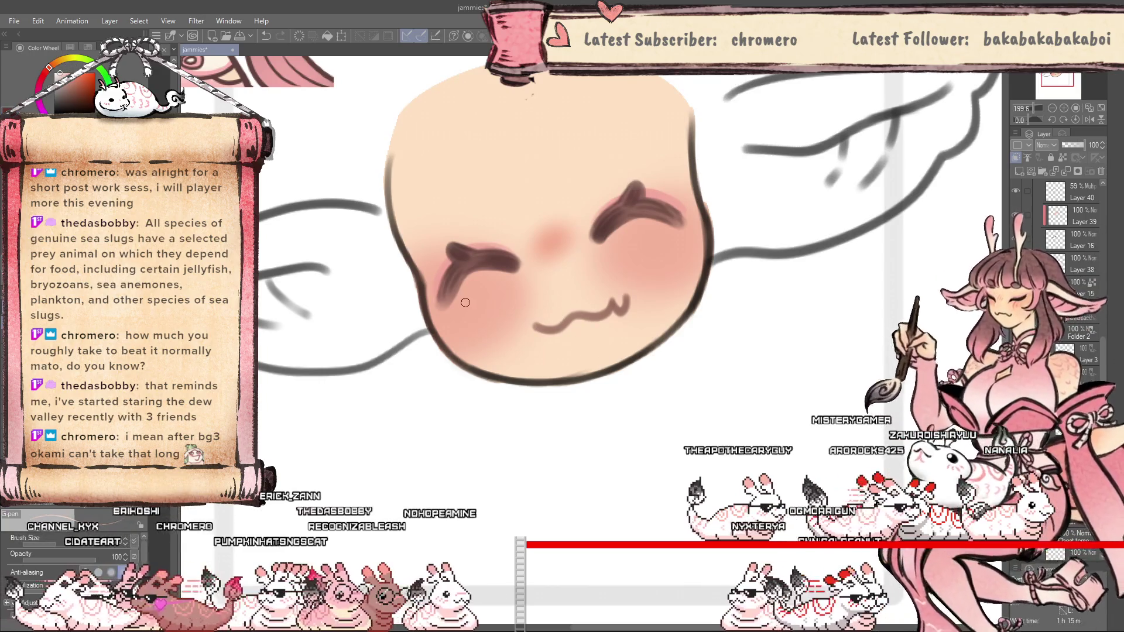
left_click_drag(477, 297, 476, 302)
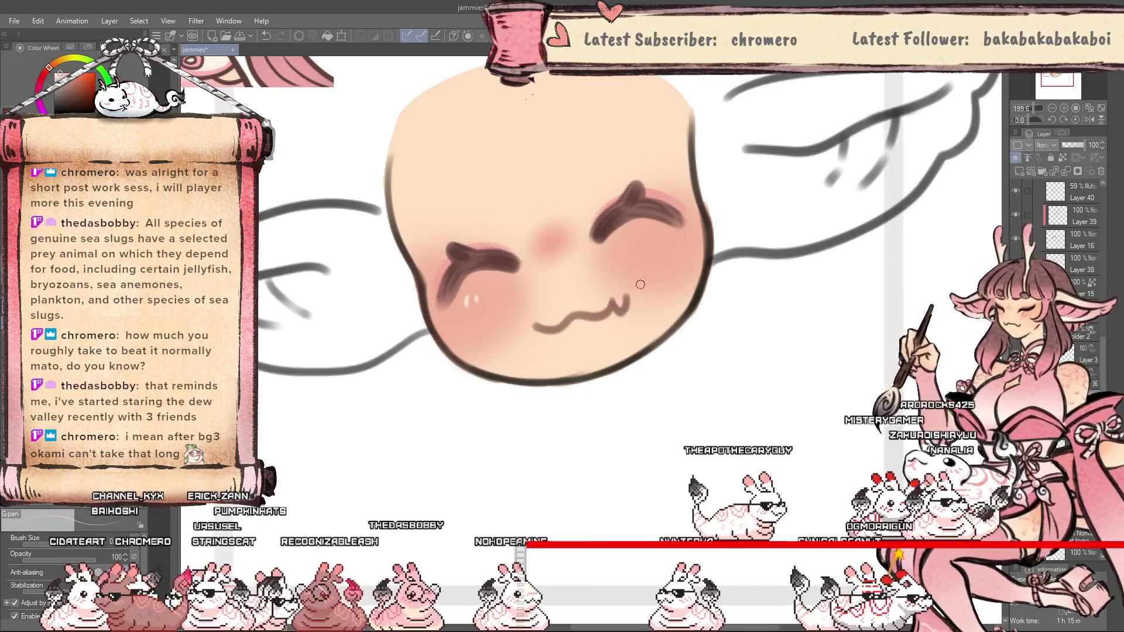
left_click_drag(666, 228, 663, 236)
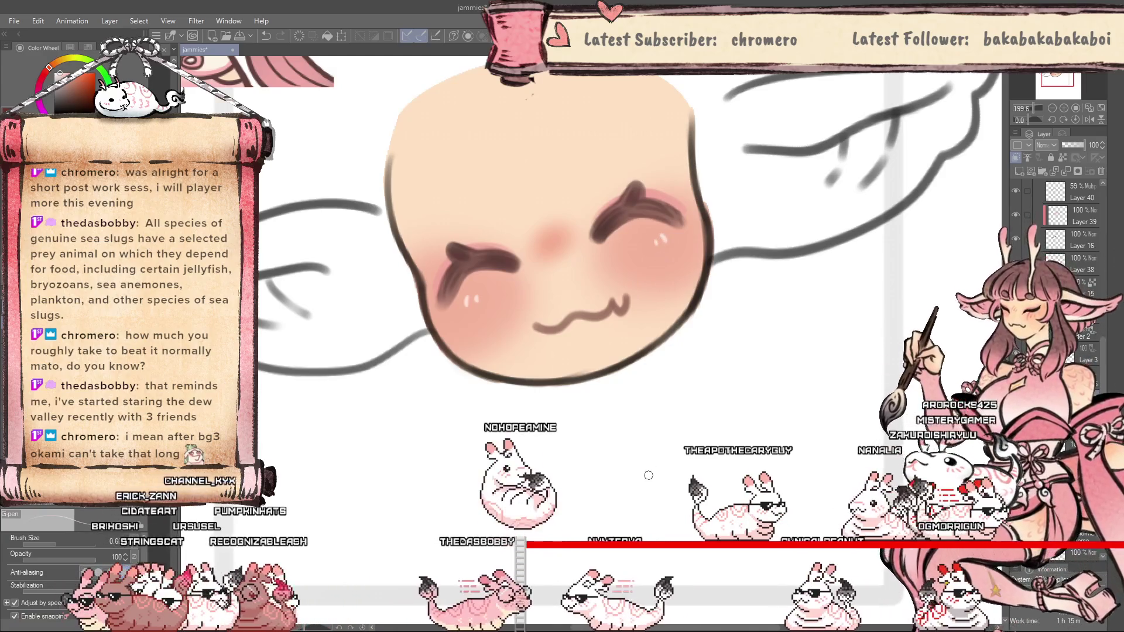
key("ctrl+0")
scroll(661, 388, "up", 3)
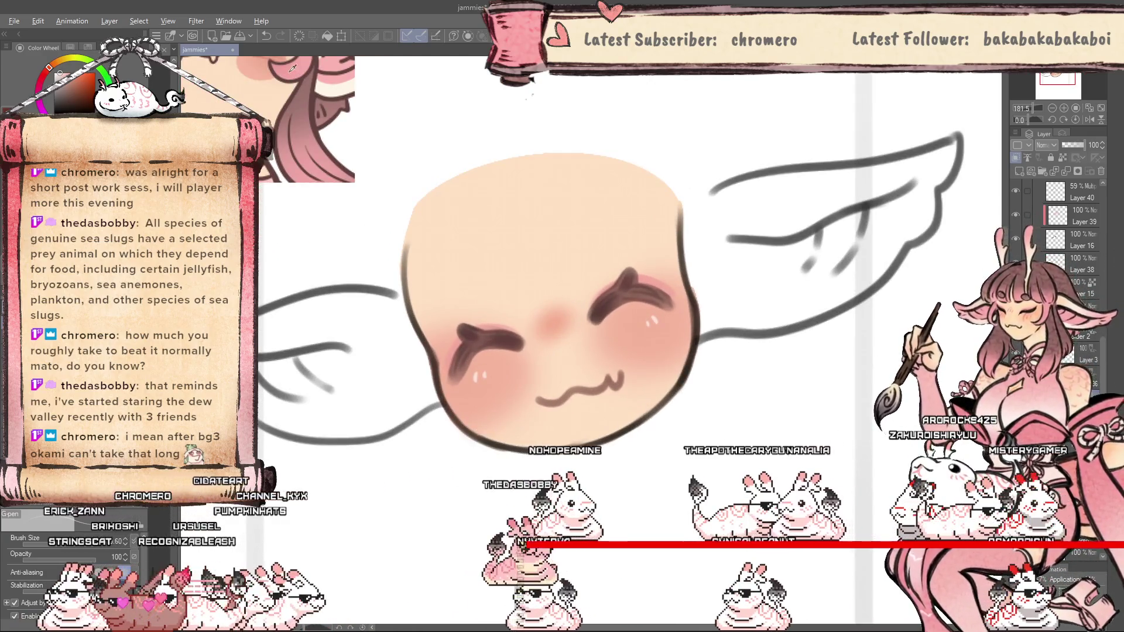
scroll(457, 380, "up", 1)
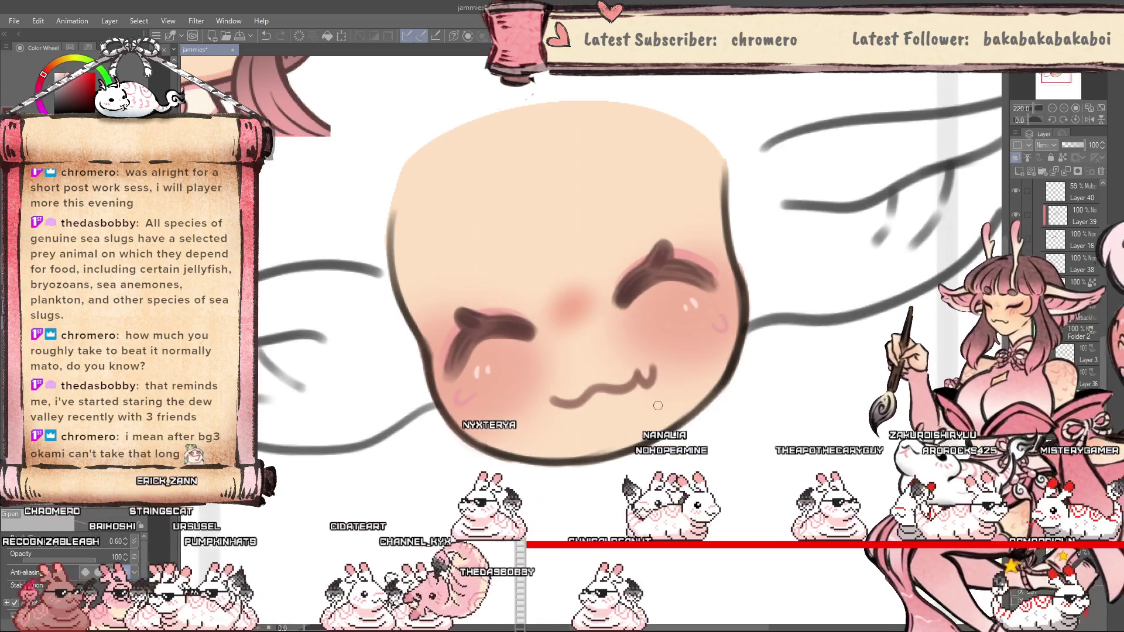
scroll(579, 439, "down", 3)
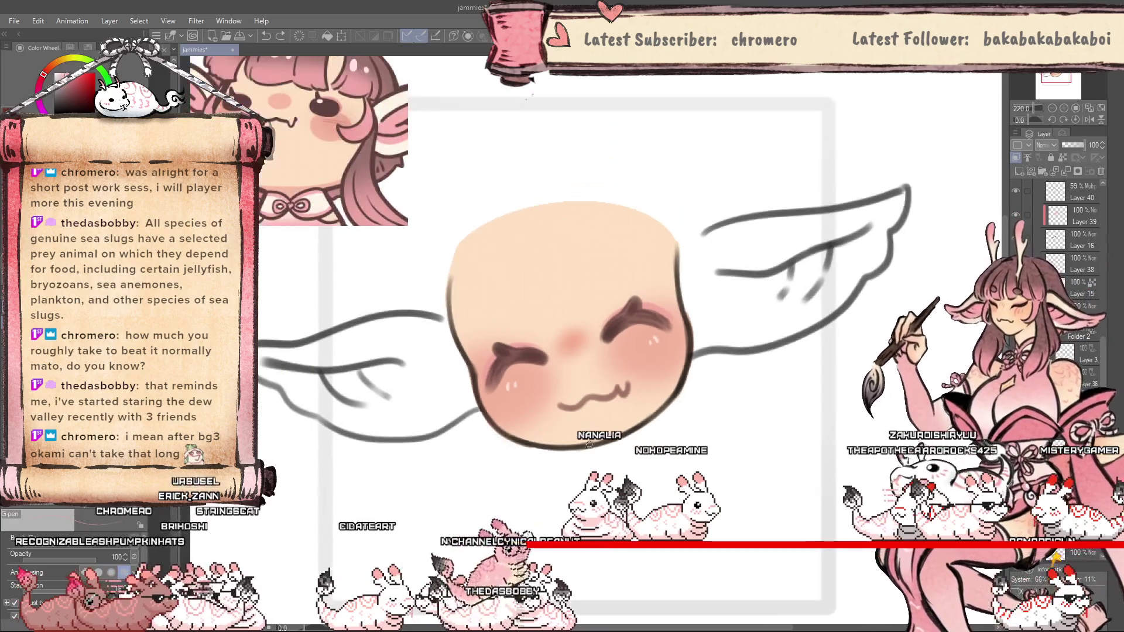
scroll(590, 460, "up", 2)
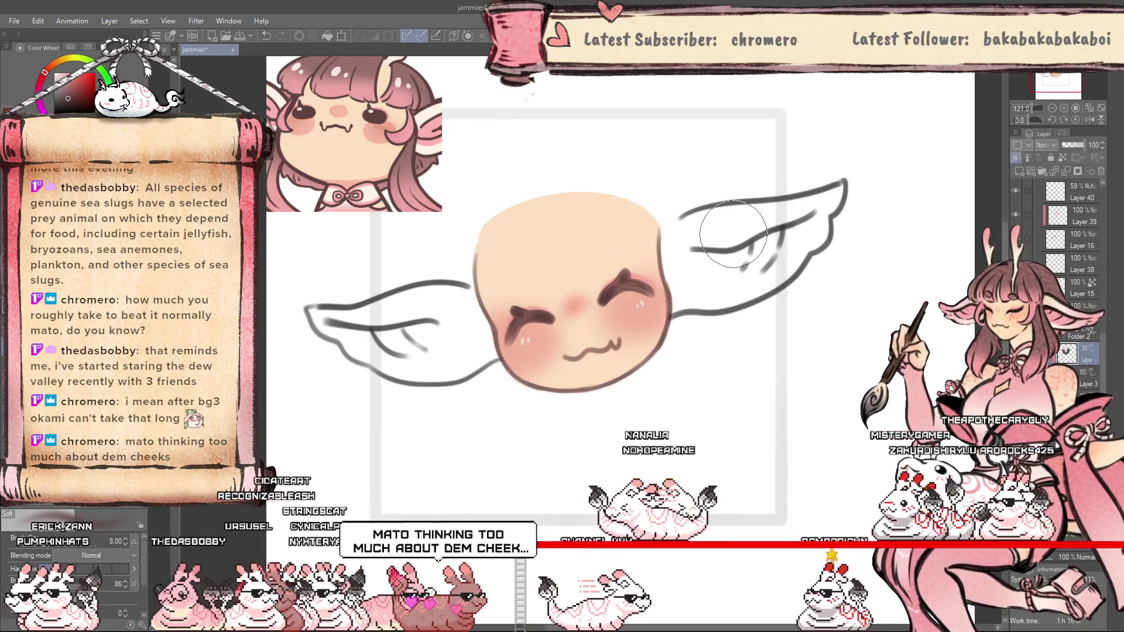
scroll(601, 371, "up", 1)
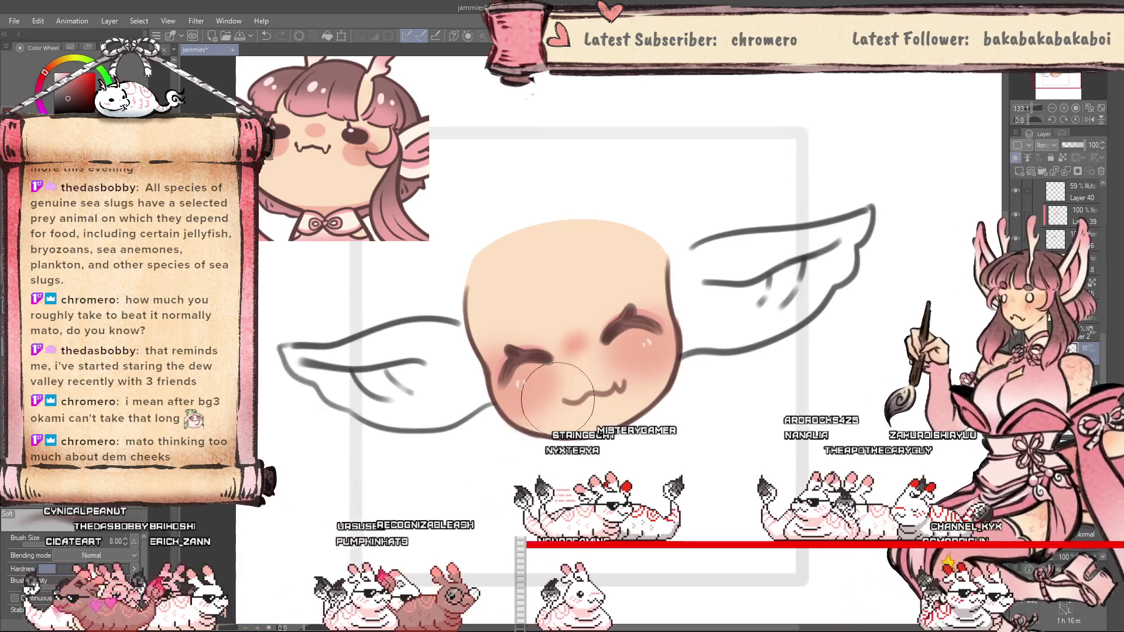
key("ctrl+plus")
scroll(642, 509, "down", 2)
scroll(655, 468, "up", 4)
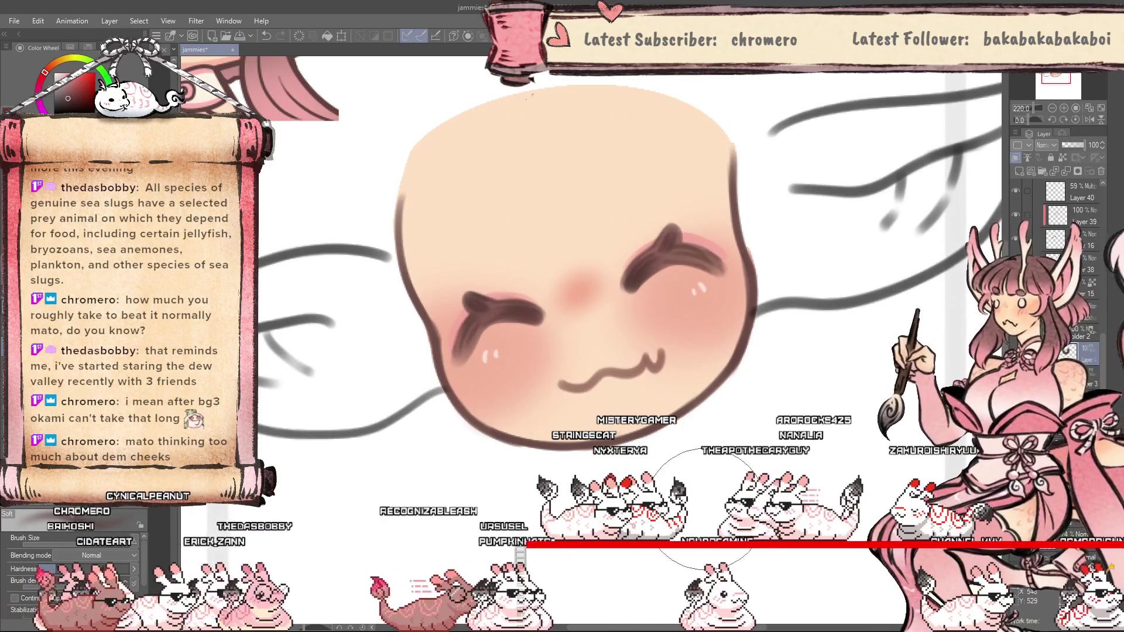
scroll(679, 486, "down", 3)
scroll(685, 533, "up", 3)
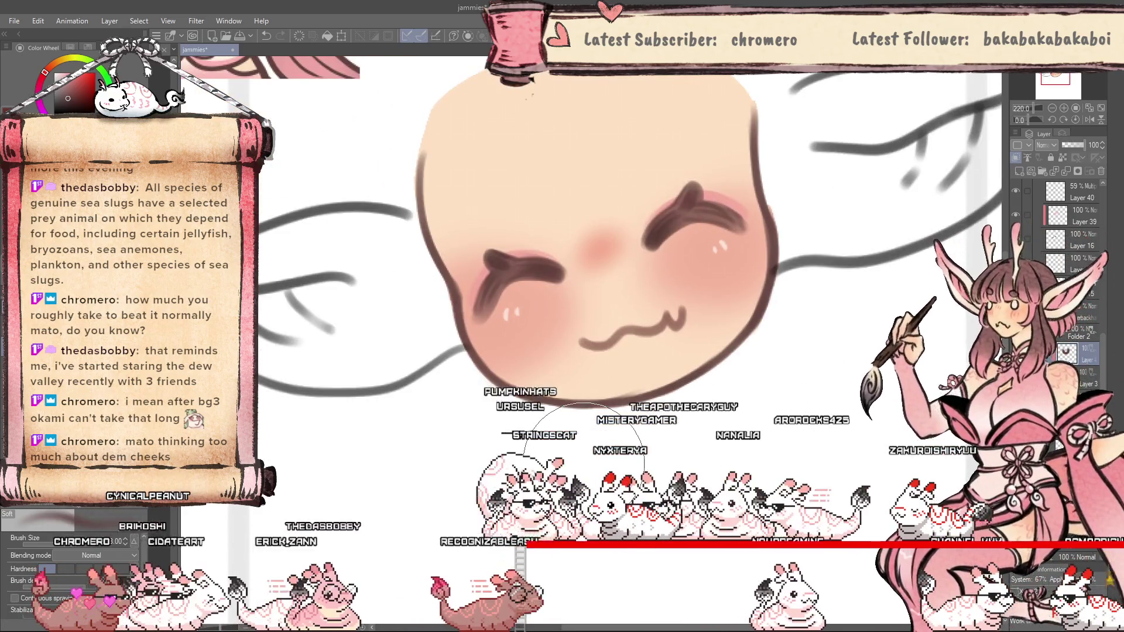
scroll(644, 480, "down", 2)
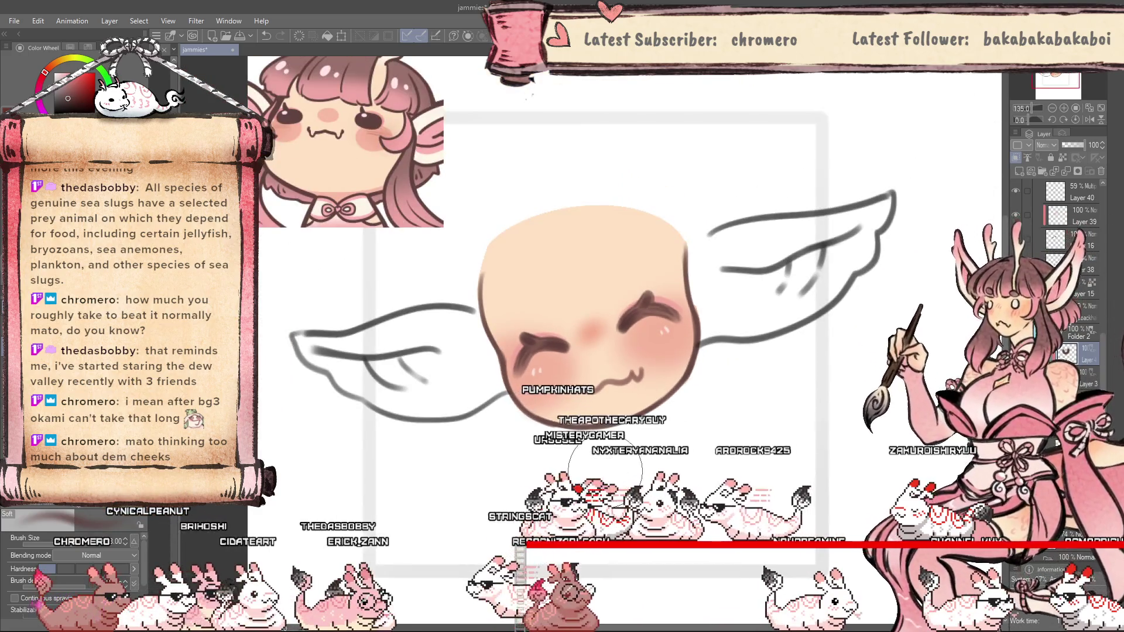
key("asciicircum")
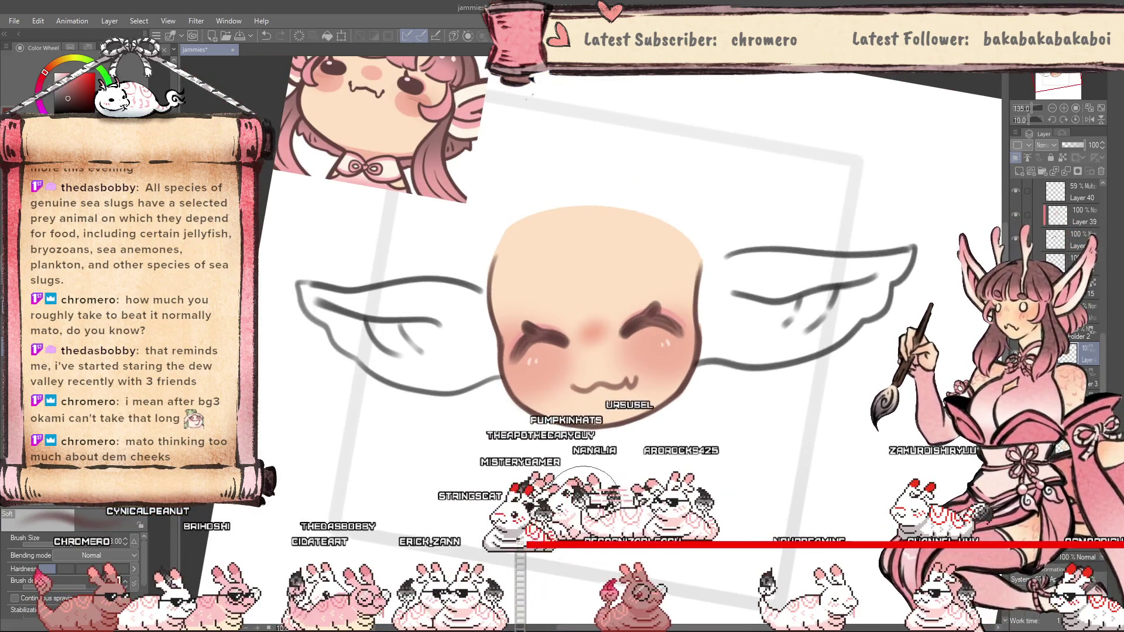
scroll(585, 492, "up", 2)
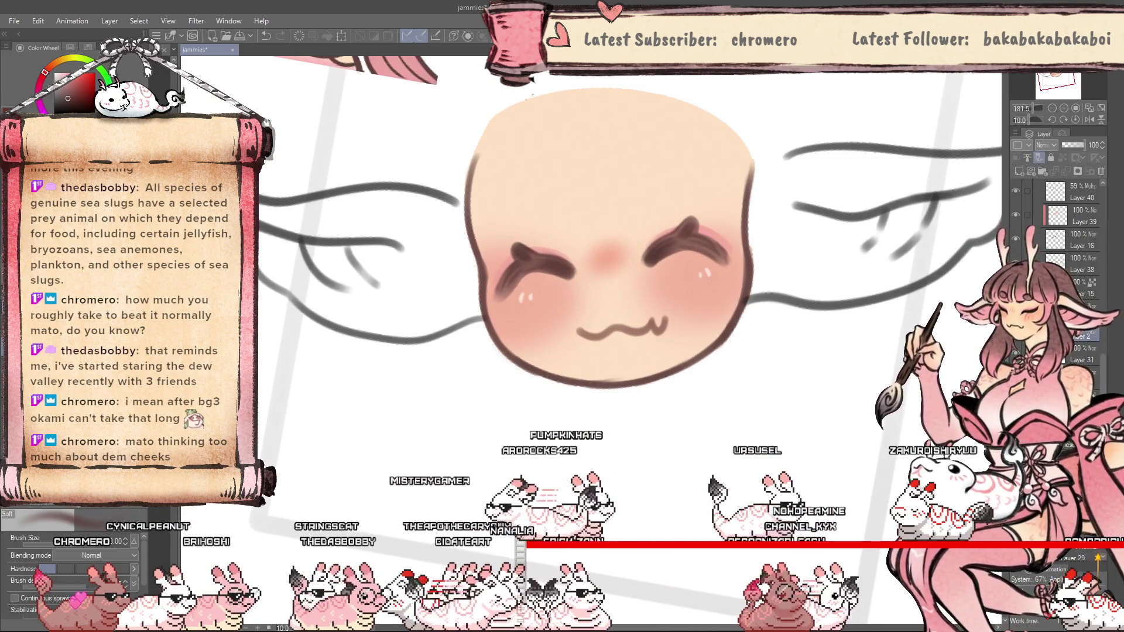
key("ctrl+alt+0")
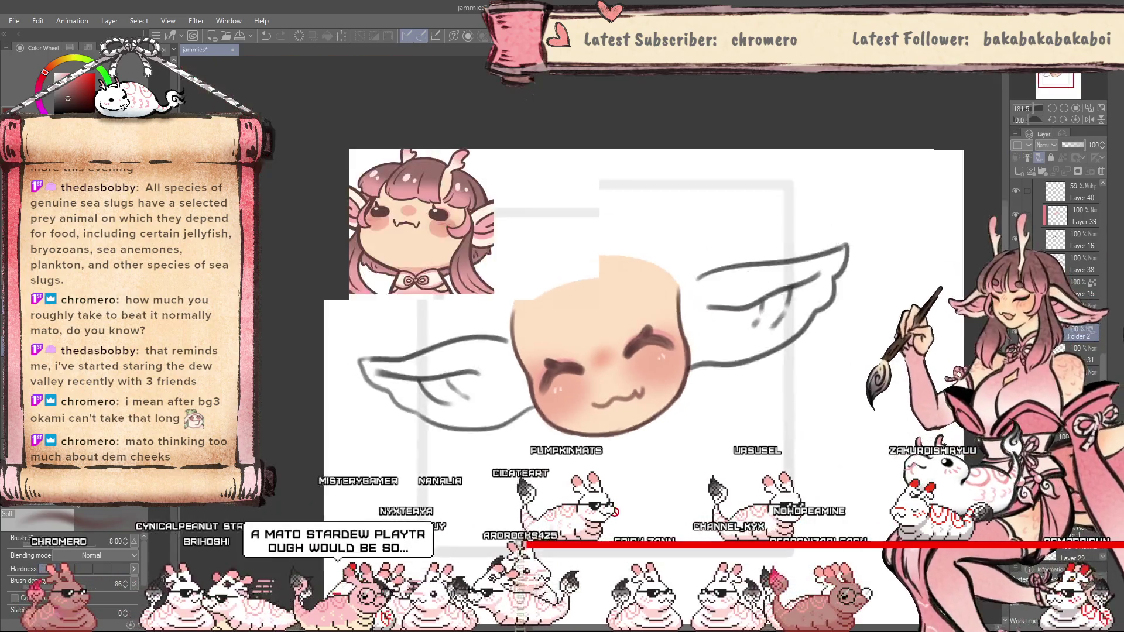
scroll(615, 515, "up", 2)
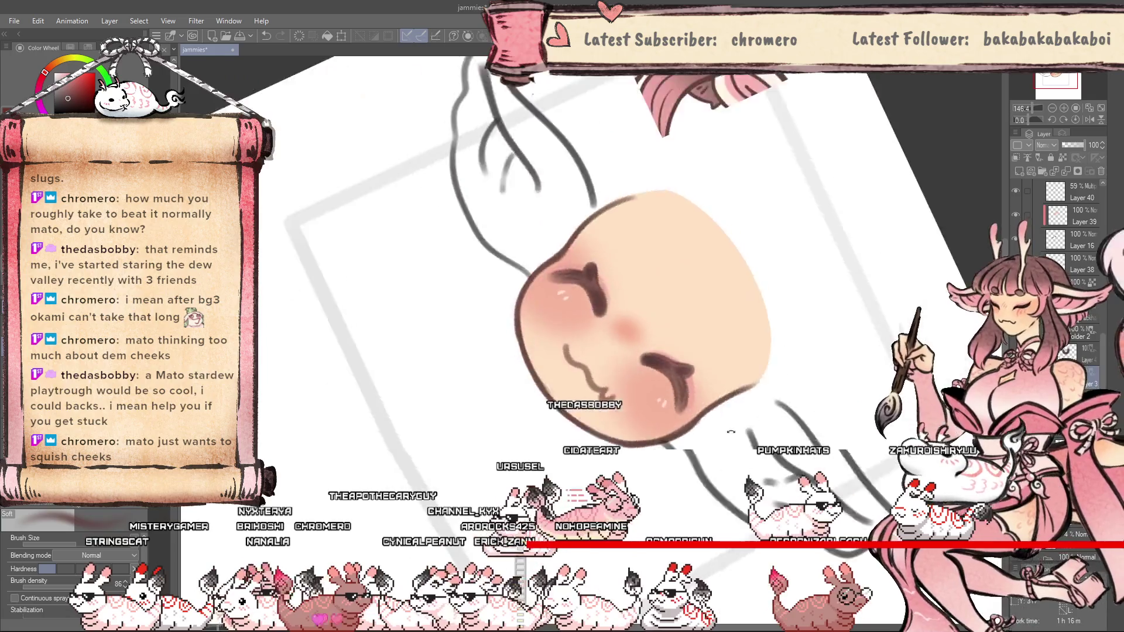
left_click_drag(720, 369, 556, 424)
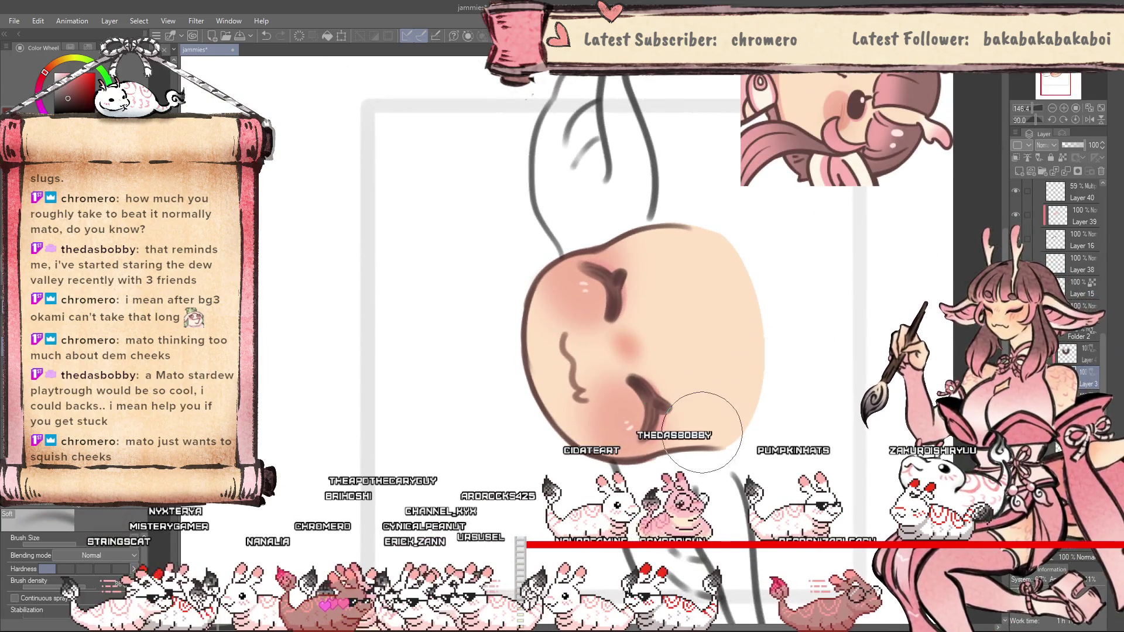
Ink a darker outline around the round head with the G-pen, then reset the view.
key("p")
scroll(583, 397, "up", 1)
scroll(562, 375, "up", 1)
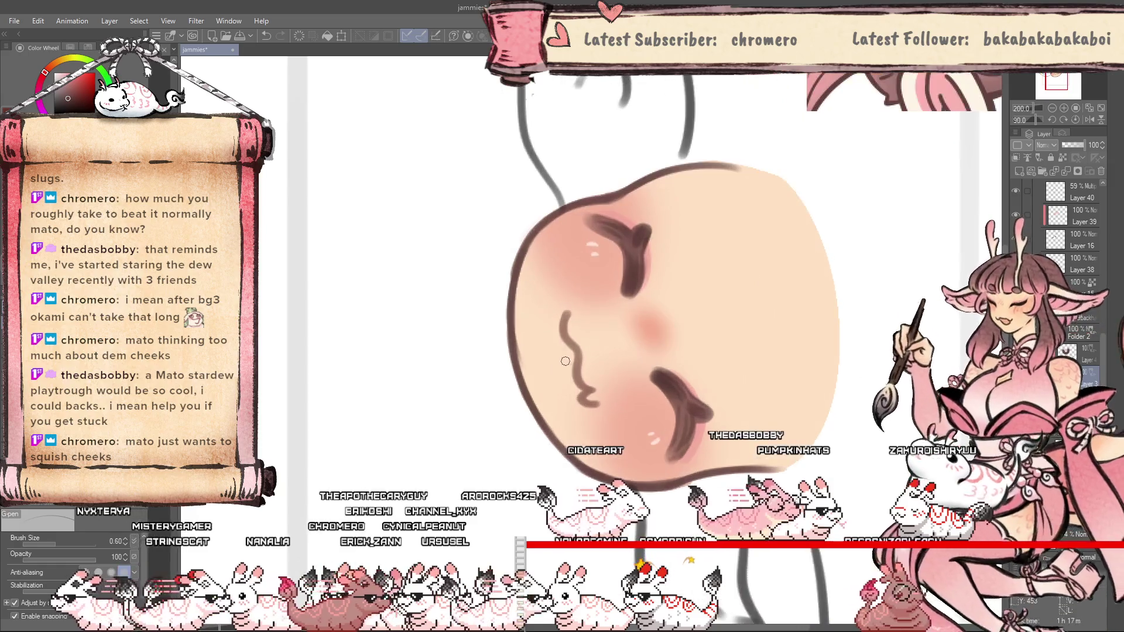
scroll(539, 351, "up", 1)
scroll(518, 324, "up", 1)
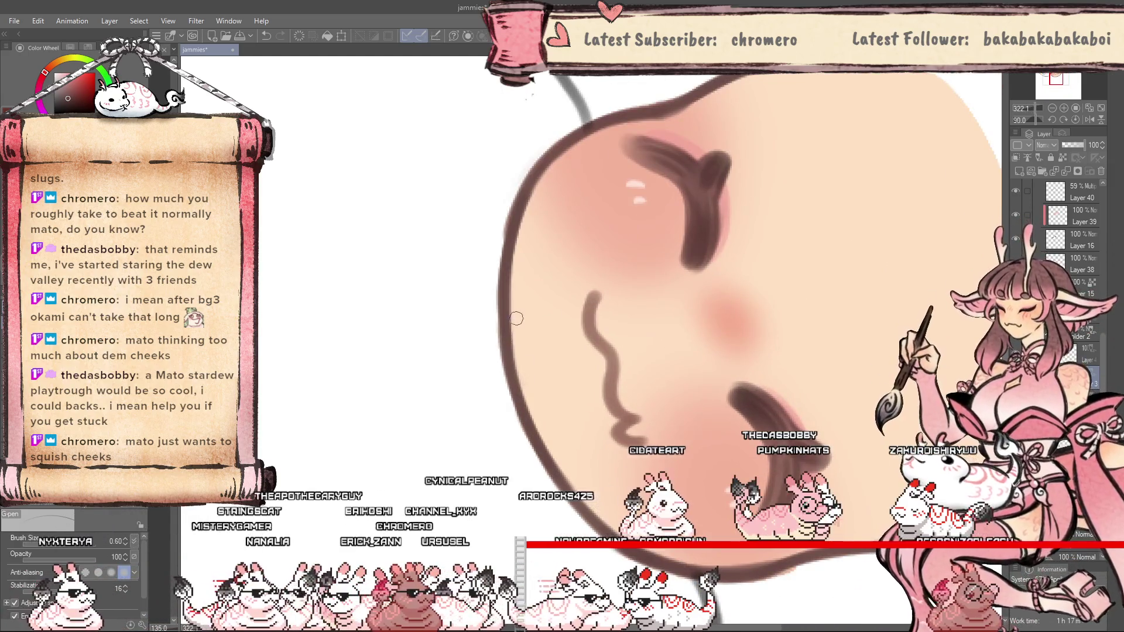
key("ctrl+at")
scroll(643, 547, "down", 3)
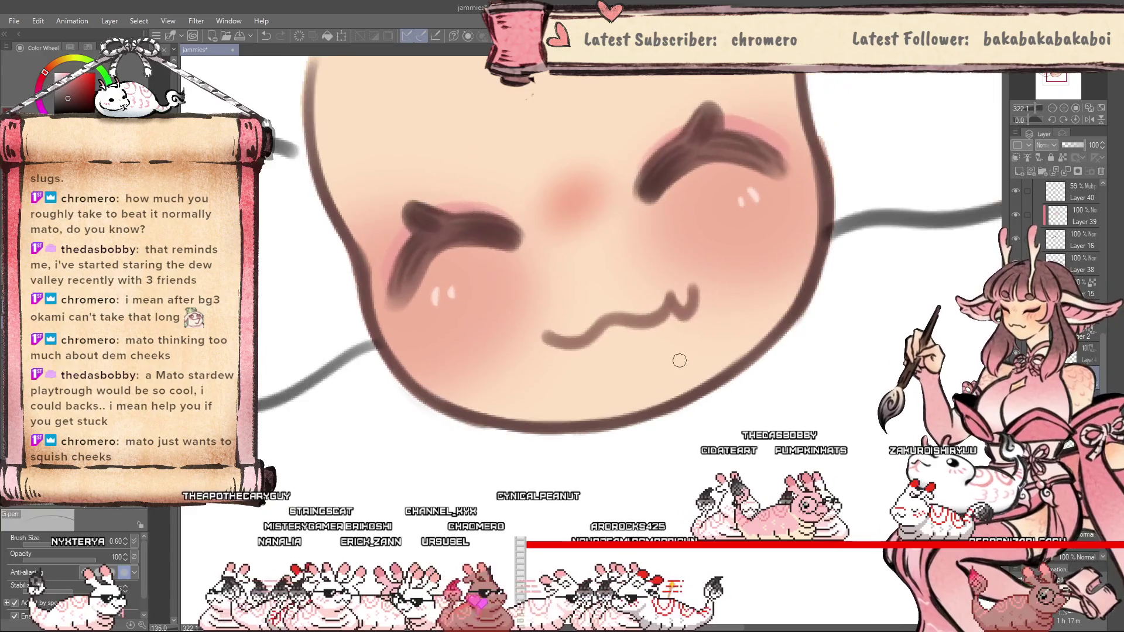
scroll(748, 313, "up", 1)
scroll(748, 316, "up", 1)
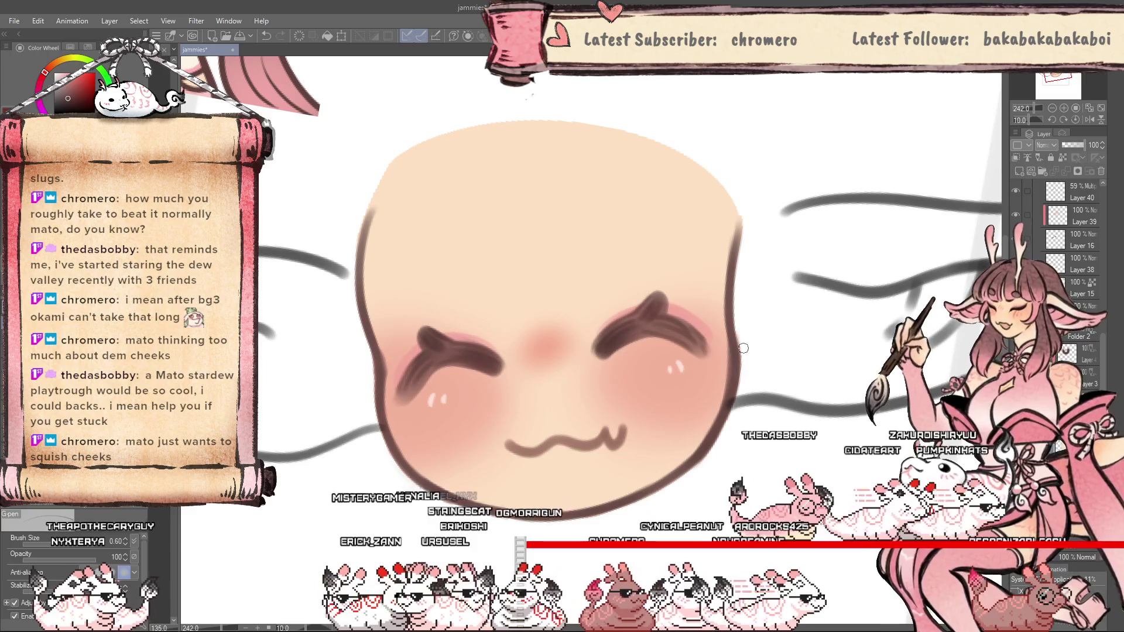
key("ctrl+0")
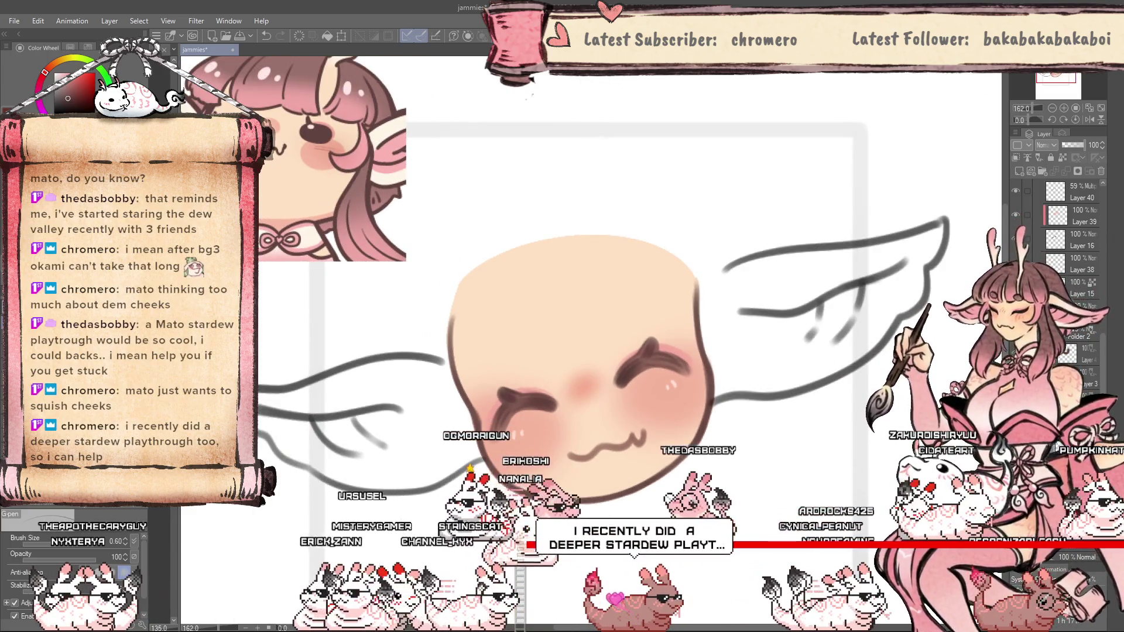
Sketch a line around the chin with the Soft airbrush on a different layer.
scroll(590, 511, "down", 1)
key("b")
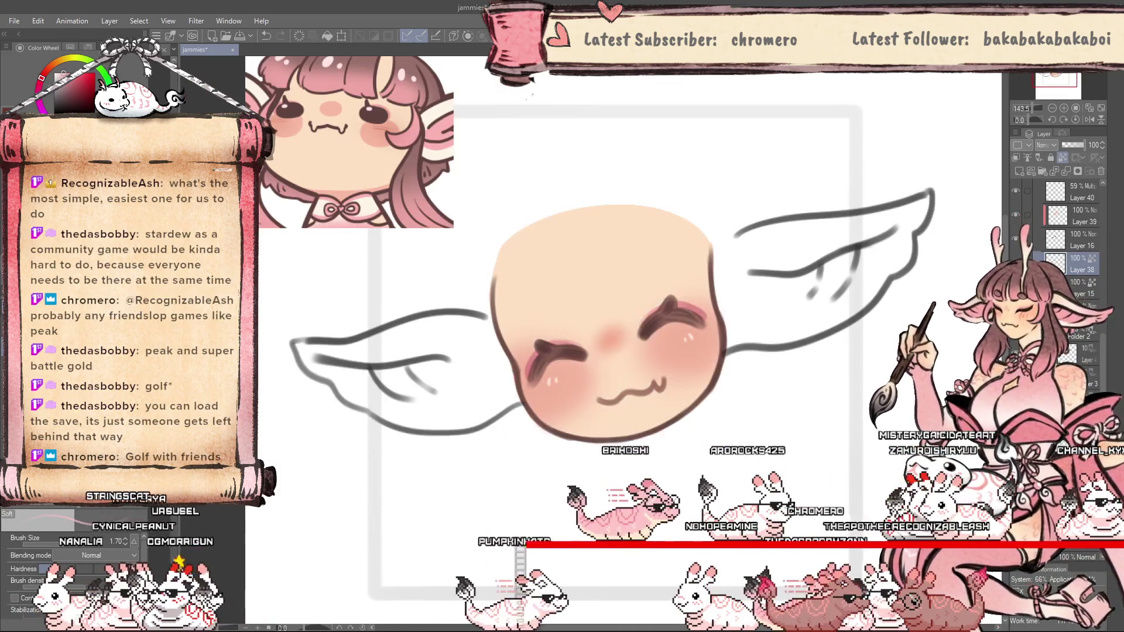
left_click(1076, 351)
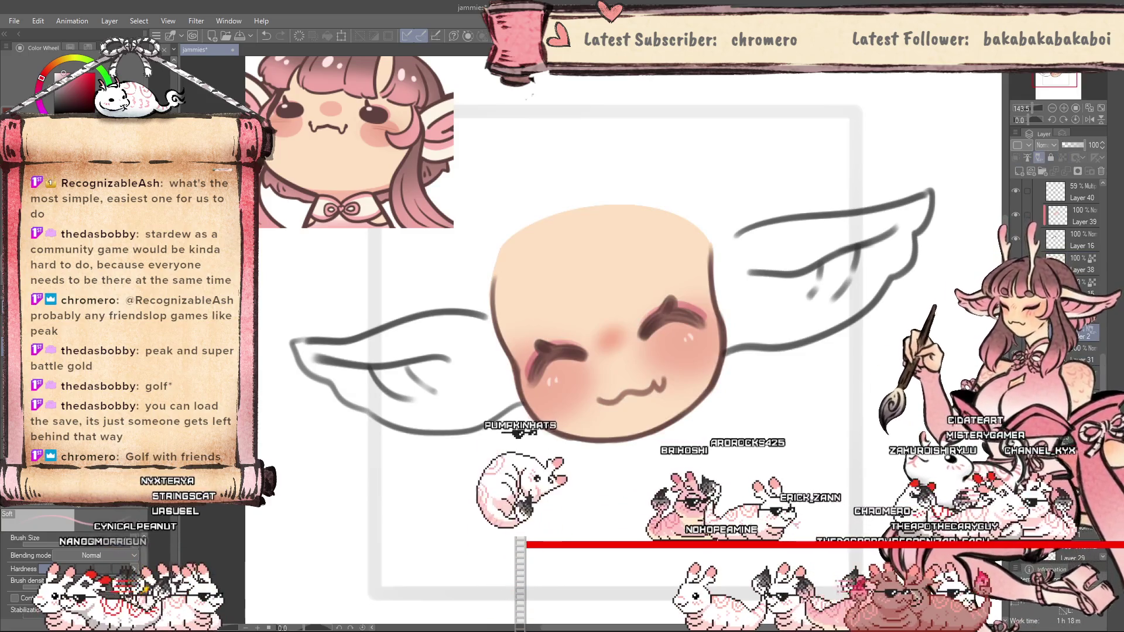
left_click_drag(520, 404, 731, 357)
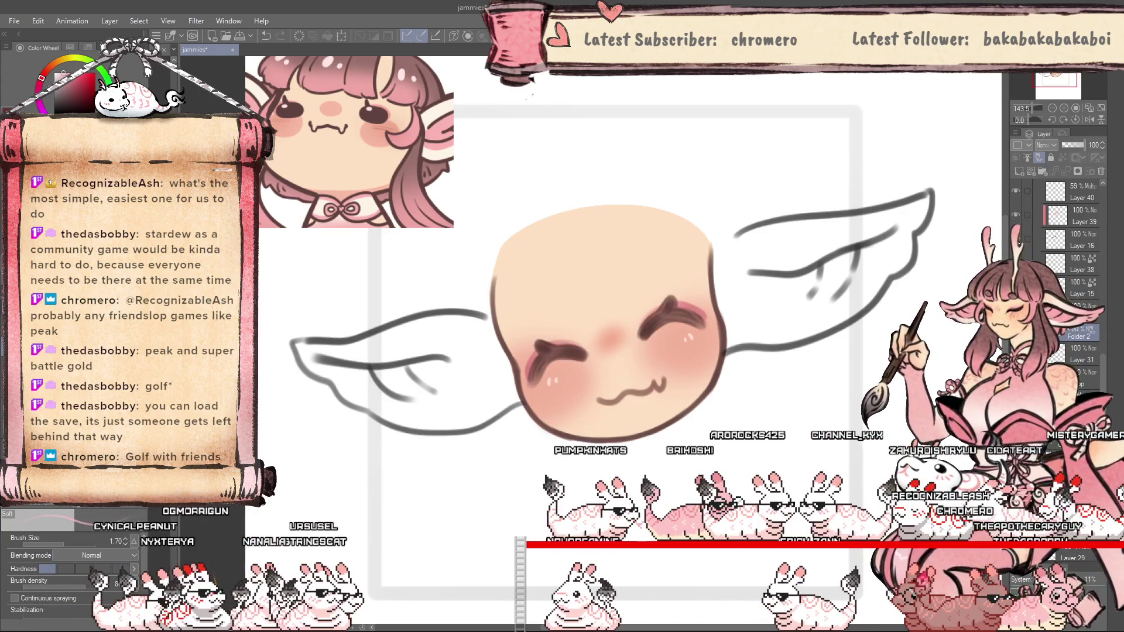
scroll(1025, 246, "up", 5)
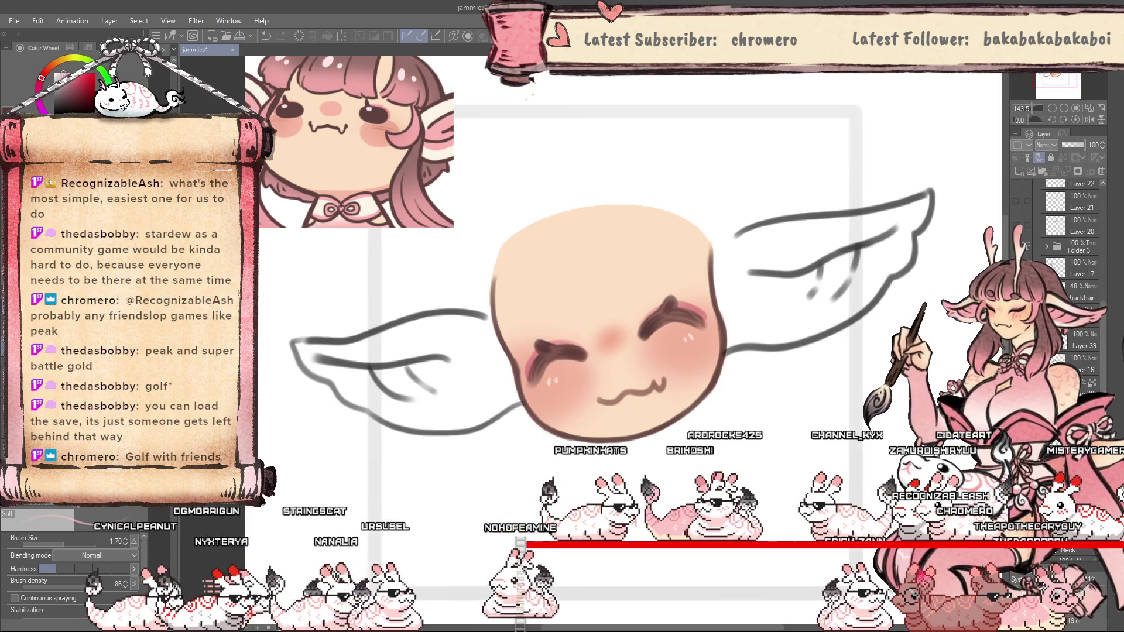
Sketch an arc over the head, undo the stray strand strokes, and select the back-hair layer.
left_click_drag(481, 237, 733, 237)
mouse_move(500, 221)
left_mouse_down()
mouse_move(518, 351)
mouse_move(734, 374)
left_mouse_up()
key("ctrl+z")
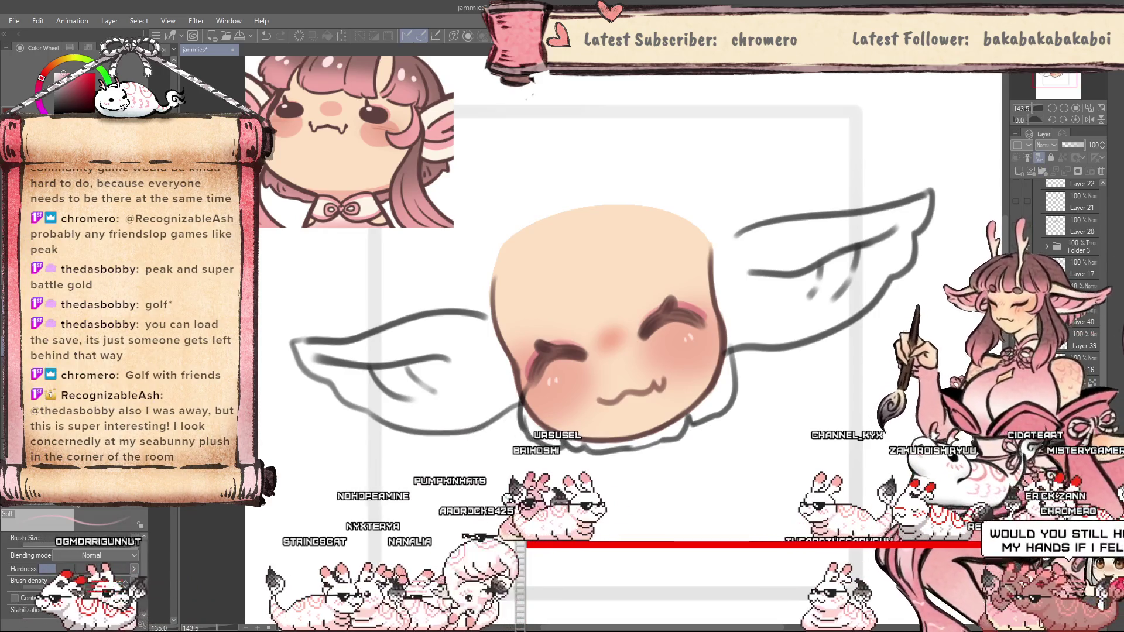
left_click(1080, 310)
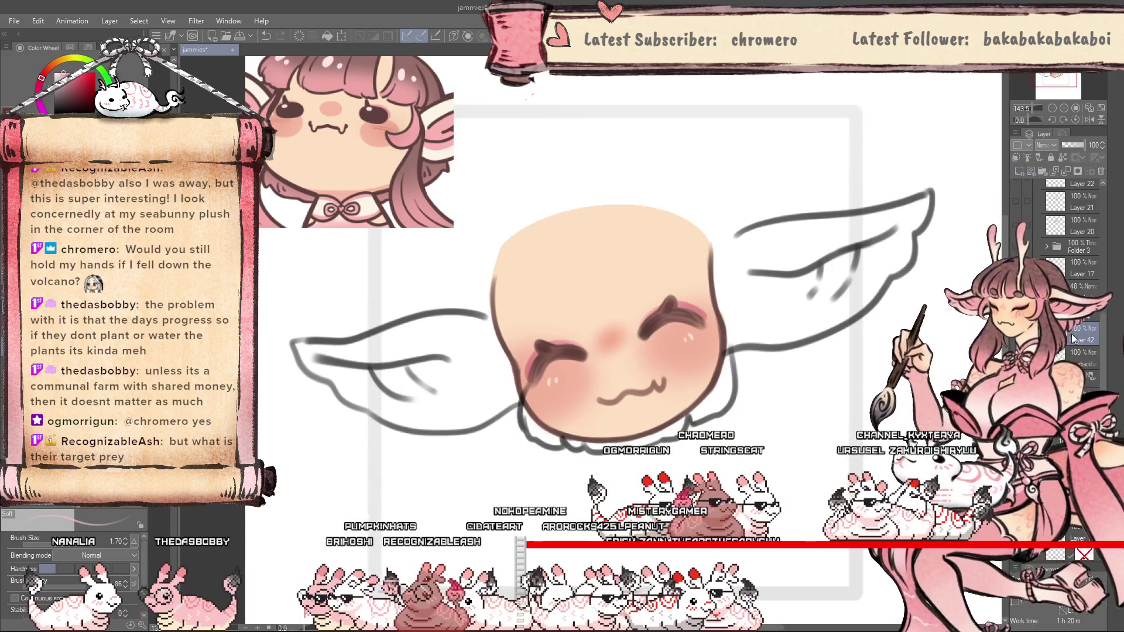
Switch to the lasso fill brush, zoom in, and hide the wing and head layers.
key("p")
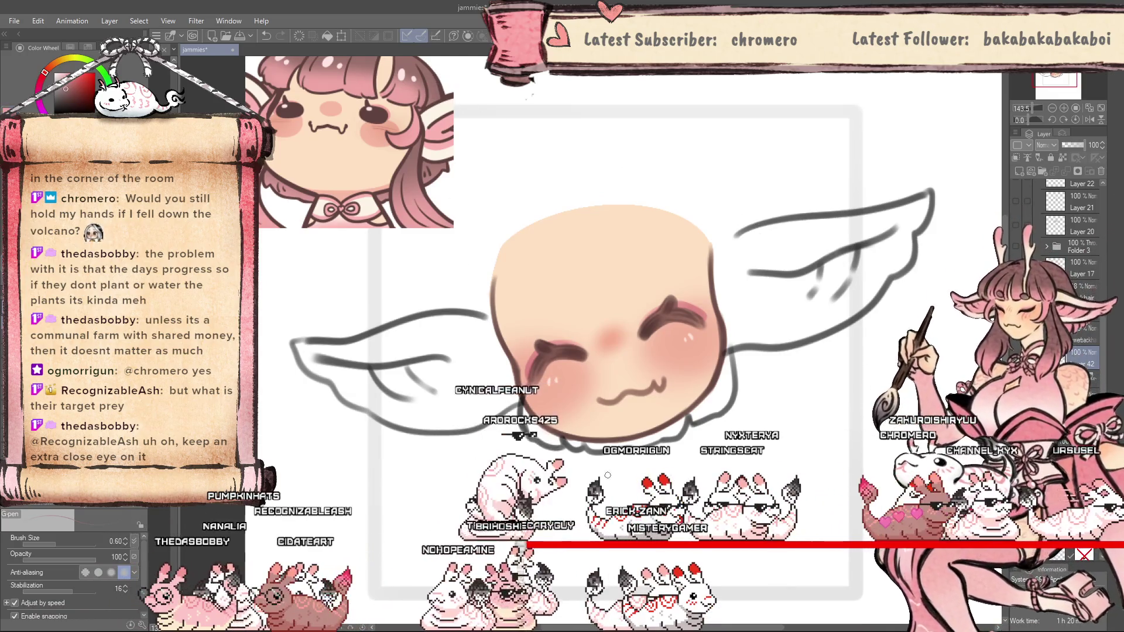
key("u")
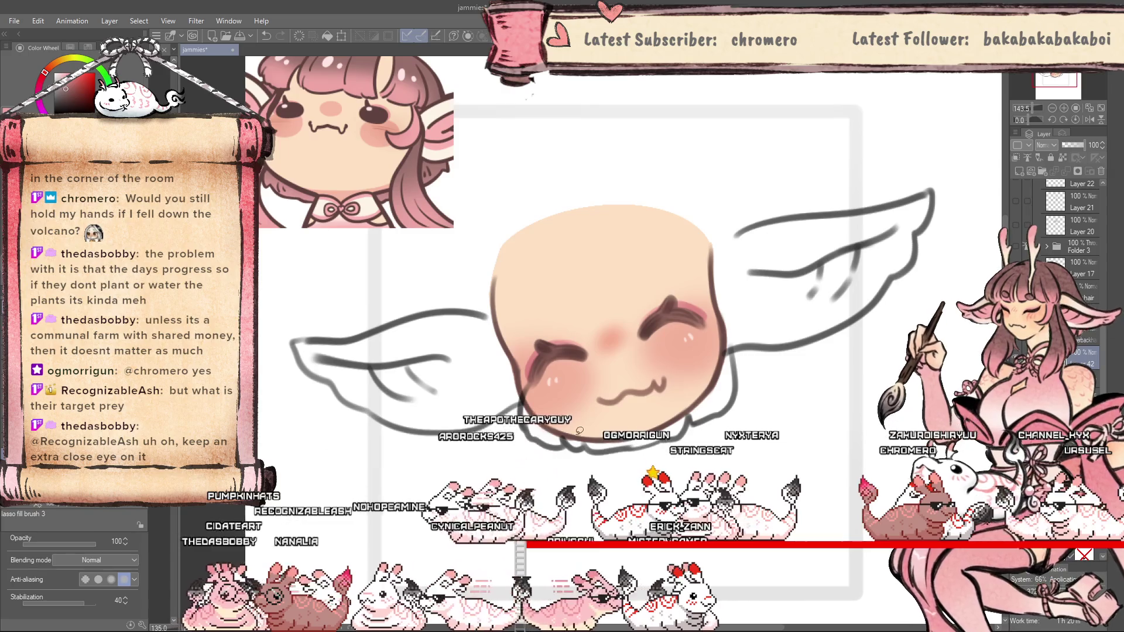
scroll(512, 392, "up", 1)
scroll(1082, 234, "up", 3)
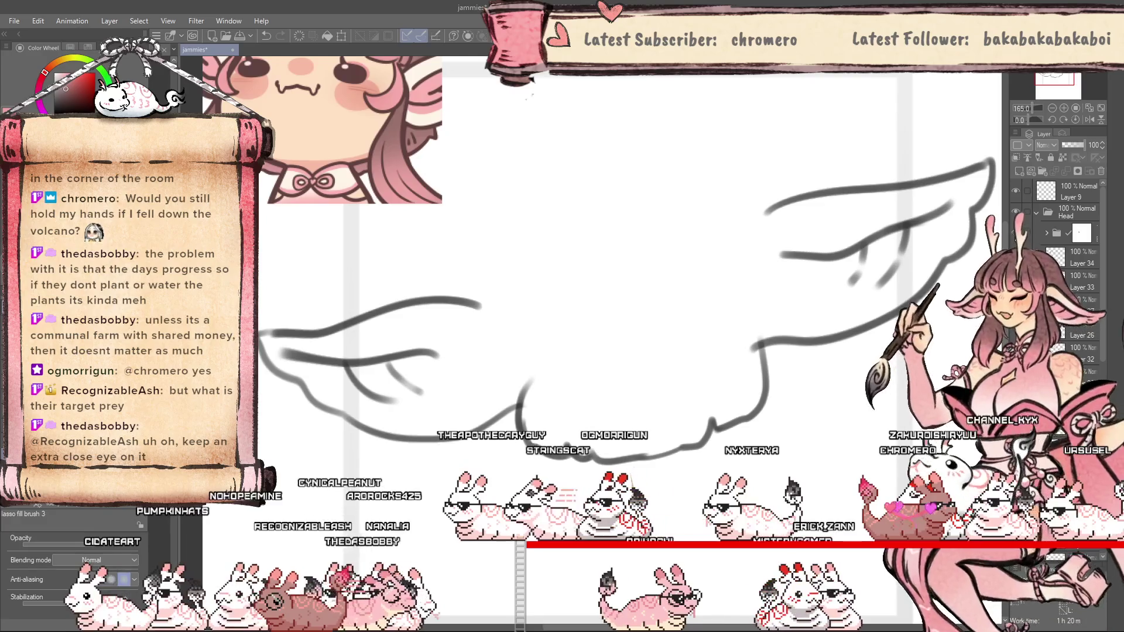
key("Delete")
left_click_drag(1105, 199, 1106, 358)
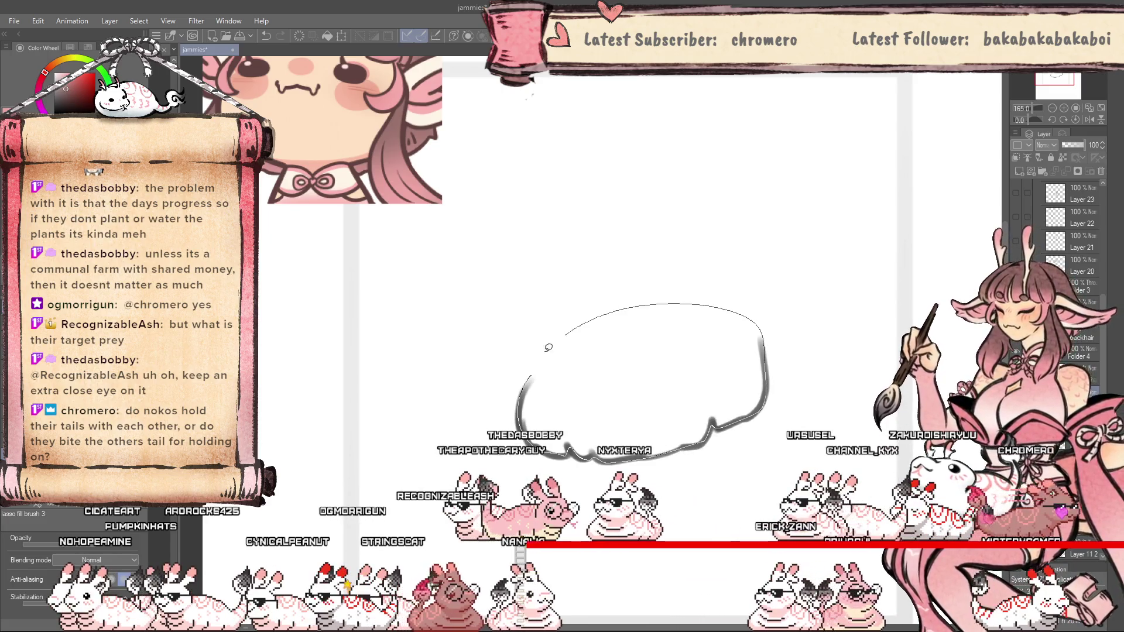
Lasso-fill the back hair in mauve-brown and extend the shape upward.
left_click_drag(534, 372, 536, 380)
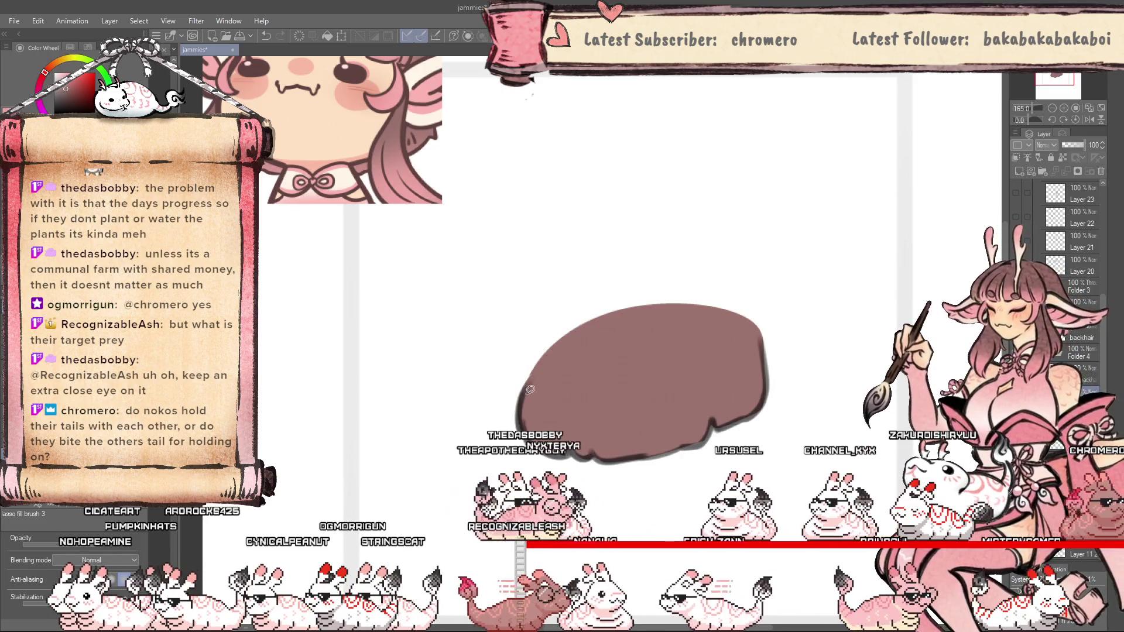
left_click_drag(766, 330, 779, 401)
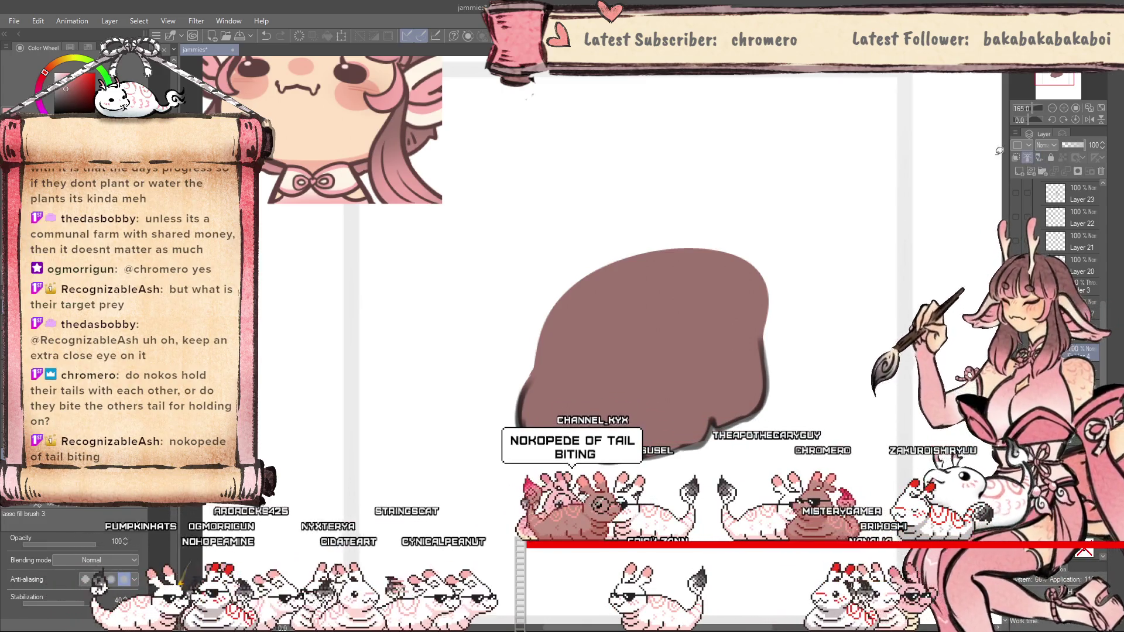
key("w")
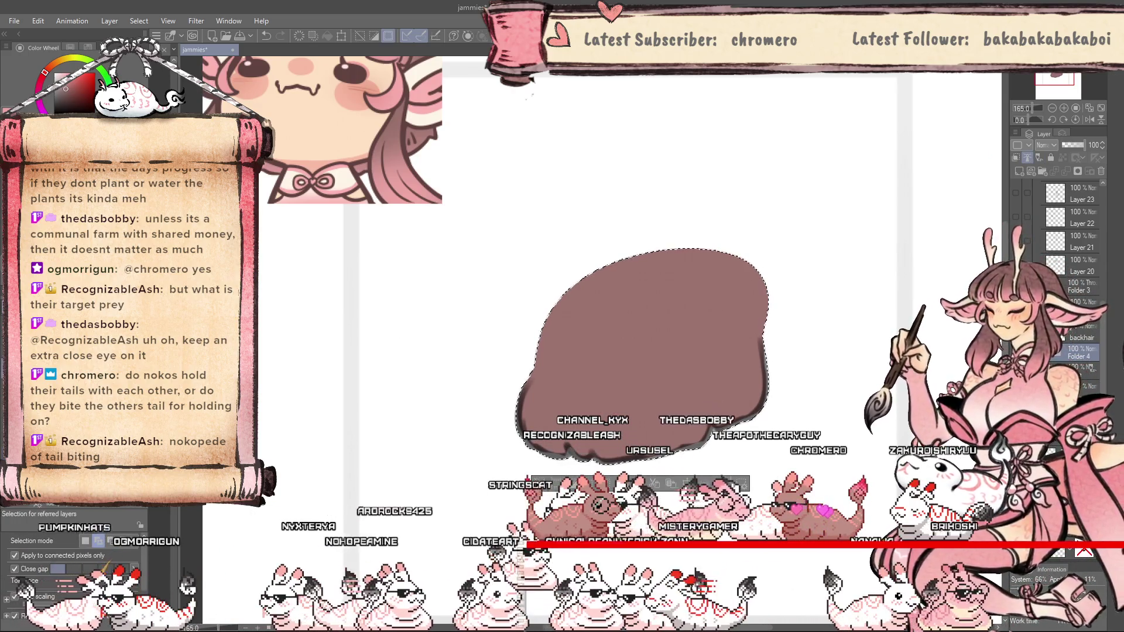
key("p")
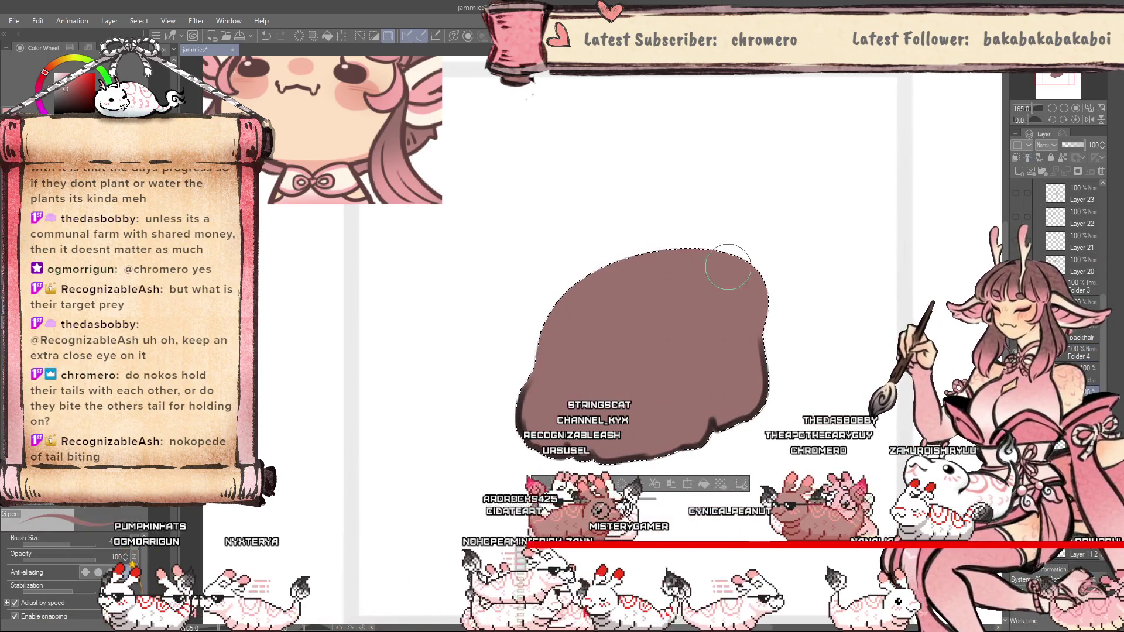
Airbrush lighter pink onto the hair's lower part, then show the head layer in Folder 4.
key("b")
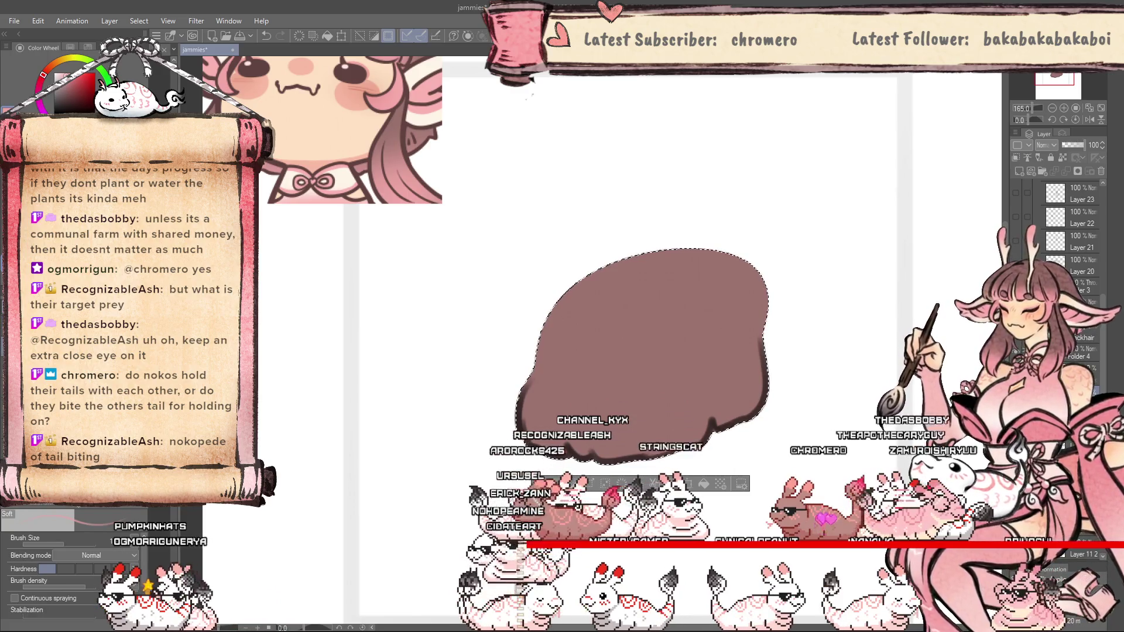
left_click(1075, 170)
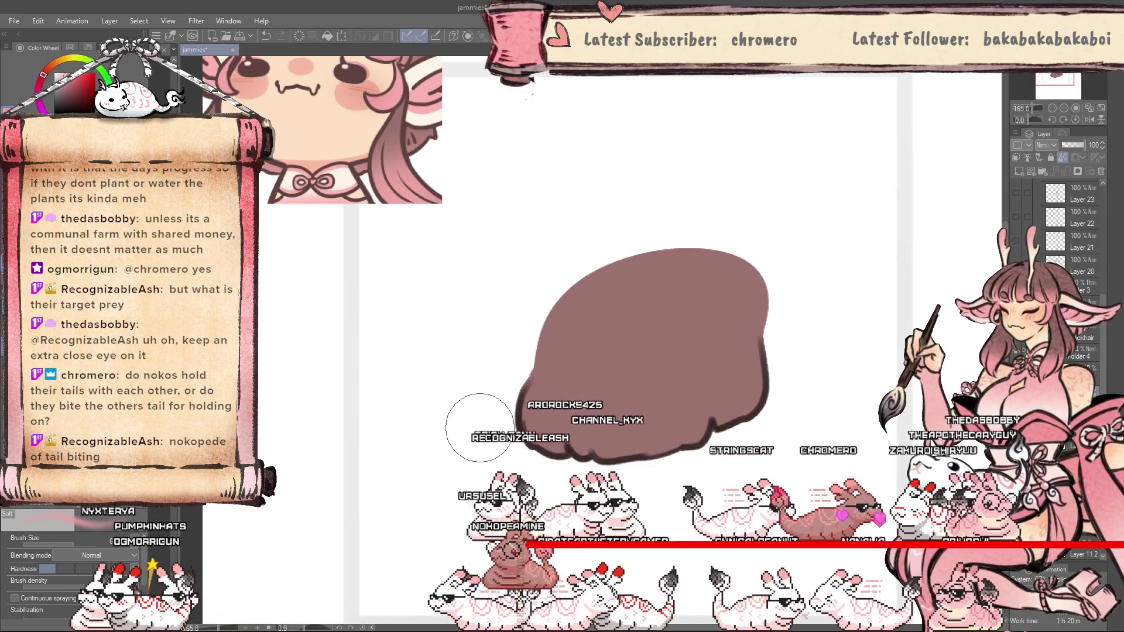
left_click_drag(467, 431, 814, 376)
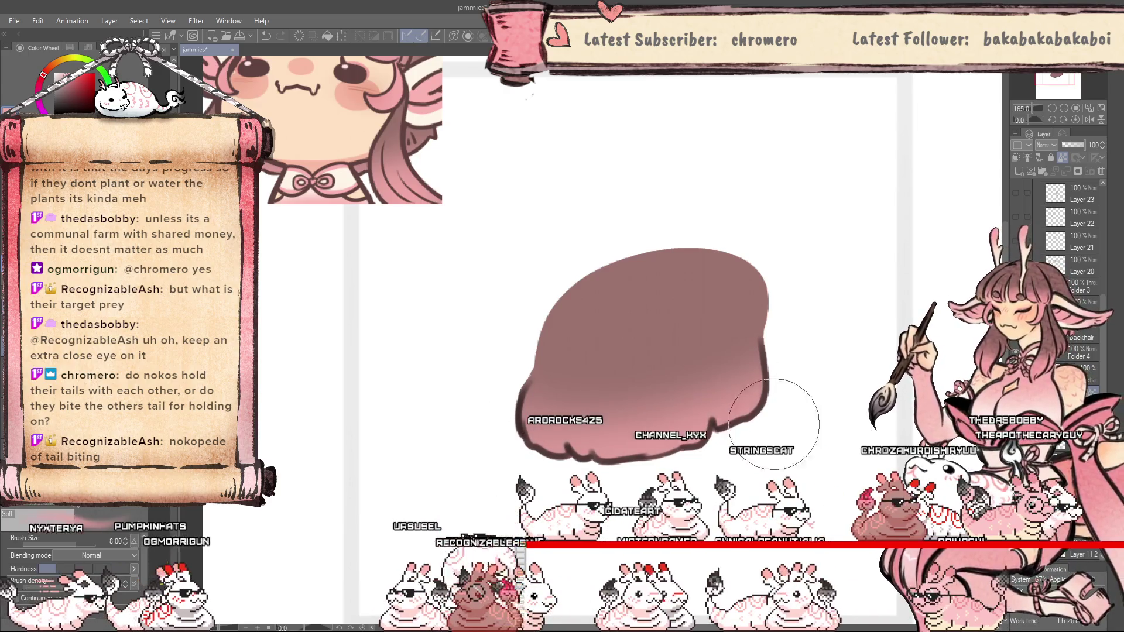
key("bracketleft")
key("bracketleft")
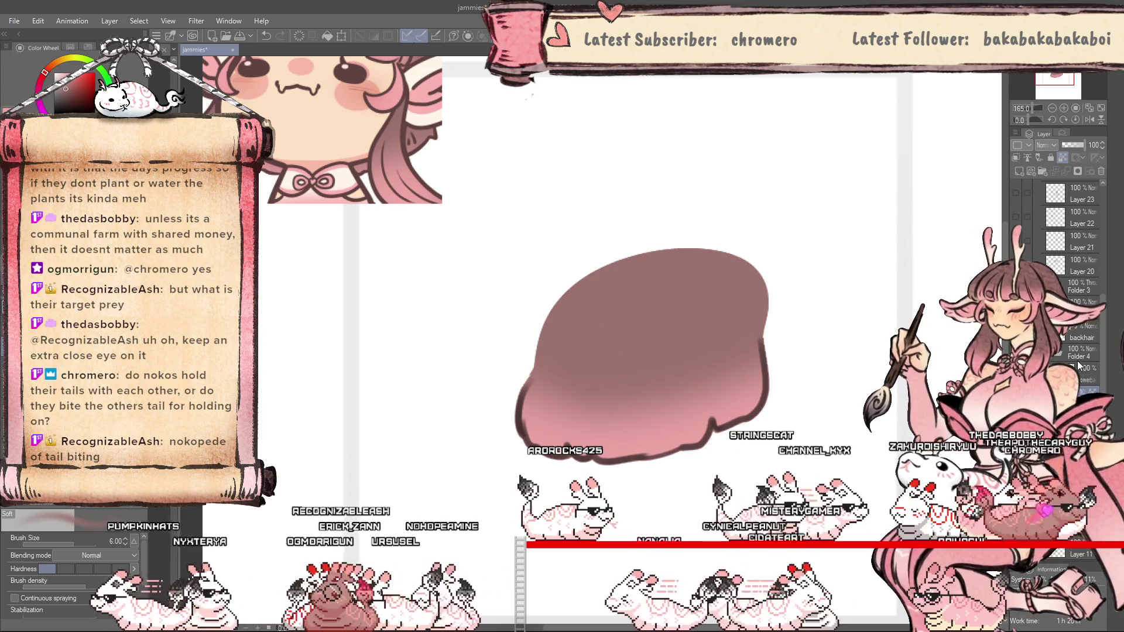
left_click(1068, 358)
left_click(1016, 352)
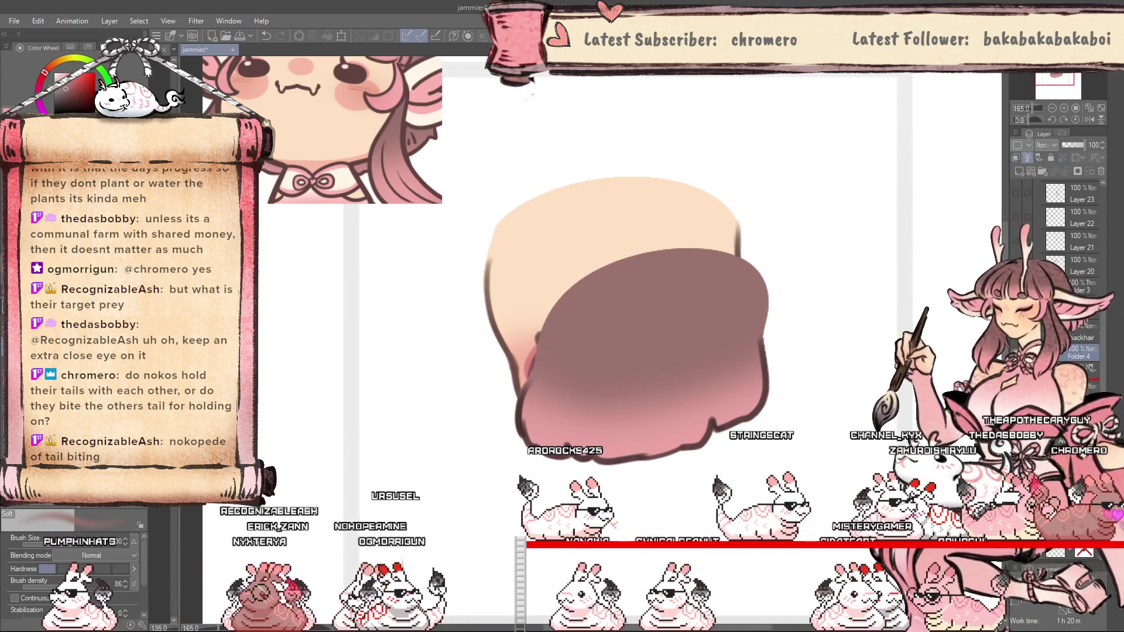
Show the face details, compare them mirrored and normal, and shrink the brush to 0.6.
left_click(1016, 358)
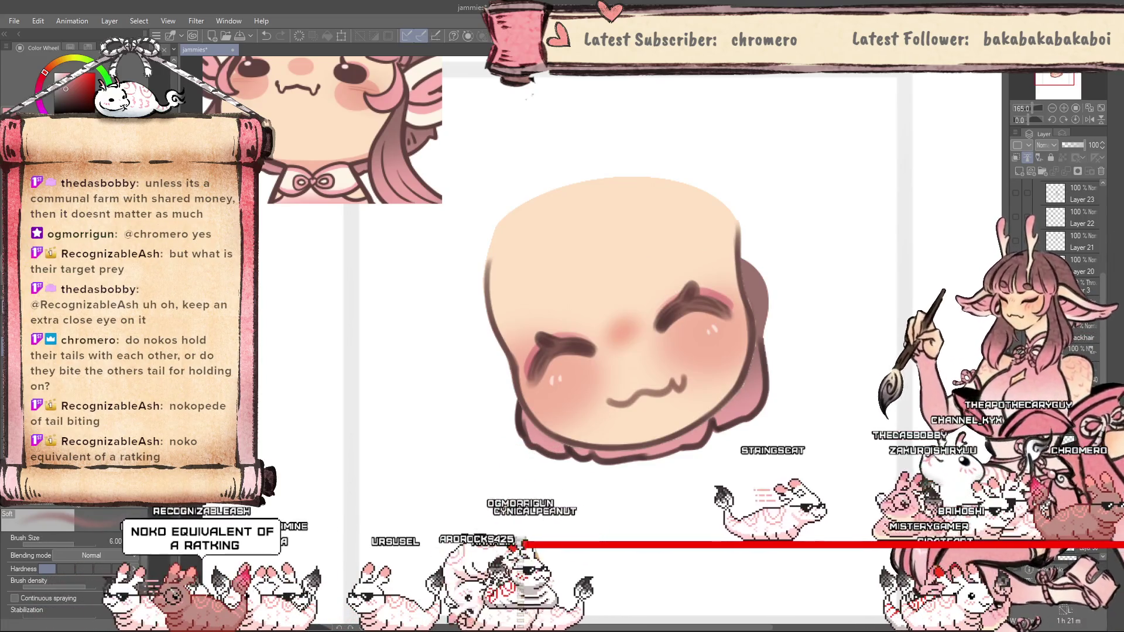
key("h")
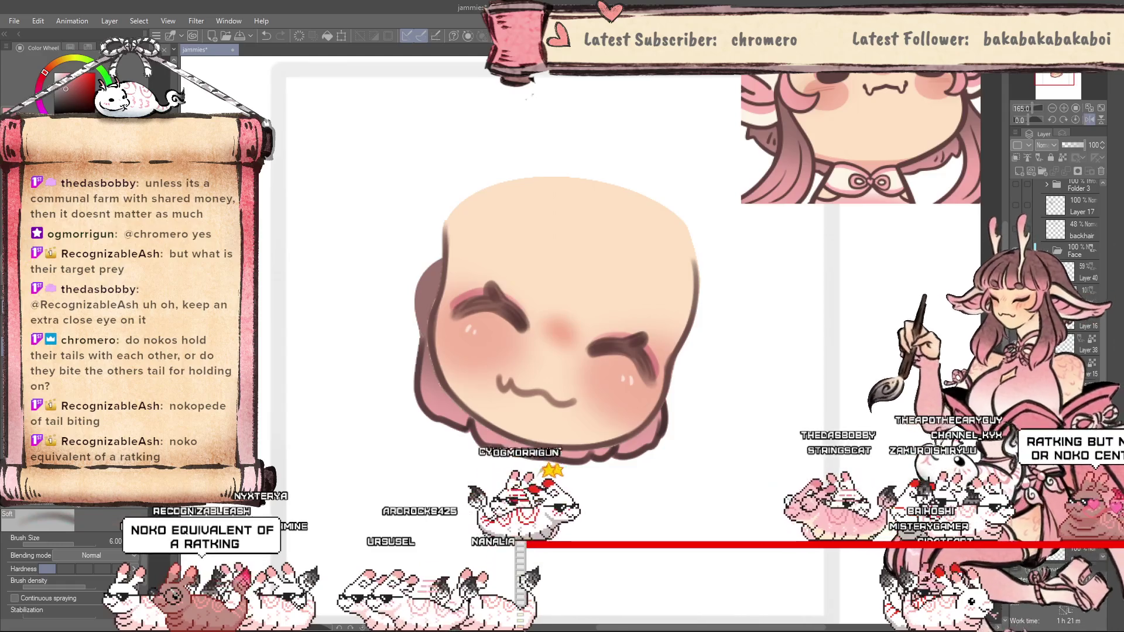
scroll(440, 290, "up", 1)
key("bracketleft")
key("bracketleft")
key("bracketleft")
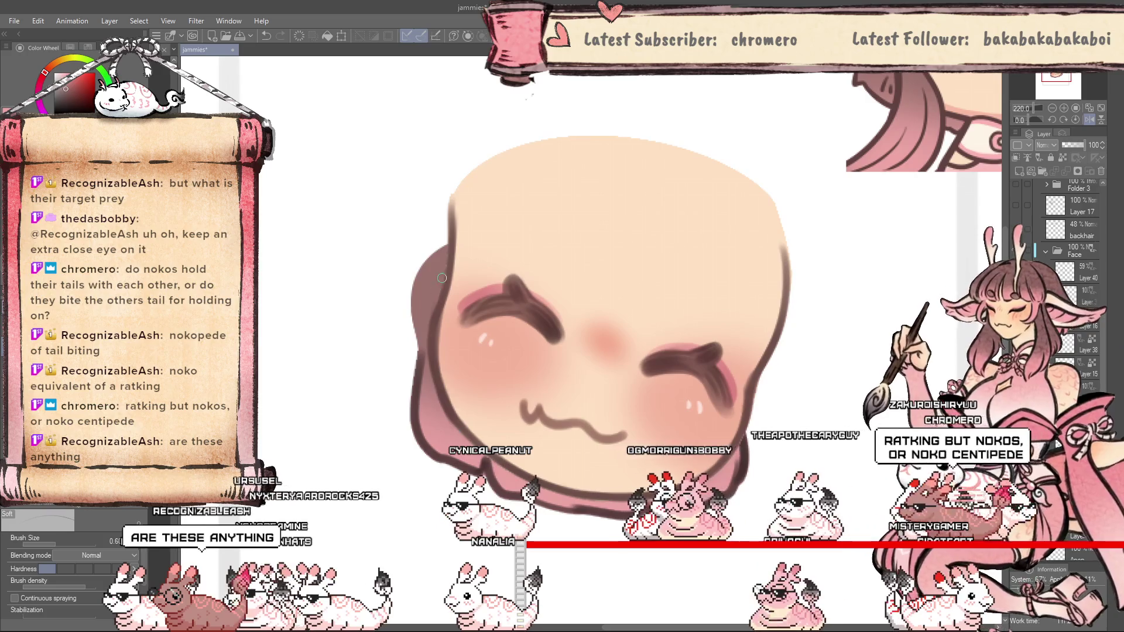
key("h")
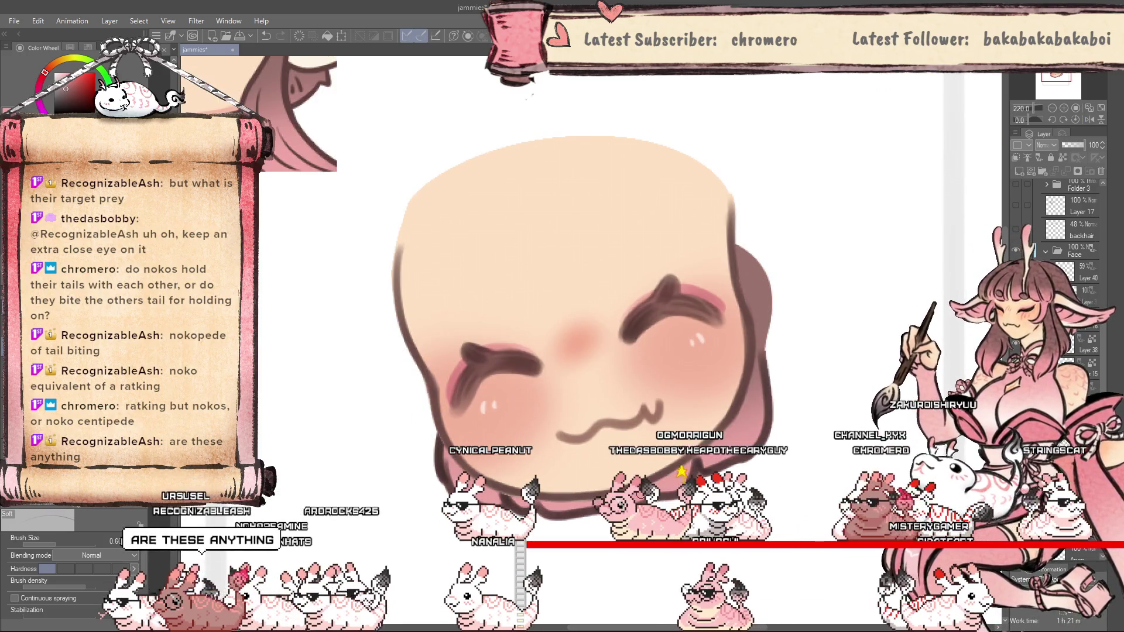
key("h")
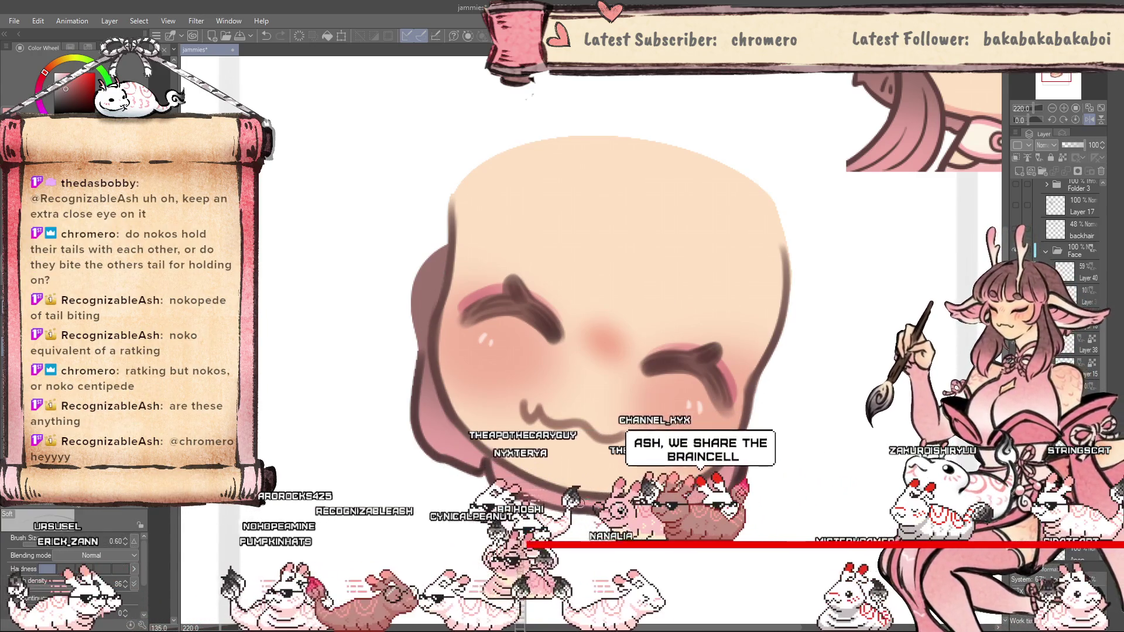
key("h")
key("ctrl+minus")
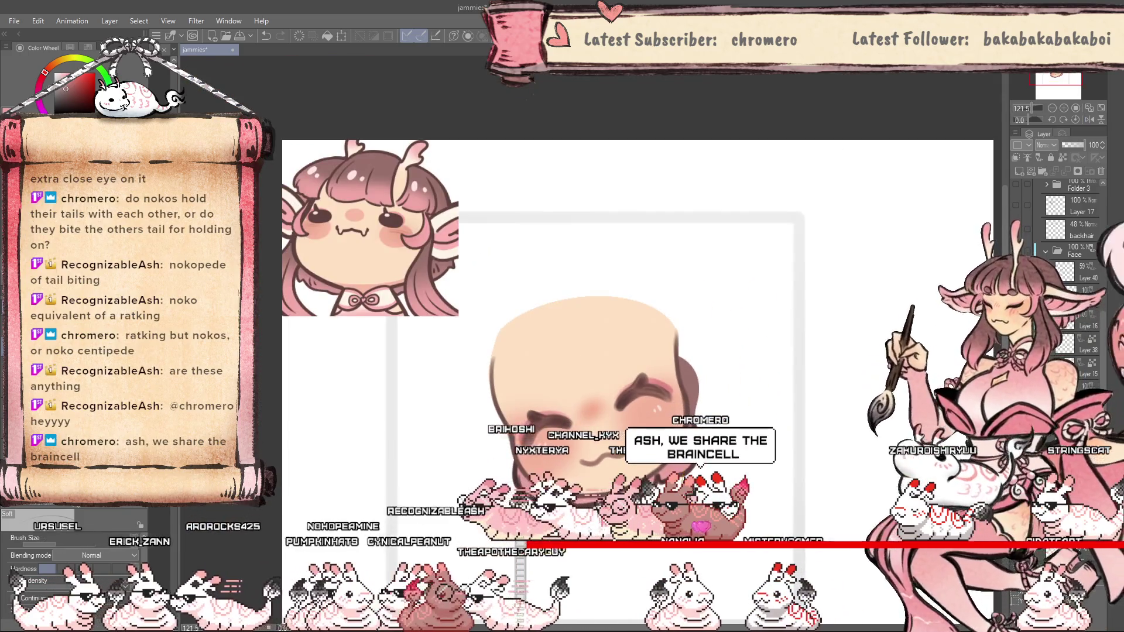
key("ctrl+plus")
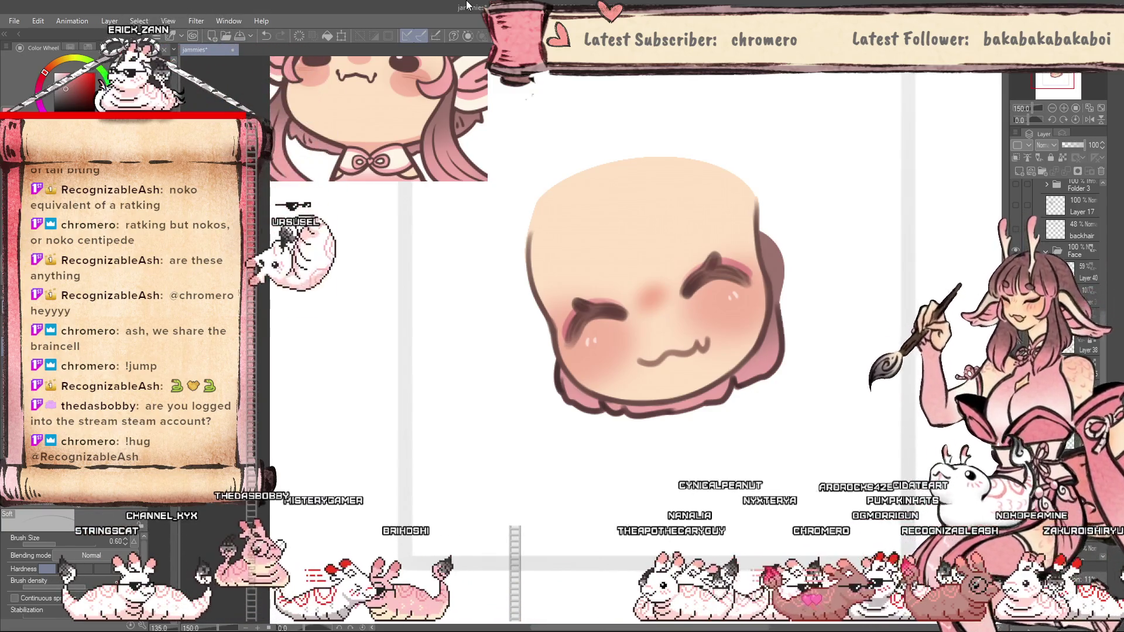
Save the chibi emote file.
scroll(646, 335, "down", 3)
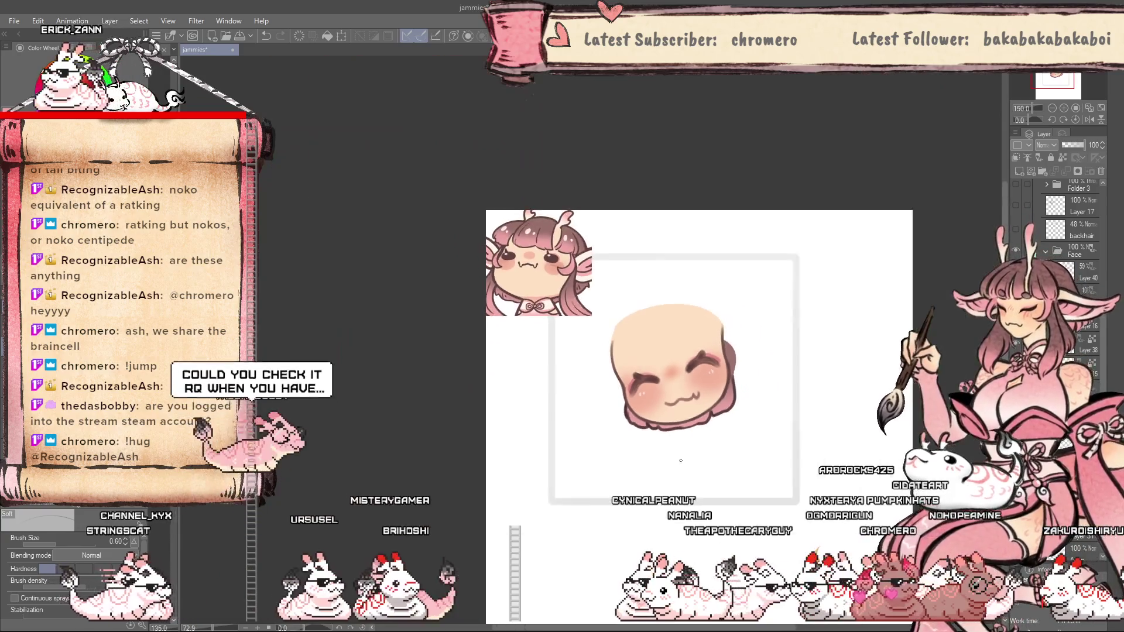
scroll(673, 491, "up", 2)
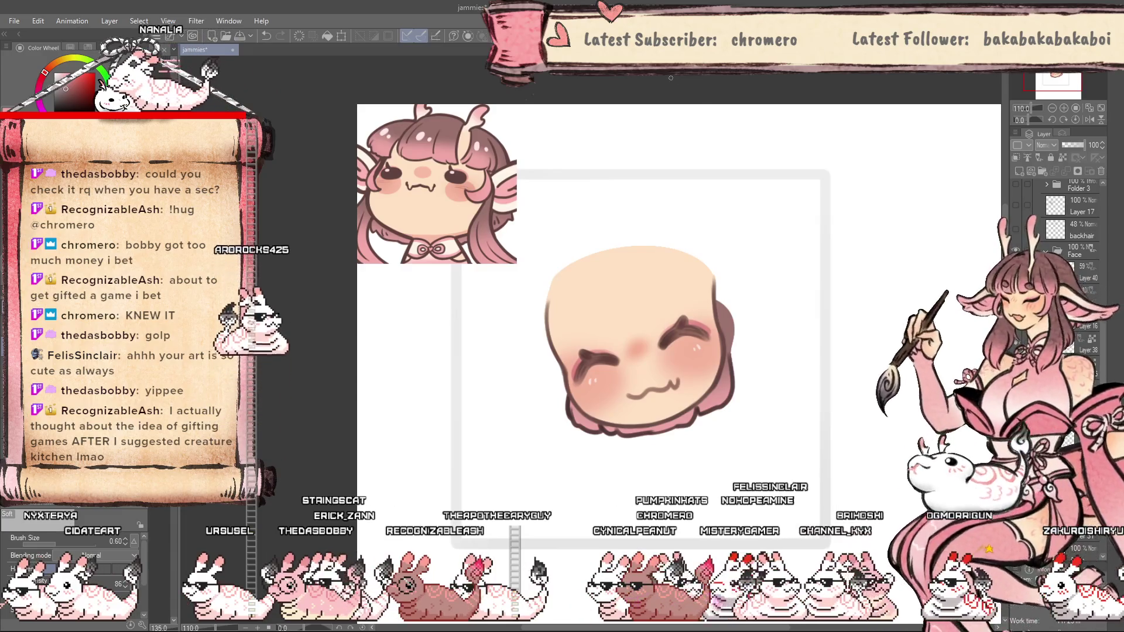
key("ctrl+s")
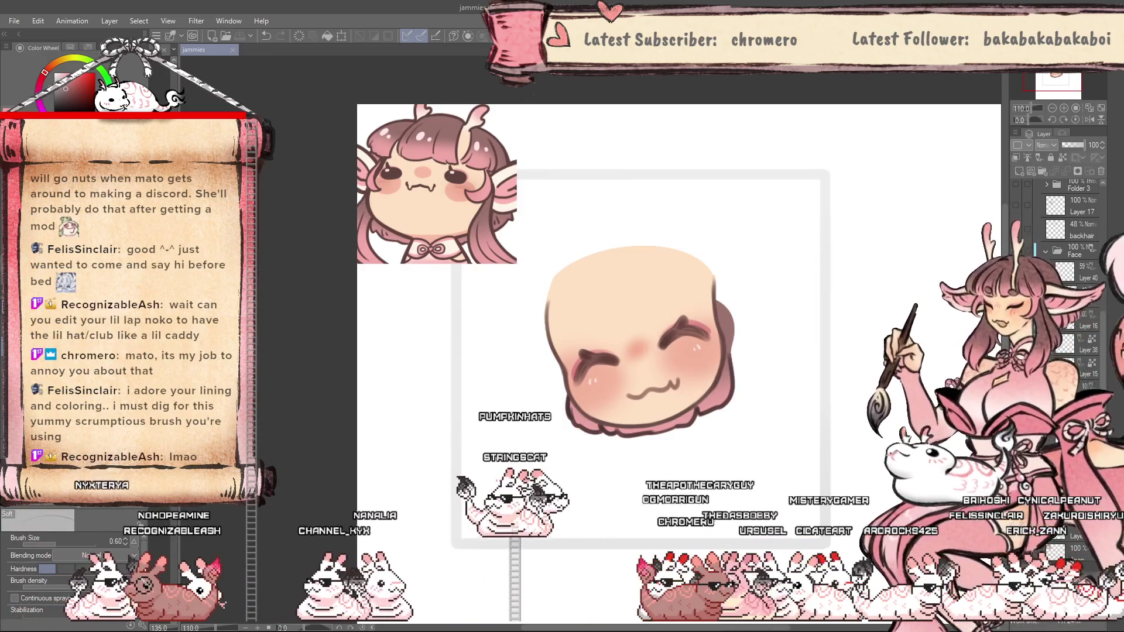
Switch to a round sketching brush at size 0.7 and add Layer 43 above the back hair.
scroll(648, 377, "up", 3)
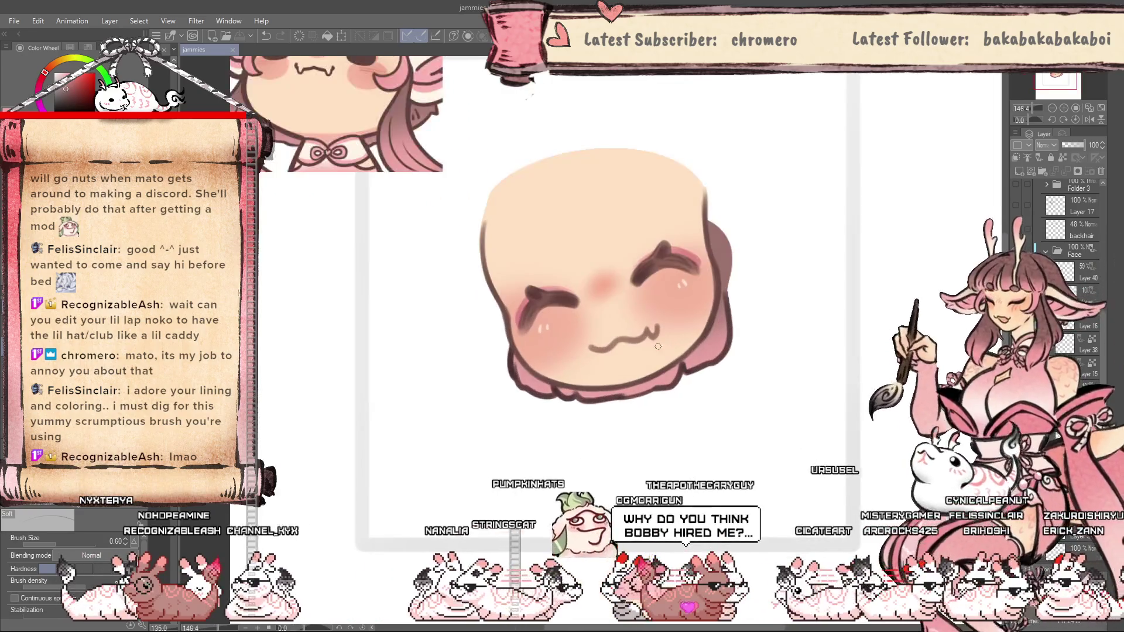
scroll(650, 383, "up", 3)
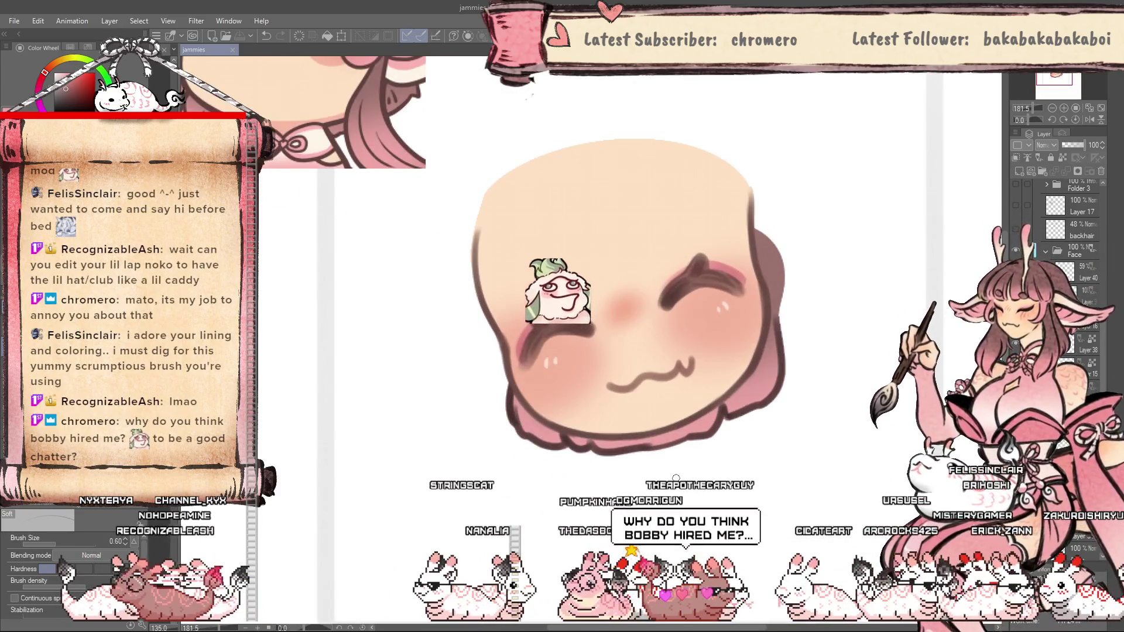
scroll(676, 478, "down", 1)
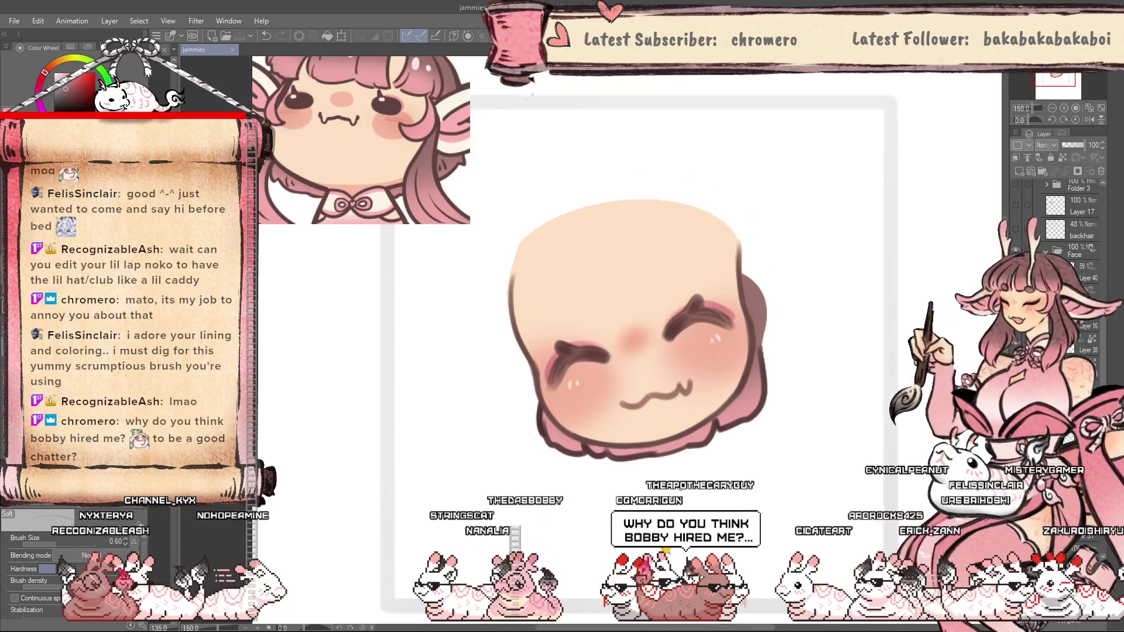
scroll(590, 479, "down", 1)
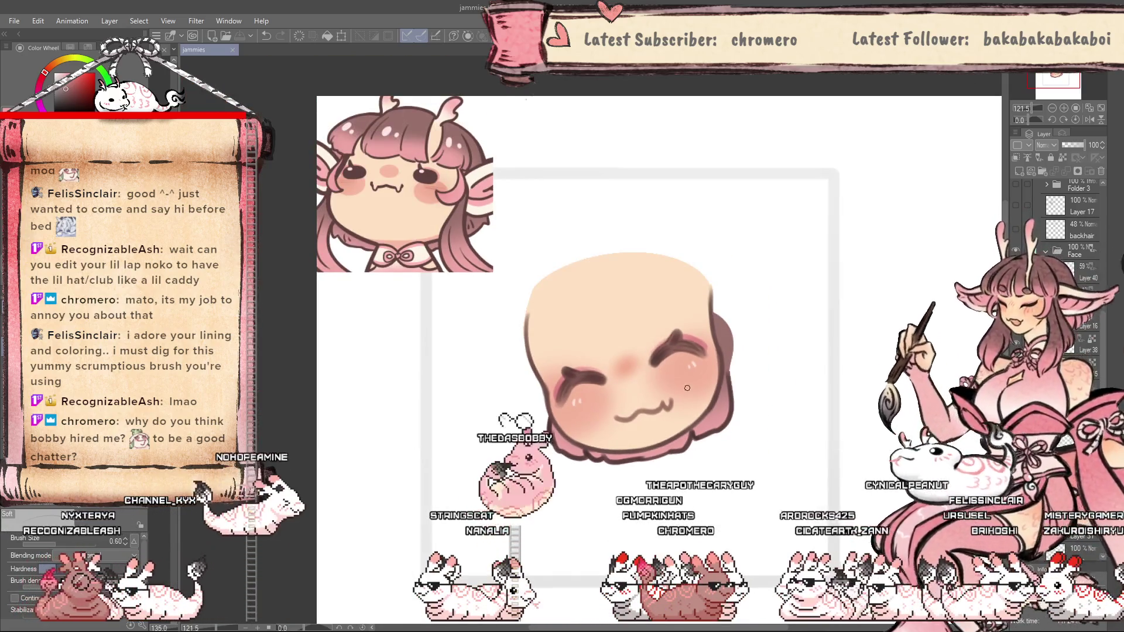
scroll(687, 388, "up", 1)
scroll(676, 406, "down", 1)
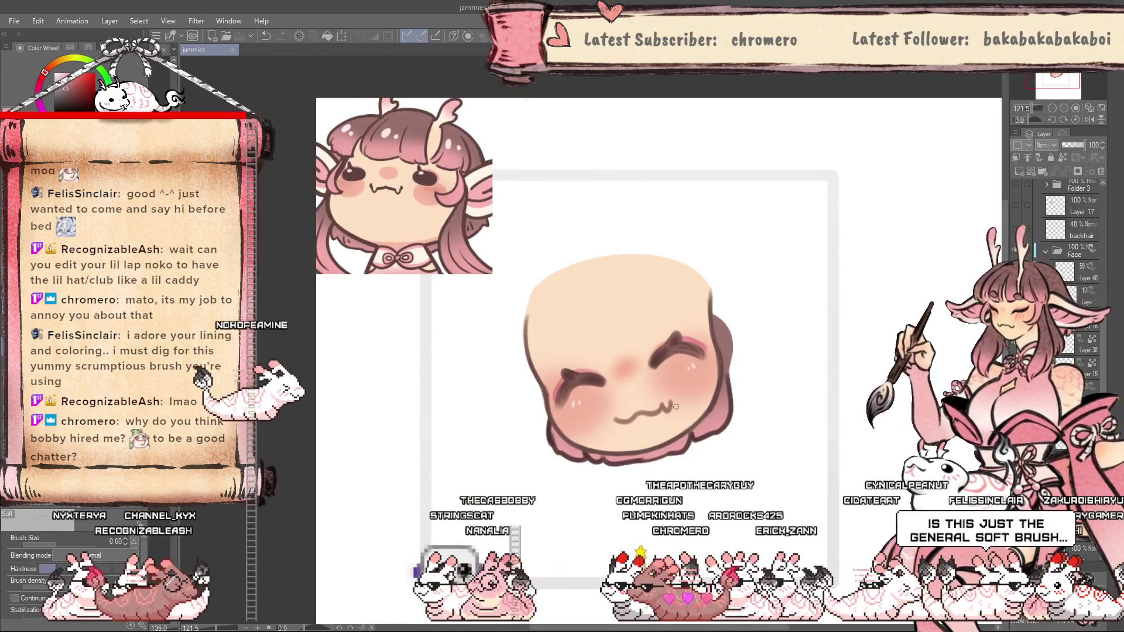
scroll(670, 398, "up", 1)
scroll(670, 399, "up", 1)
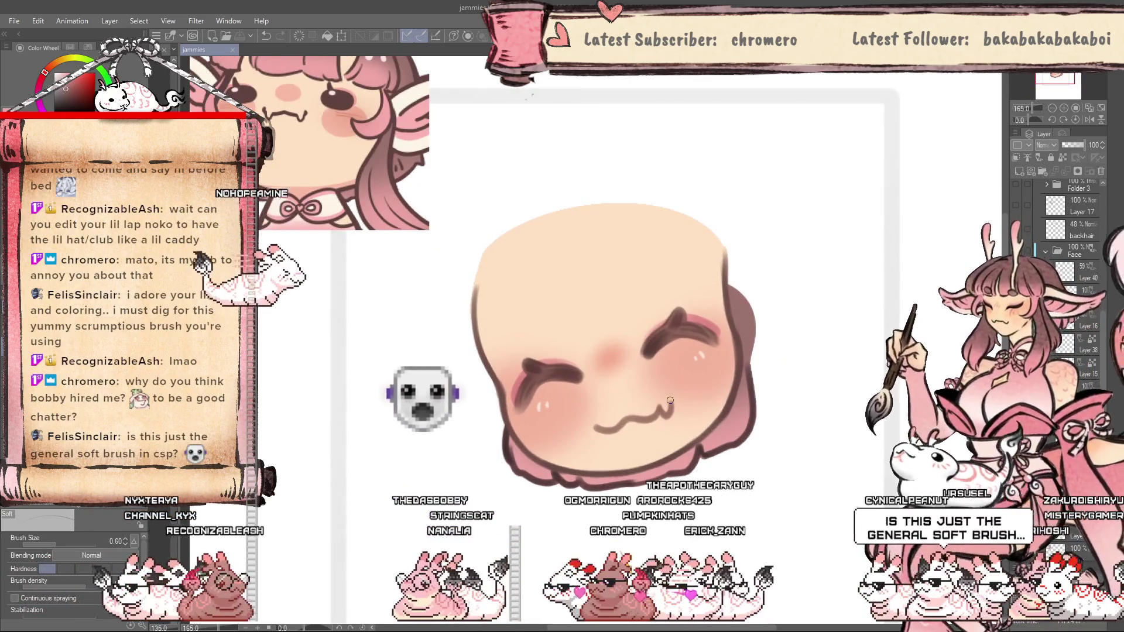
key("p")
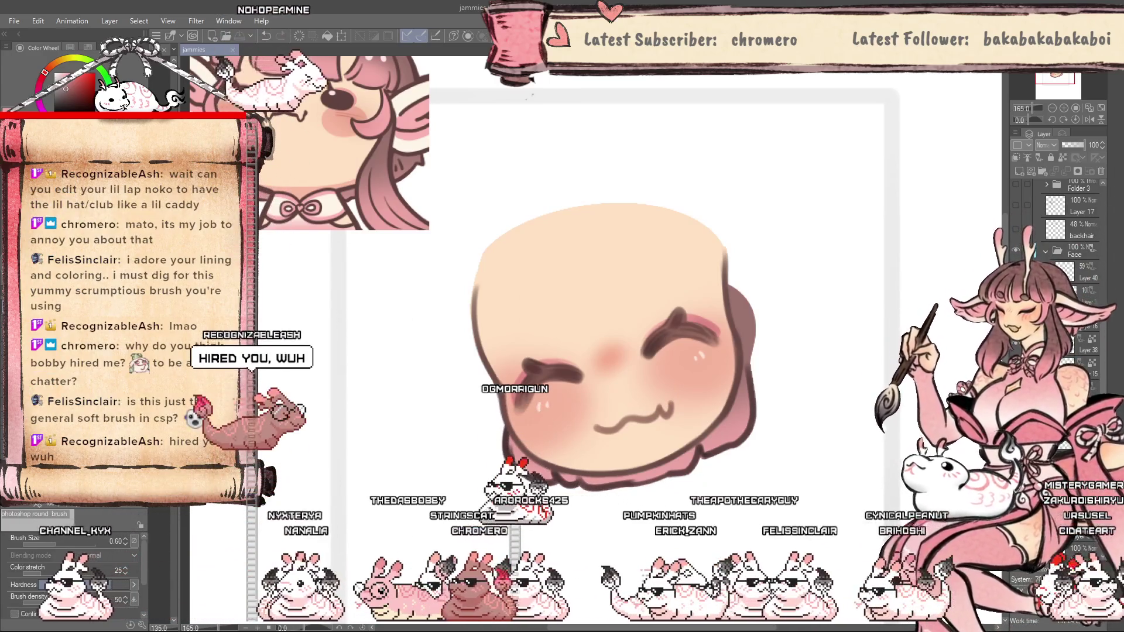
key("b")
scroll(492, 408, "down", 1)
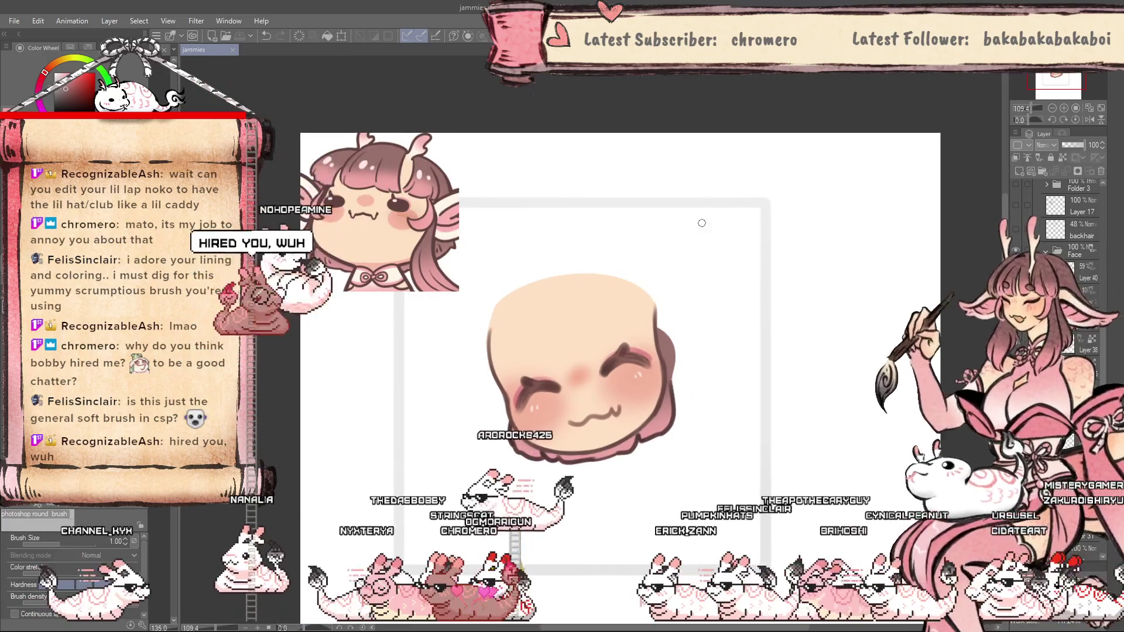
scroll(697, 221, "down", 1)
key("bracketleft")
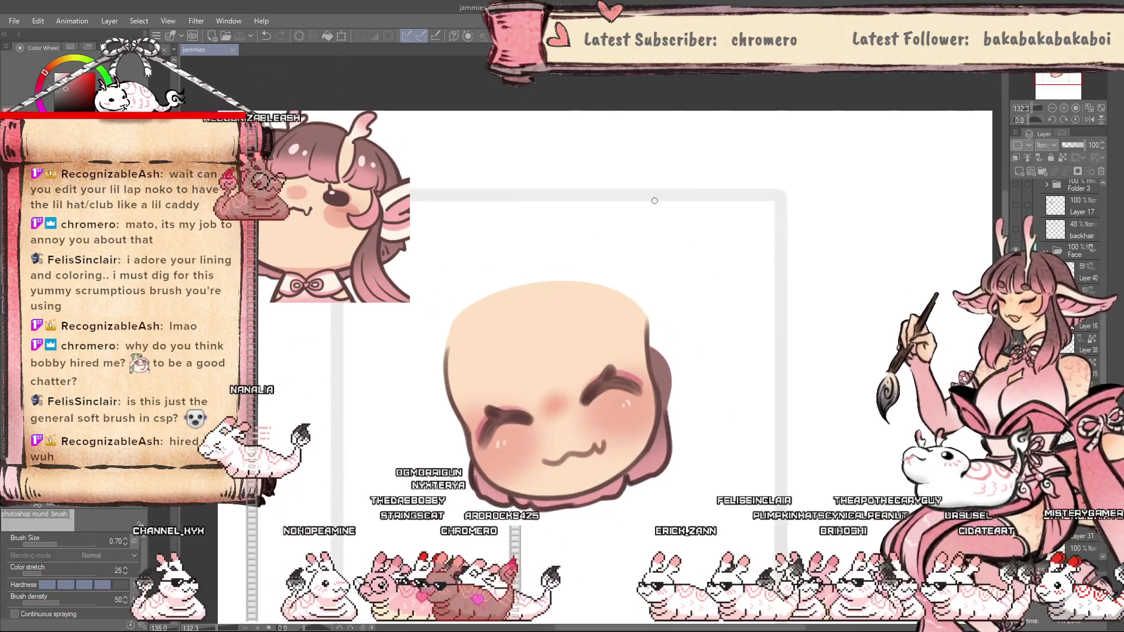
key("ctrl+shift+n")
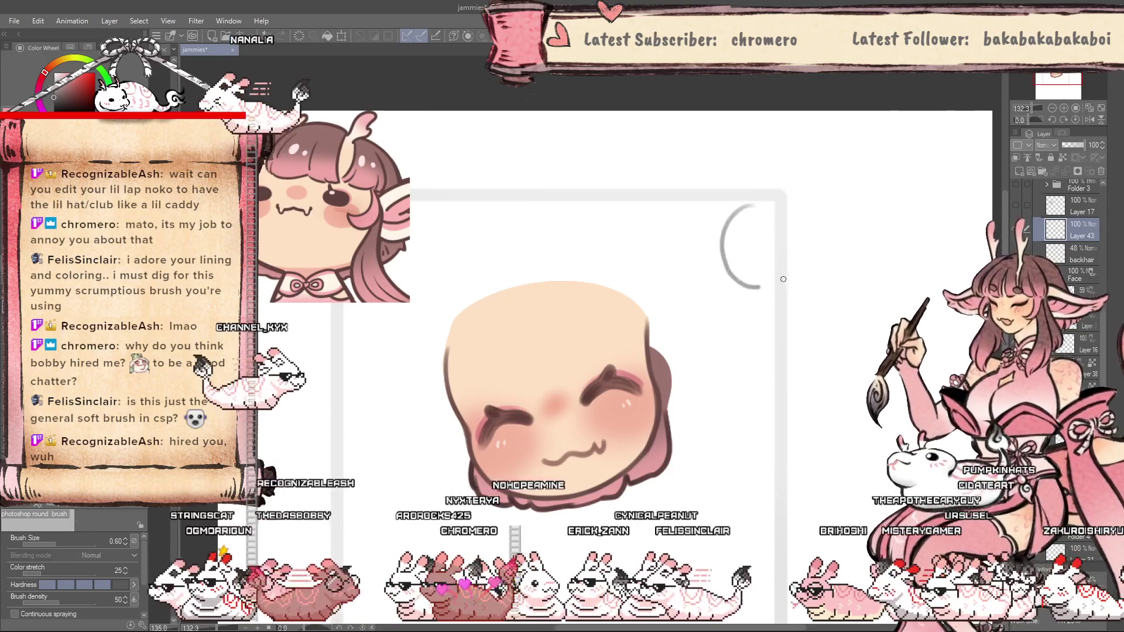
Sketch a grey circle at the canvas upper right, redrawing it once.
left_click_drag(783, 279, 761, 284)
scroll(763, 278, "up", 1)
key("ctrl+z")
key("ctrl+y")
key("ctrl+z")
mouse_move(792, 235)
left_mouse_down()
mouse_move(750, 326)
mouse_move(755, 386)
left_mouse_up()
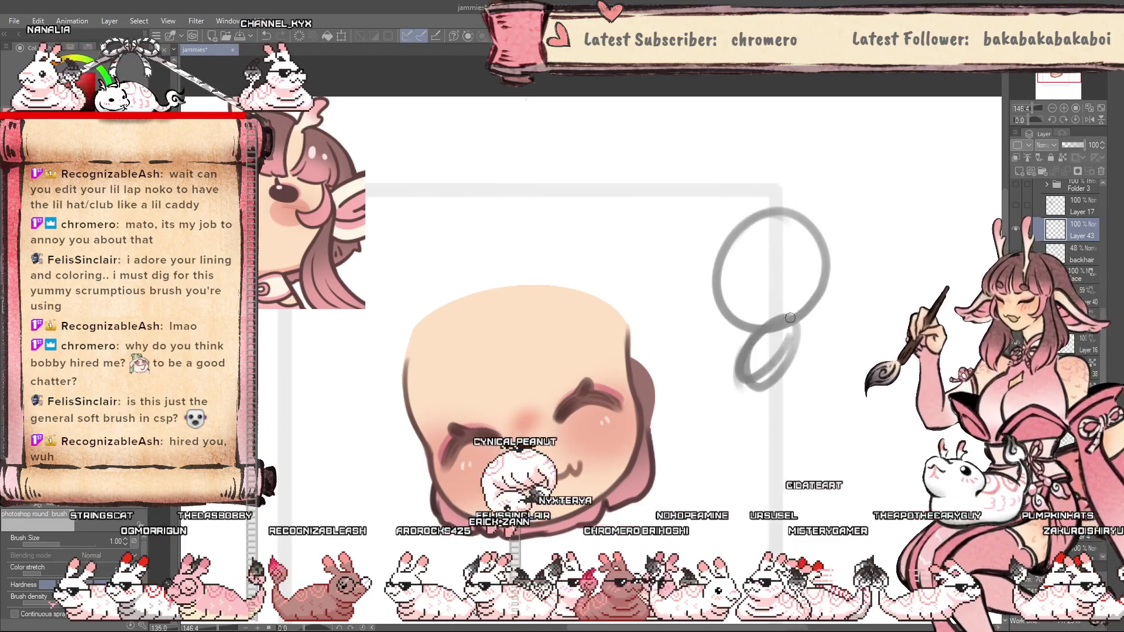
scroll(703, 458, "up", 1)
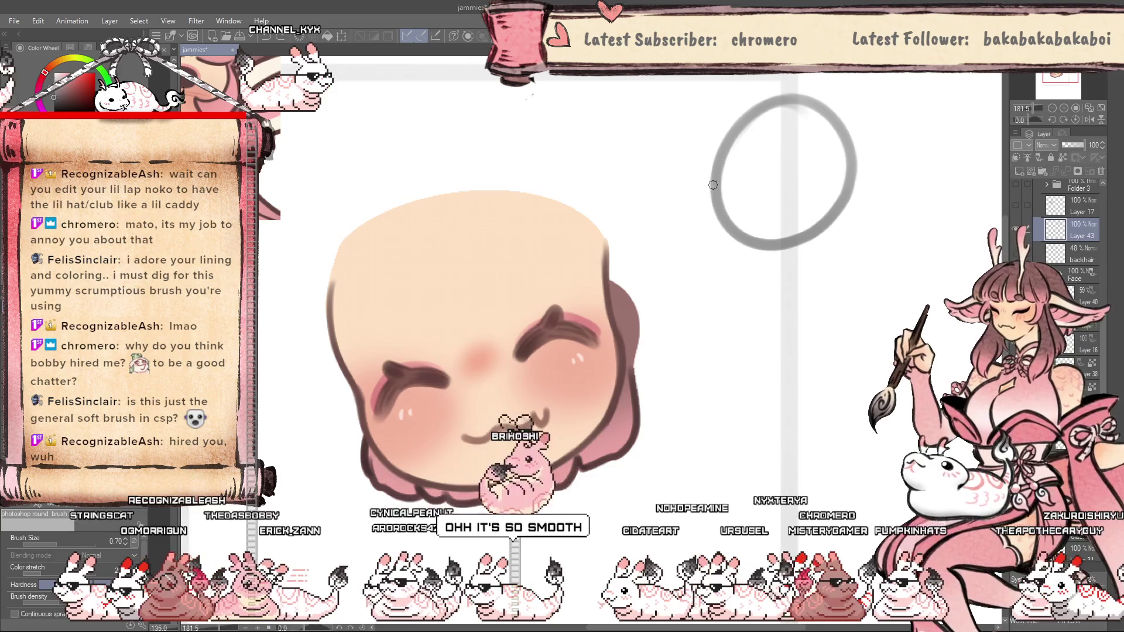
Undo the loose strokes and the stray grey circle, leaving only the back hair visible.
left_click_drag(725, 275, 803, 275)
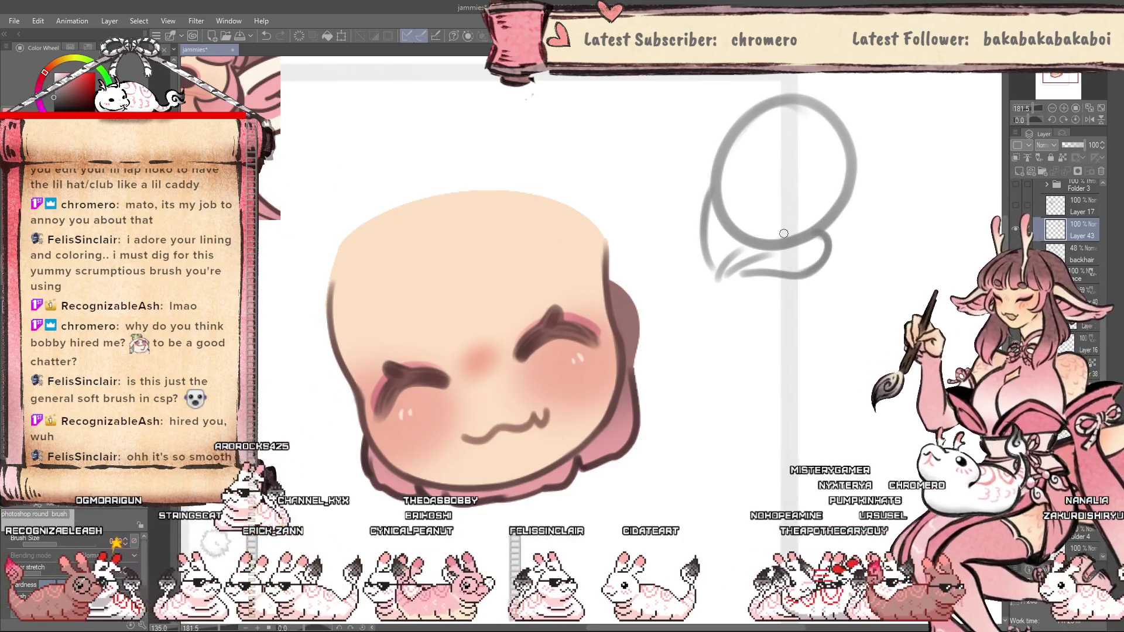
key("ctrl+z")
key("ctrl+z")
key("ctrl+z")
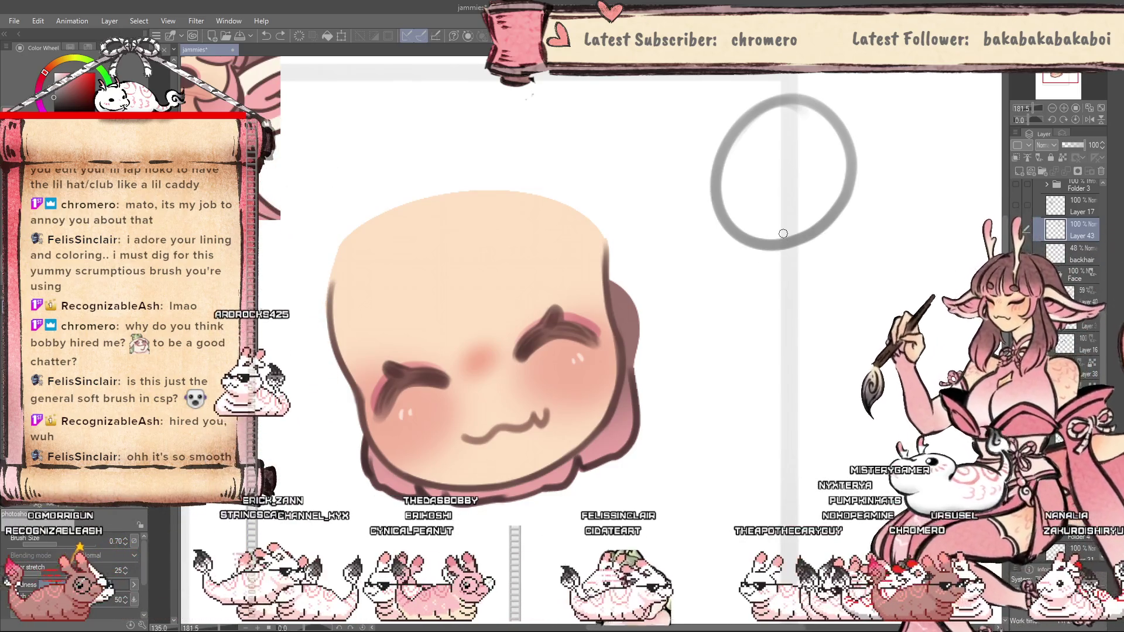
key("ctrl+z")
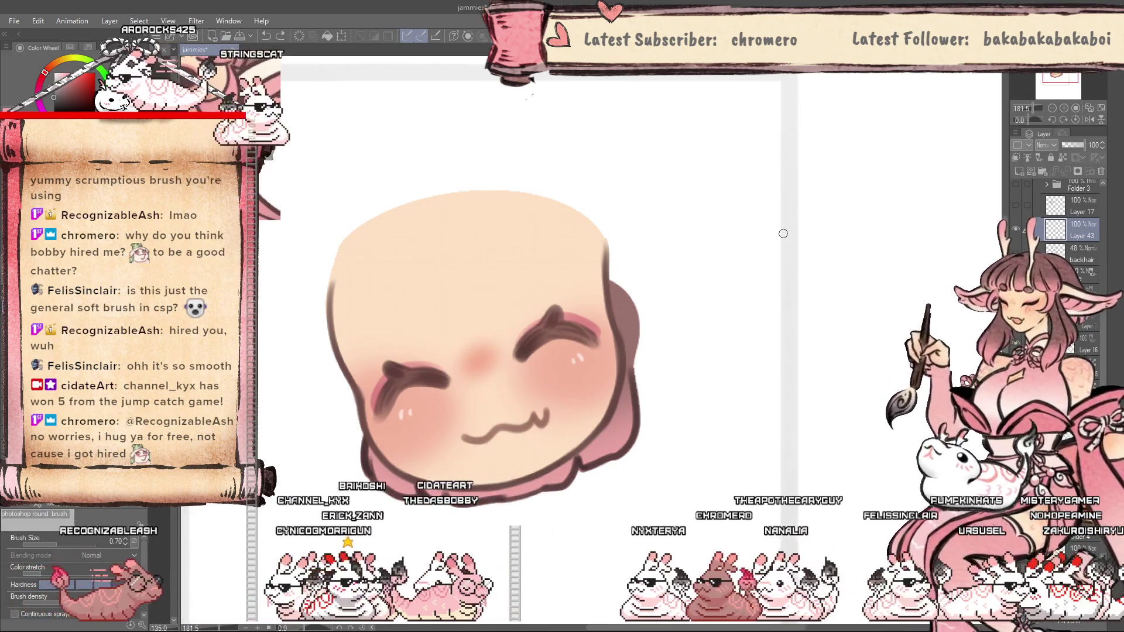
scroll(784, 328, "down", 3)
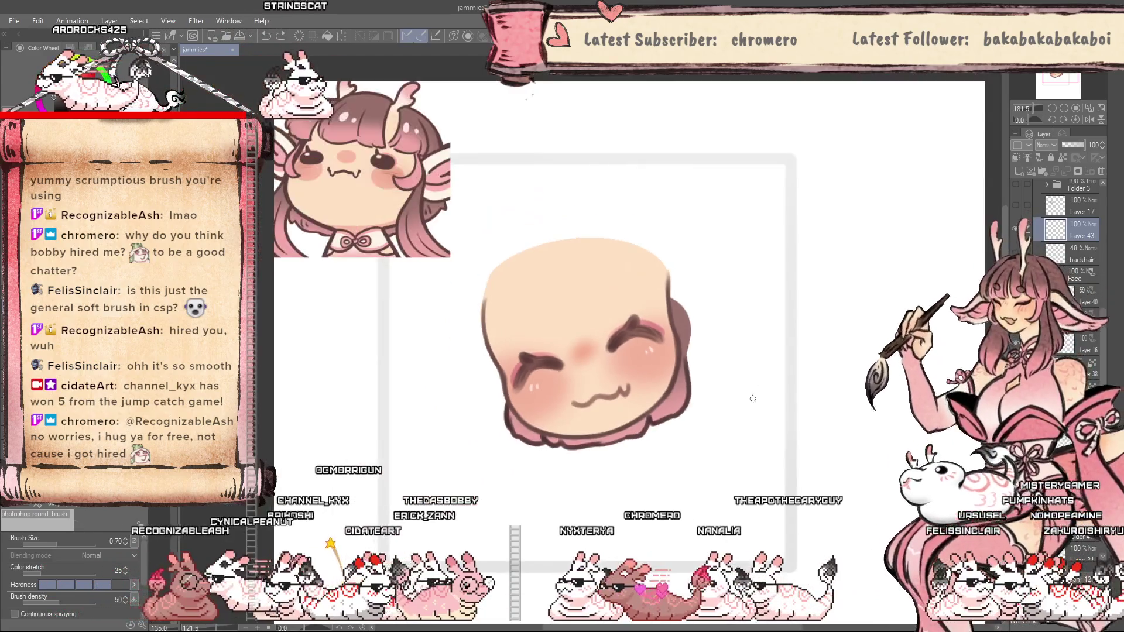
scroll(715, 438, "up", 2)
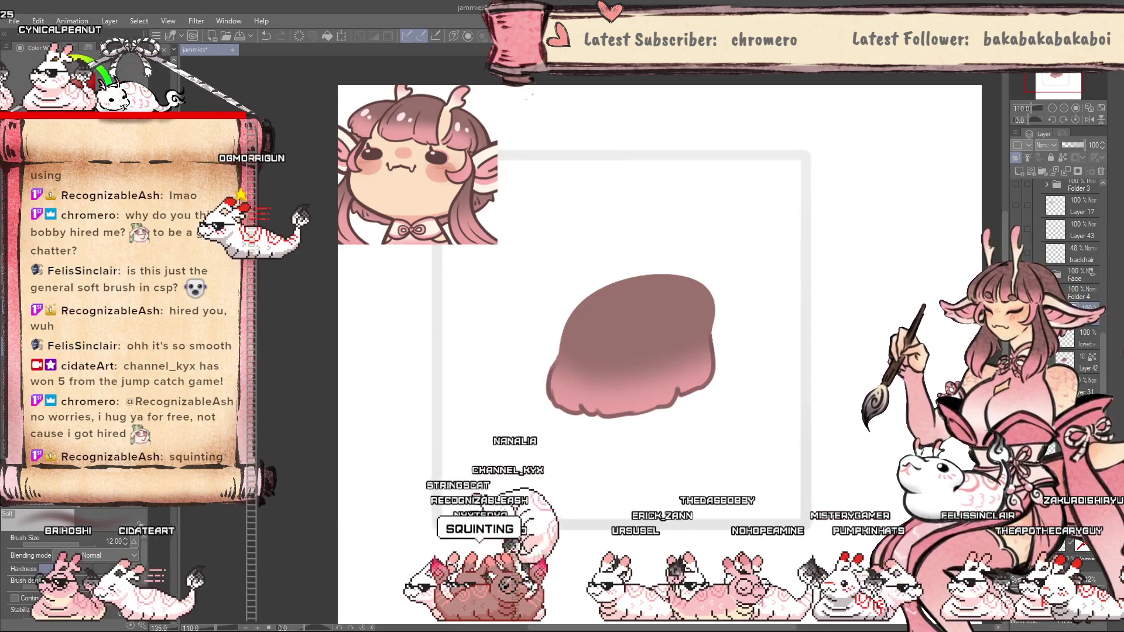
Toggle the face on and off to compare, ending with only the back hair shown.
key("ctrl+z")
scroll(657, 456, "up", 1)
key("ctrl+y")
key("ctrl+z")
key("ctrl+y")
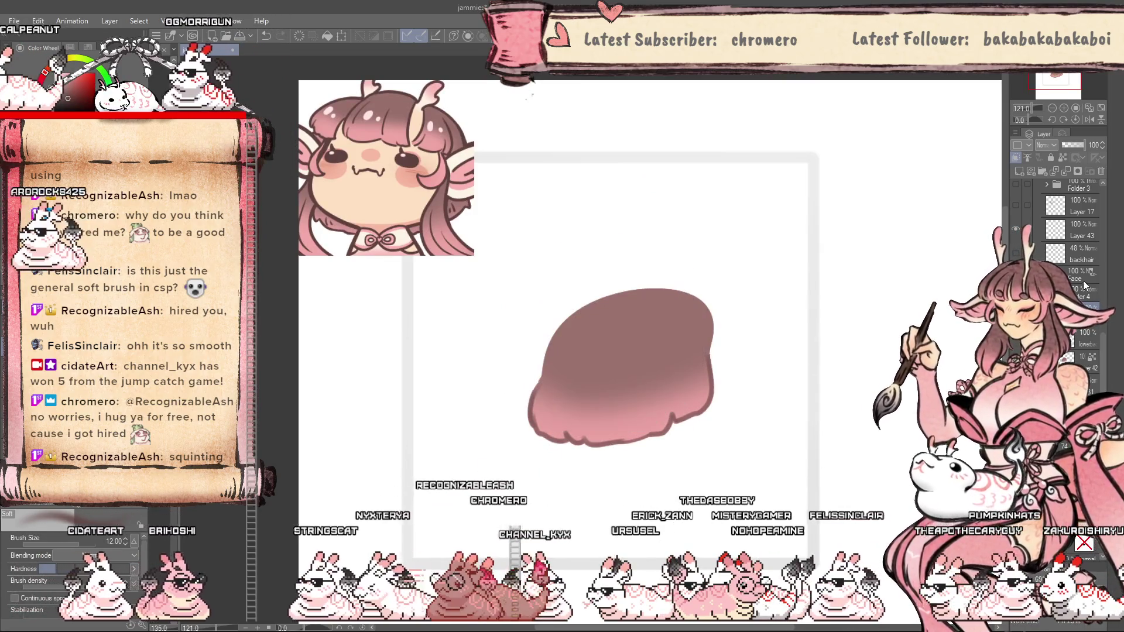
Push the back hair's lower left edge inward with a smaller Liquify brush, then reshow the face.
key("j")
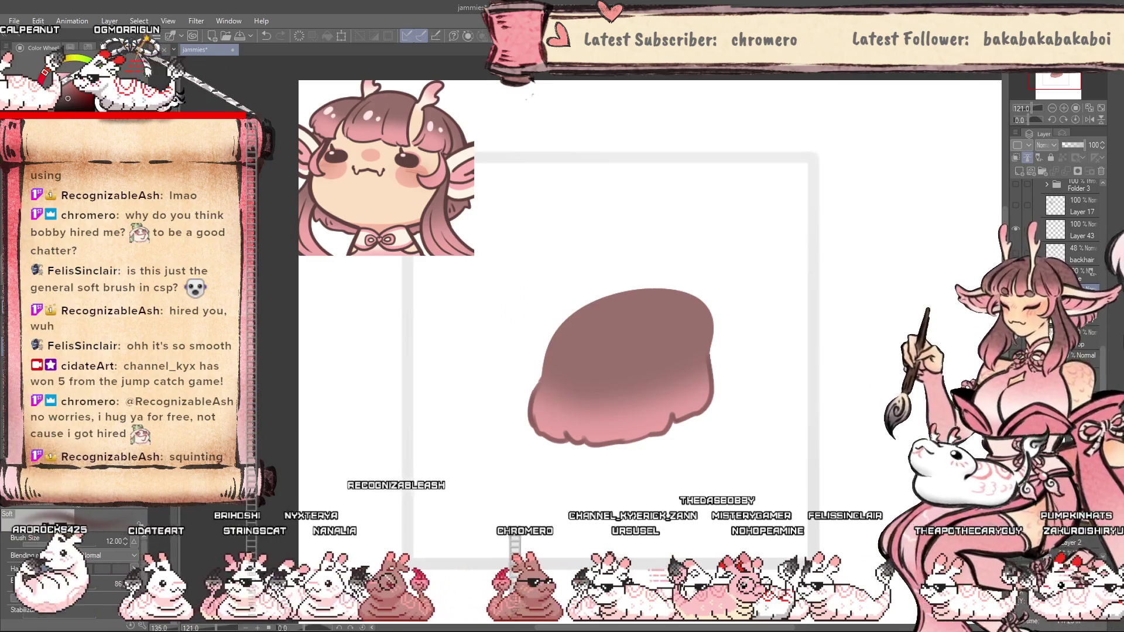
key("bracketleft")
key("bracketleft")
key("bracketleft")
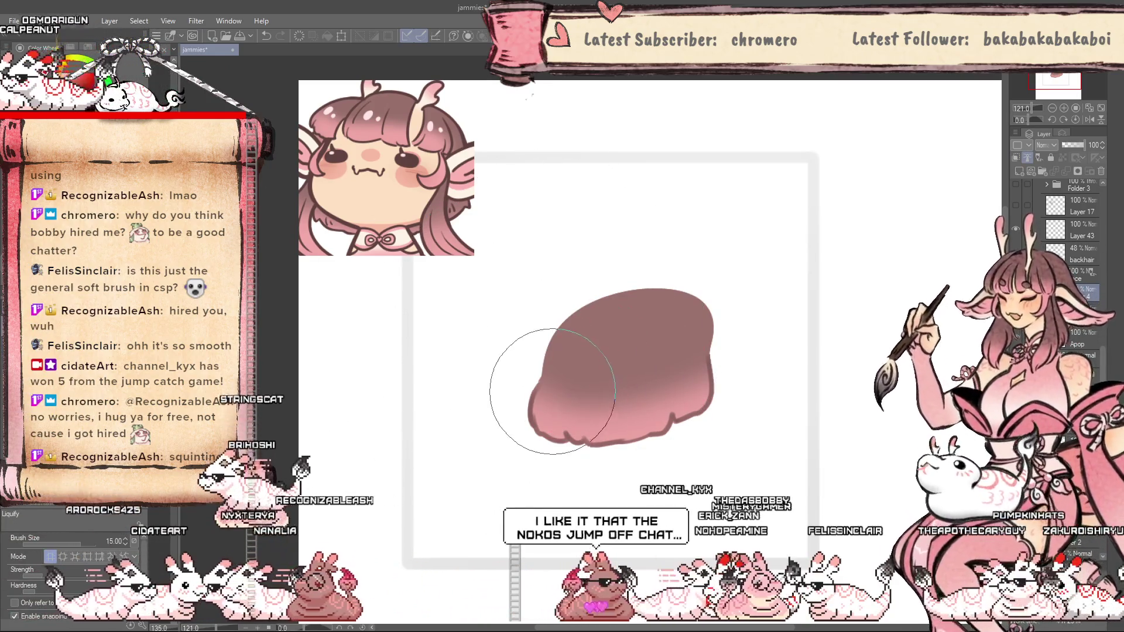
left_click_drag(545, 346, 646, 308)
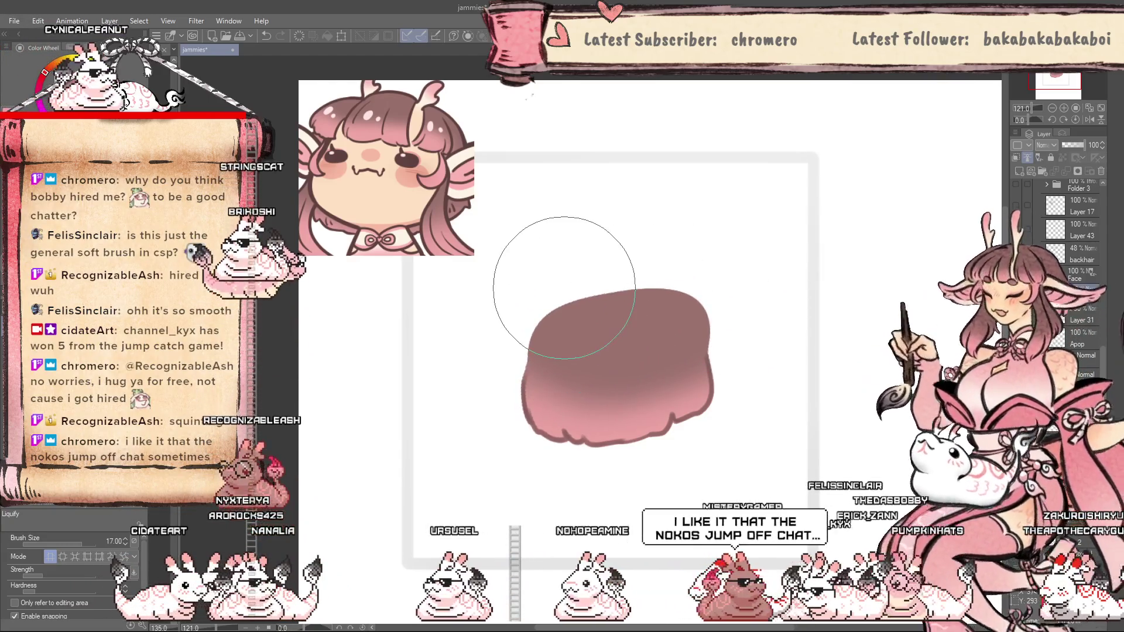
left_click(1015, 275)
key("bracketleft")
key("bracketleft")
key("bracketleft")
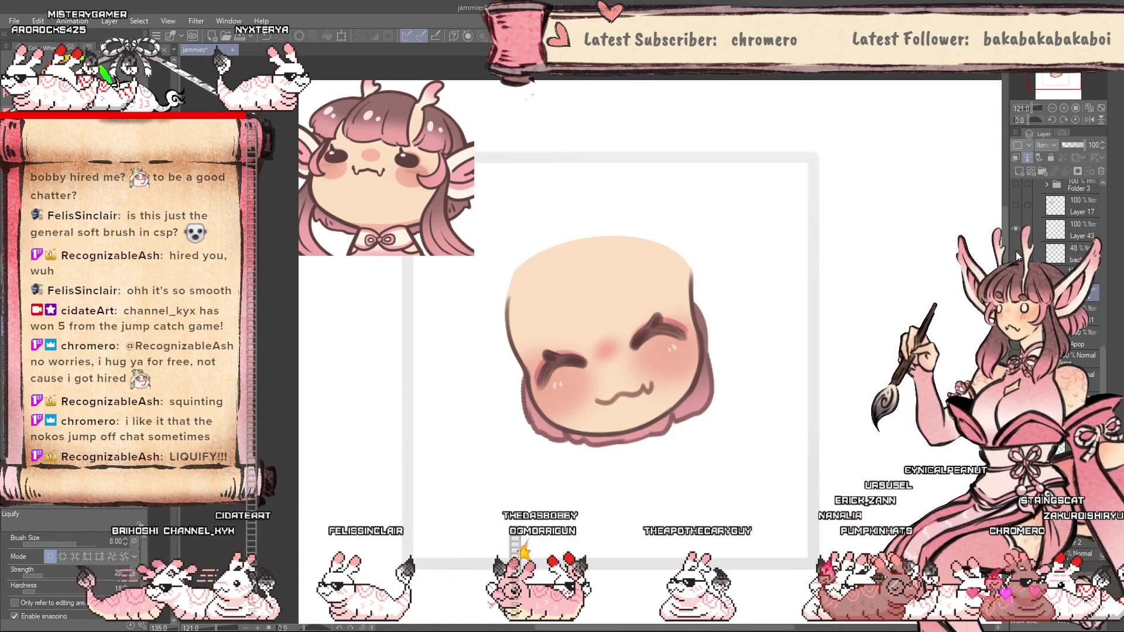
Select the backhair layer and hide the face so the back hair shows alone.
left_click(1062, 252)
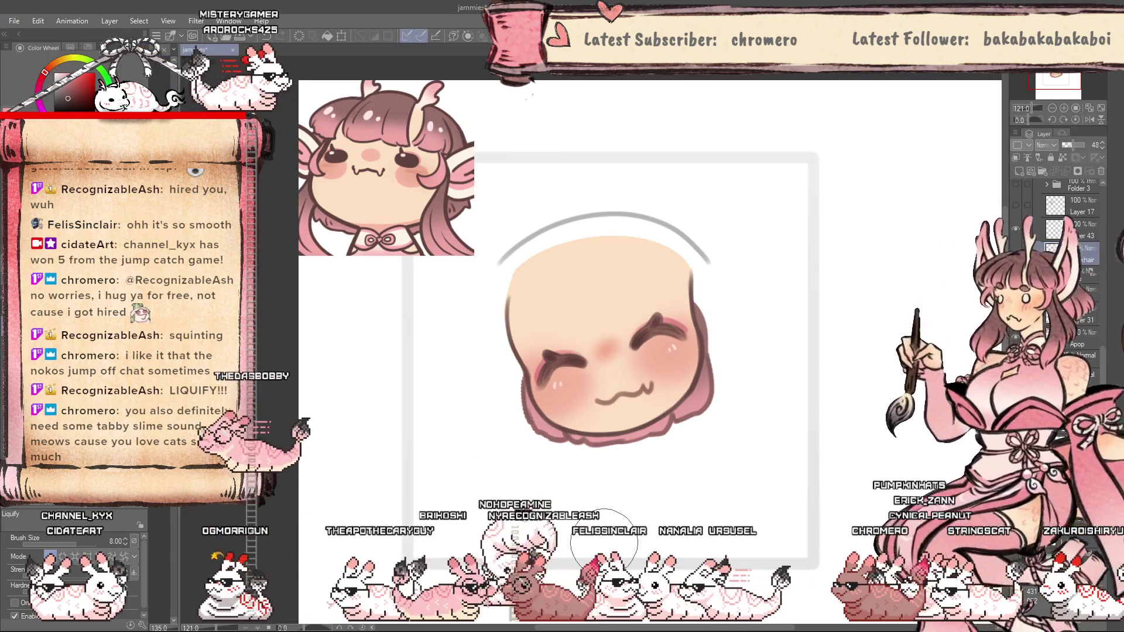
key("ctrl+z")
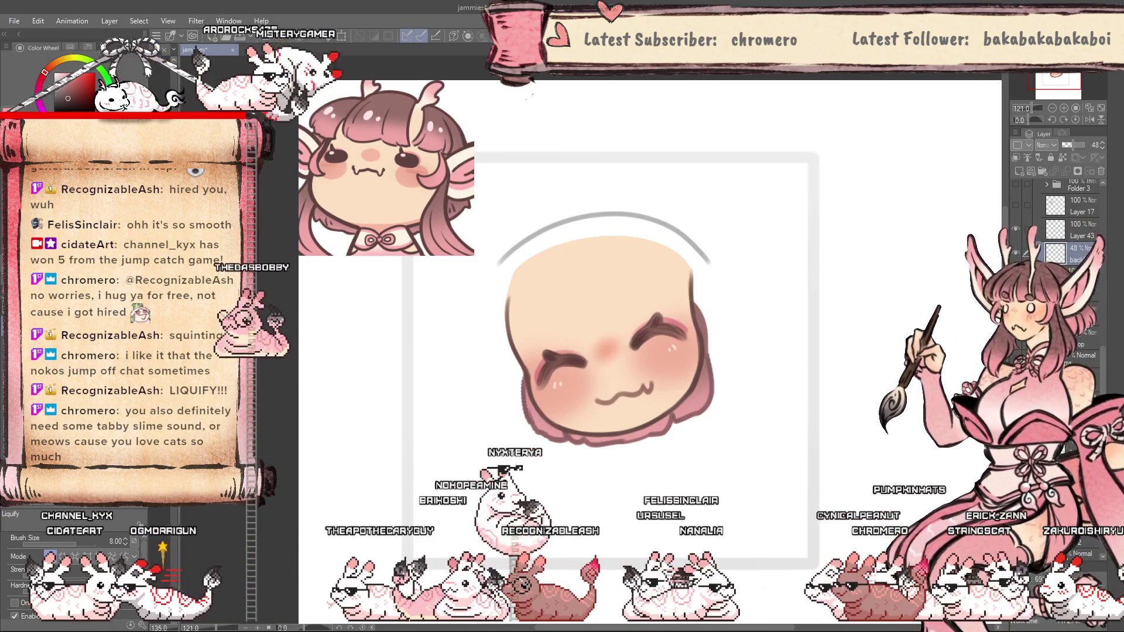
key("ctrl+z")
key("ctrl+z")
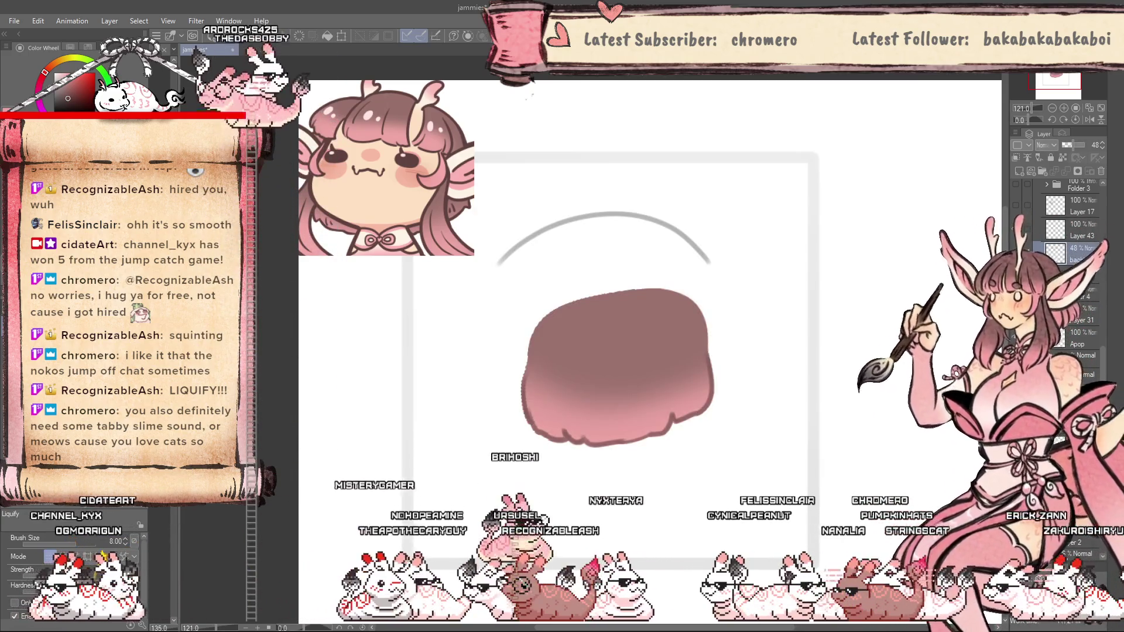
left_click(1086, 289)
key("ctrl+y")
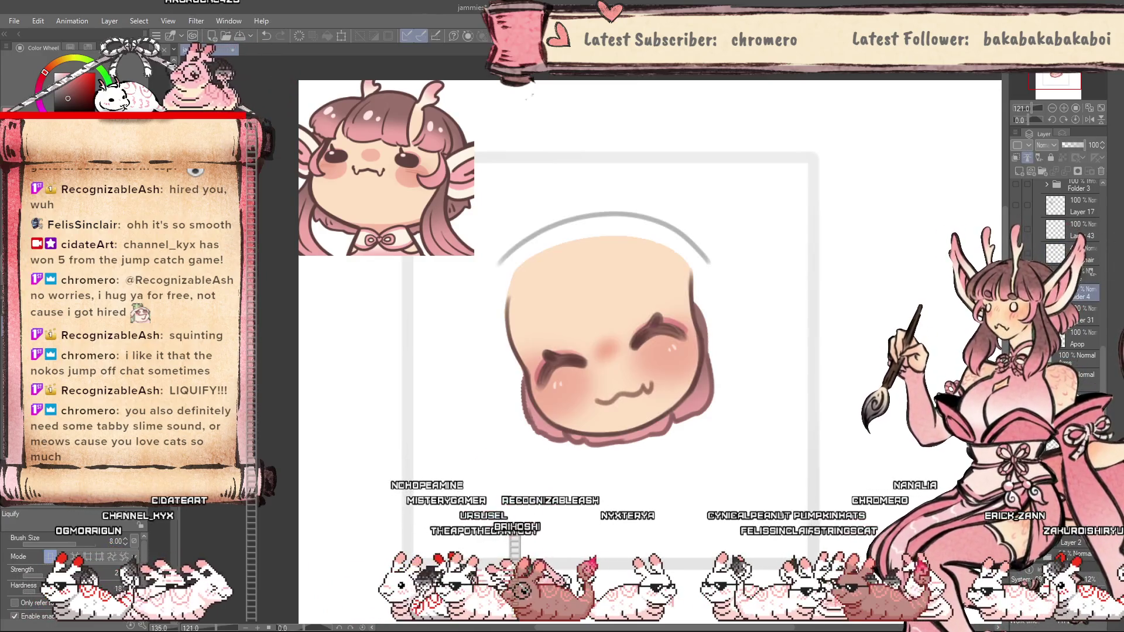
key("ctrl+z")
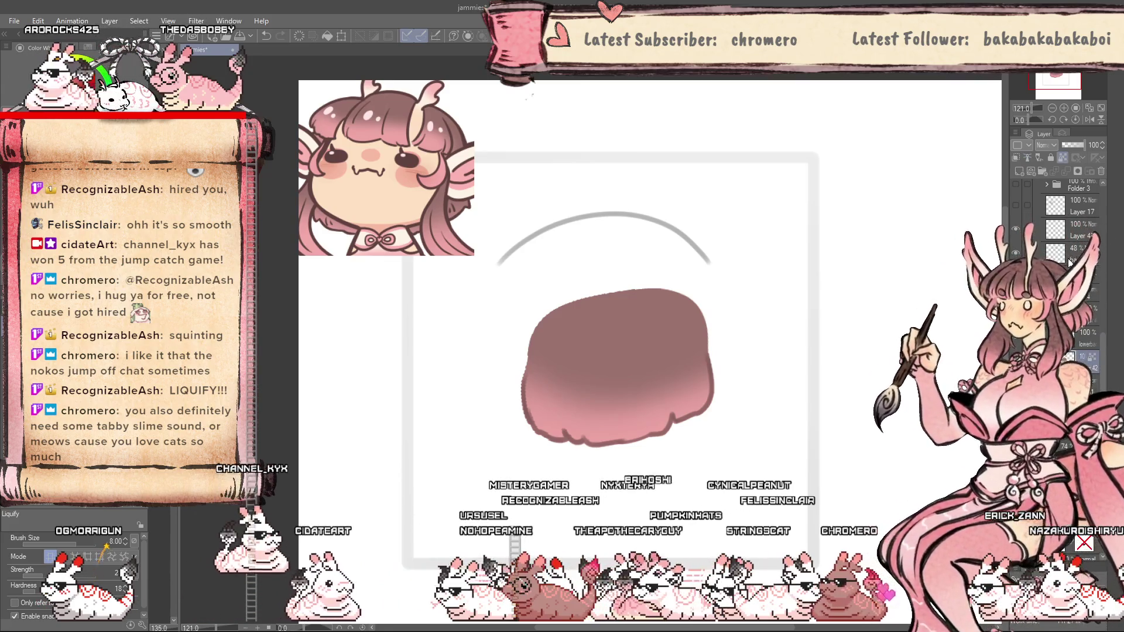
Lasso-fill a taller rounded top along the grey guide arc and smooth the lower left edge.
key("g")
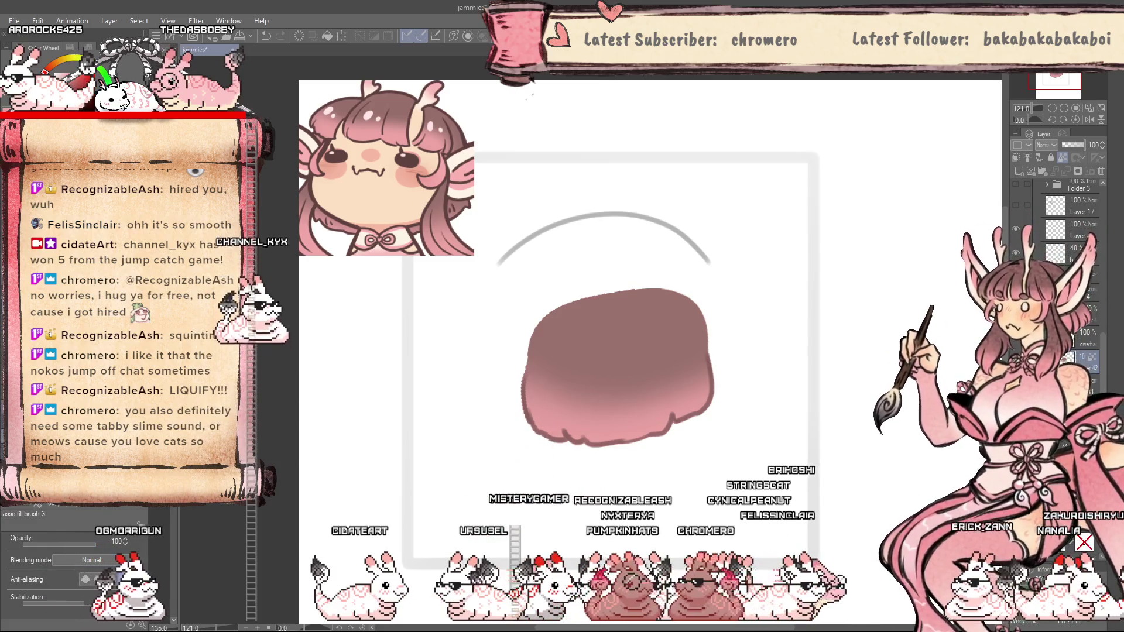
left_click_drag(530, 355, 544, 223)
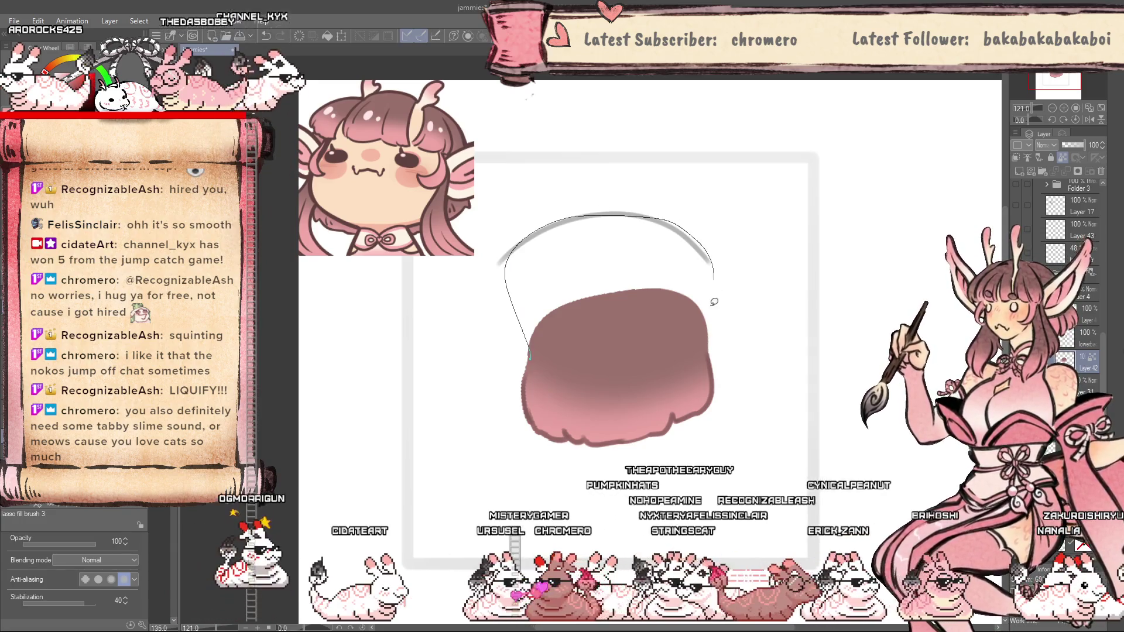
left_click_drag(688, 225, 710, 358)
key("ctrl+z")
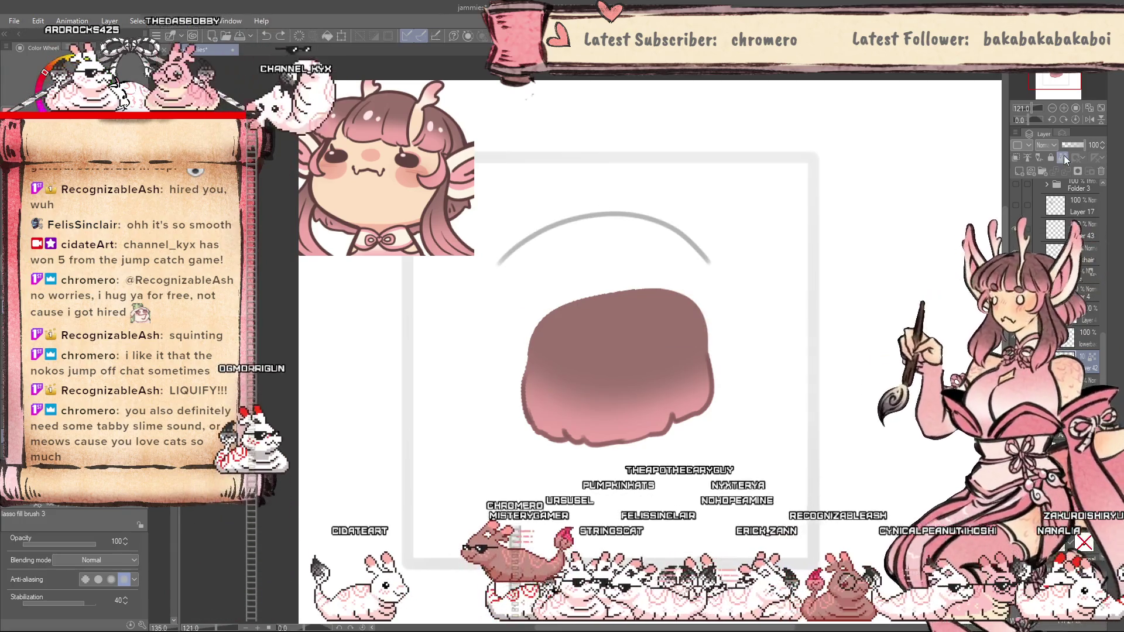
left_click_drag(531, 351, 706, 303)
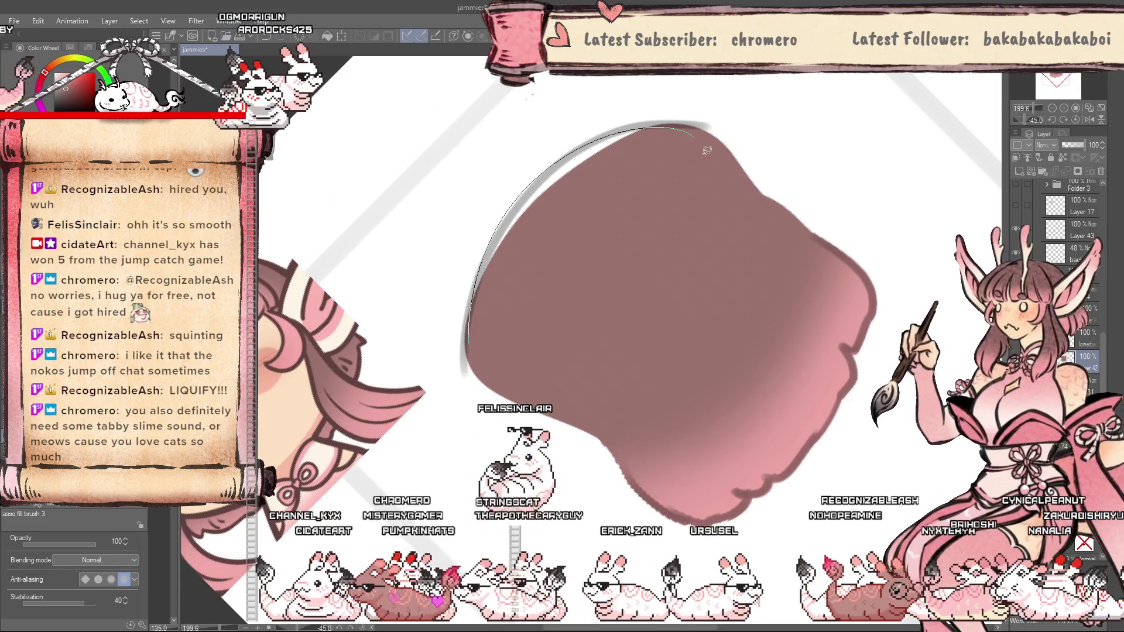
scroll(524, 238, "down", 3)
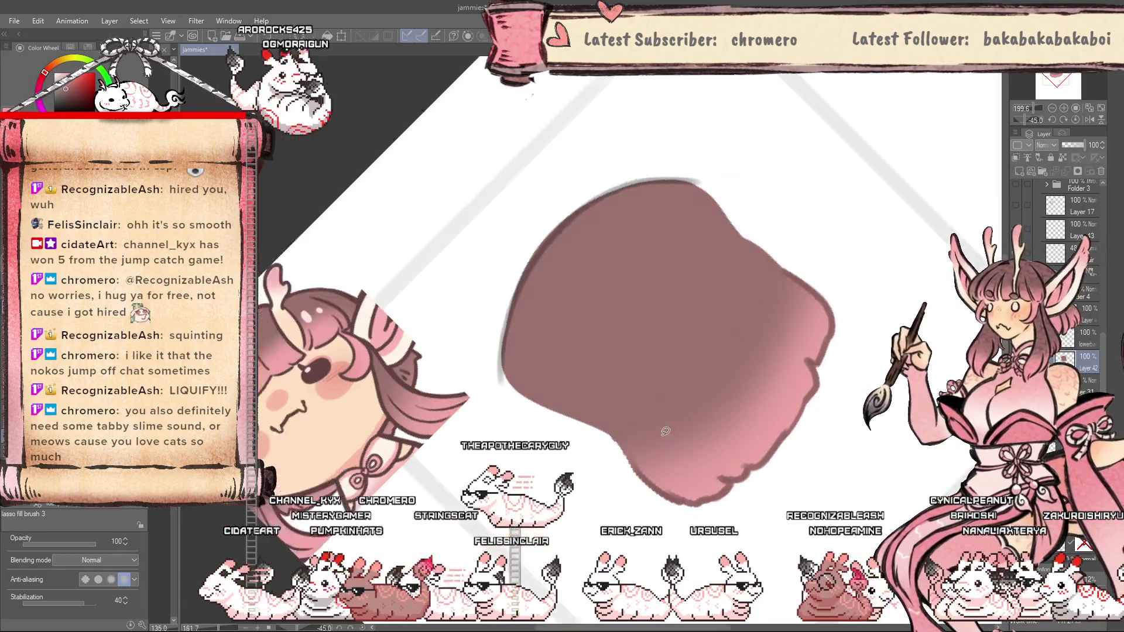
scroll(676, 156, "up", 4)
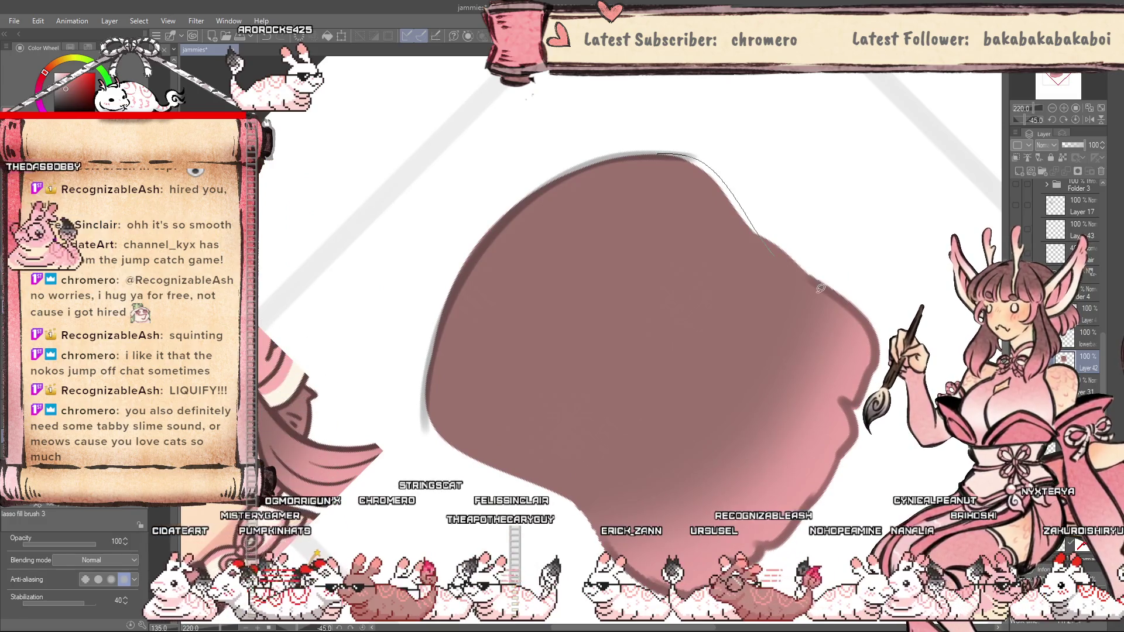
left_click_drag(434, 390, 433, 428)
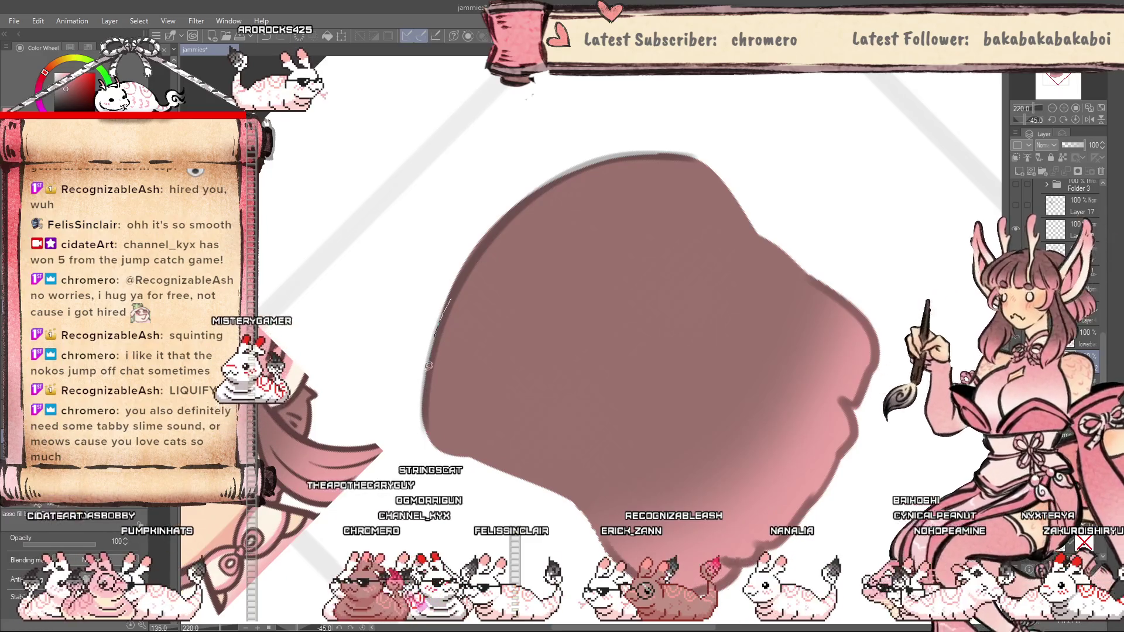
Make the back hair layer fully opaque and expand Folder 4 to see its layers.
scroll(655, 313, "down", 3)
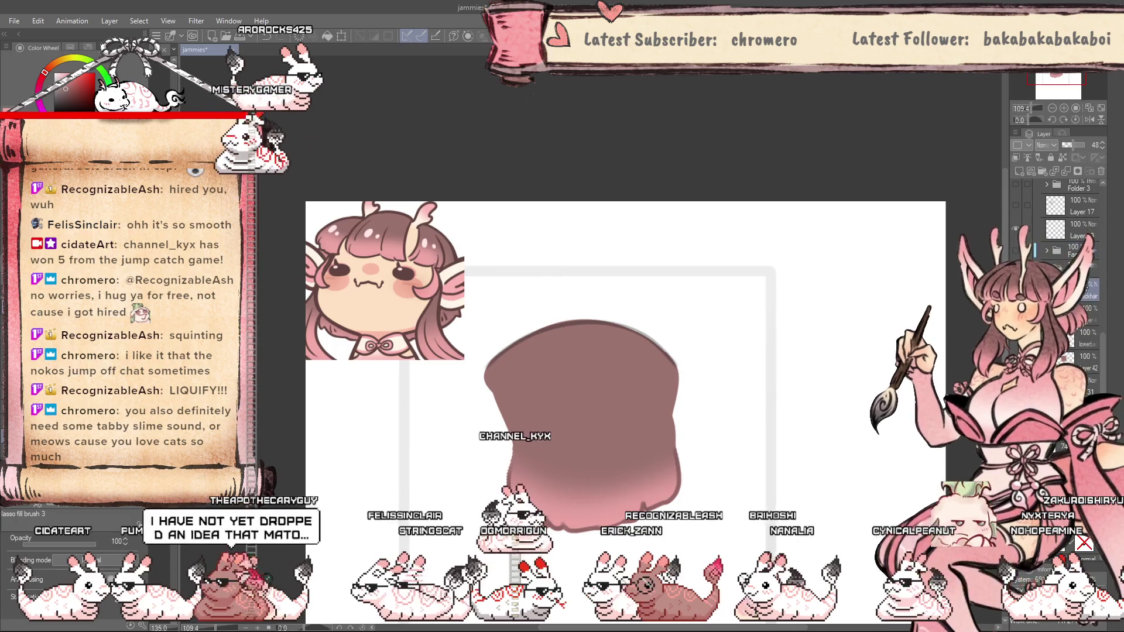
left_click(1077, 149)
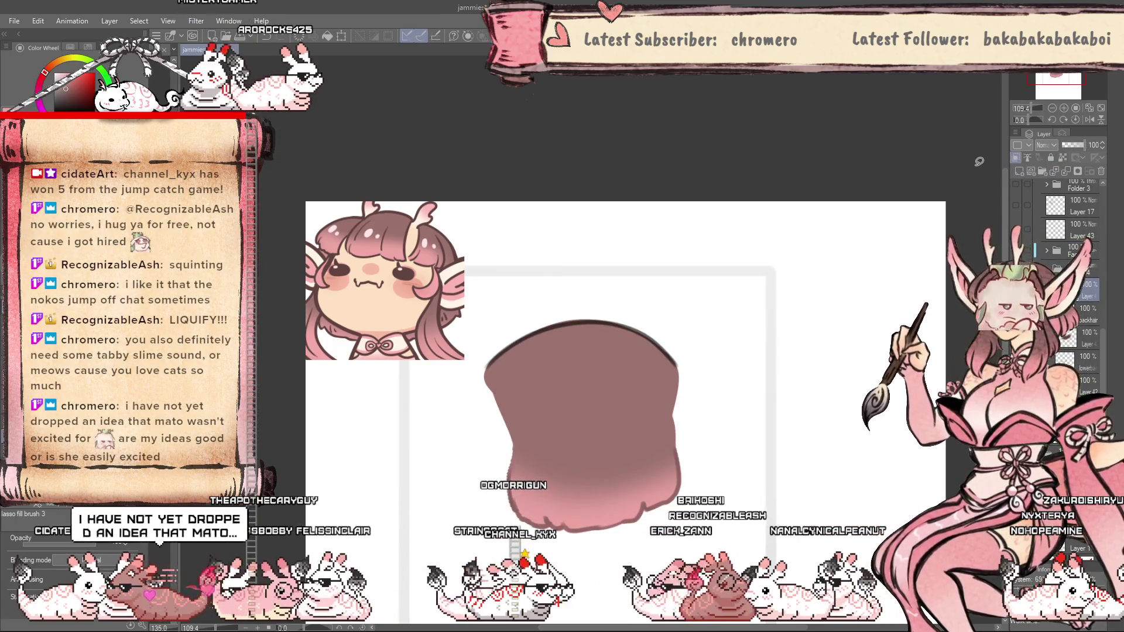
key("b")
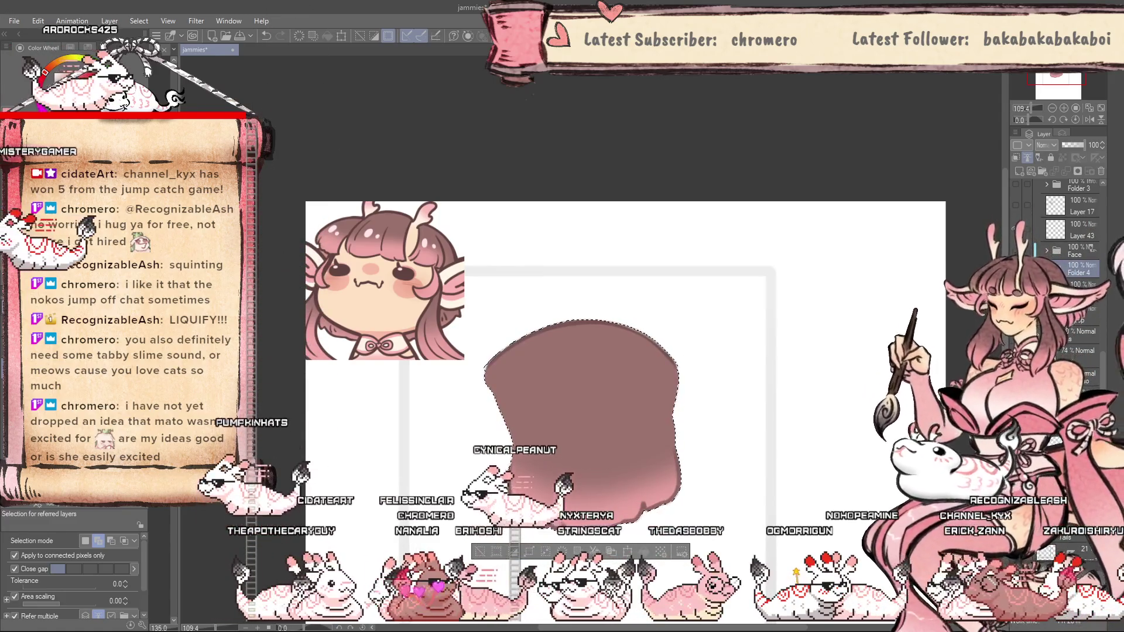
left_click(1047, 268)
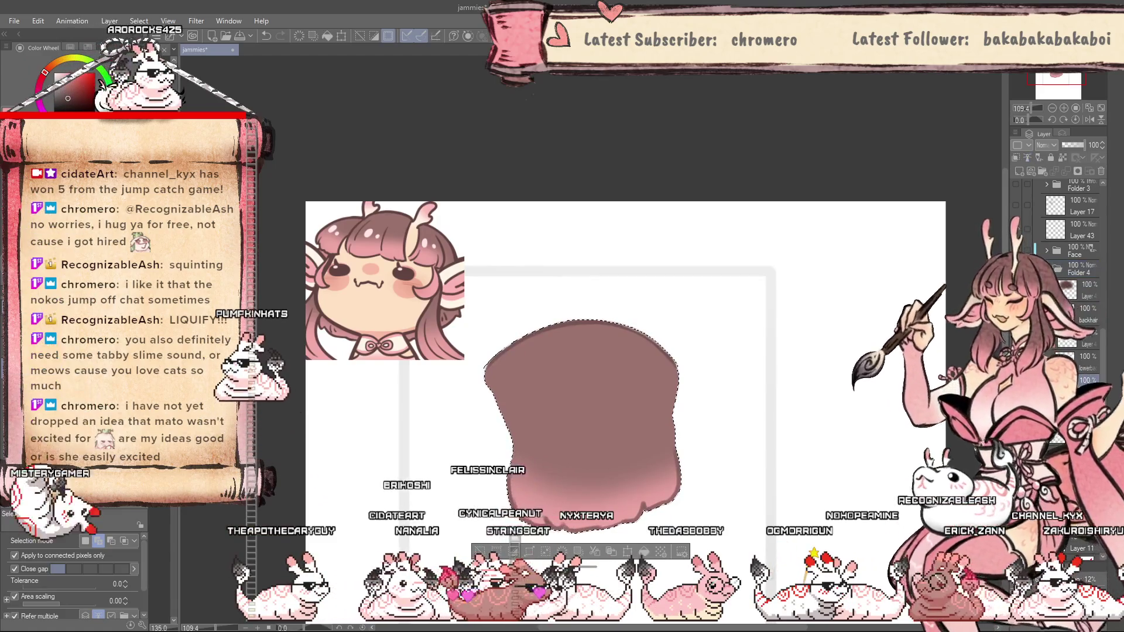
scroll(582, 413, "up", 2)
mouse_move(621, 357)
left_mouse_down()
mouse_move(582, 413)
mouse_move(565, 362)
left_mouse_up()
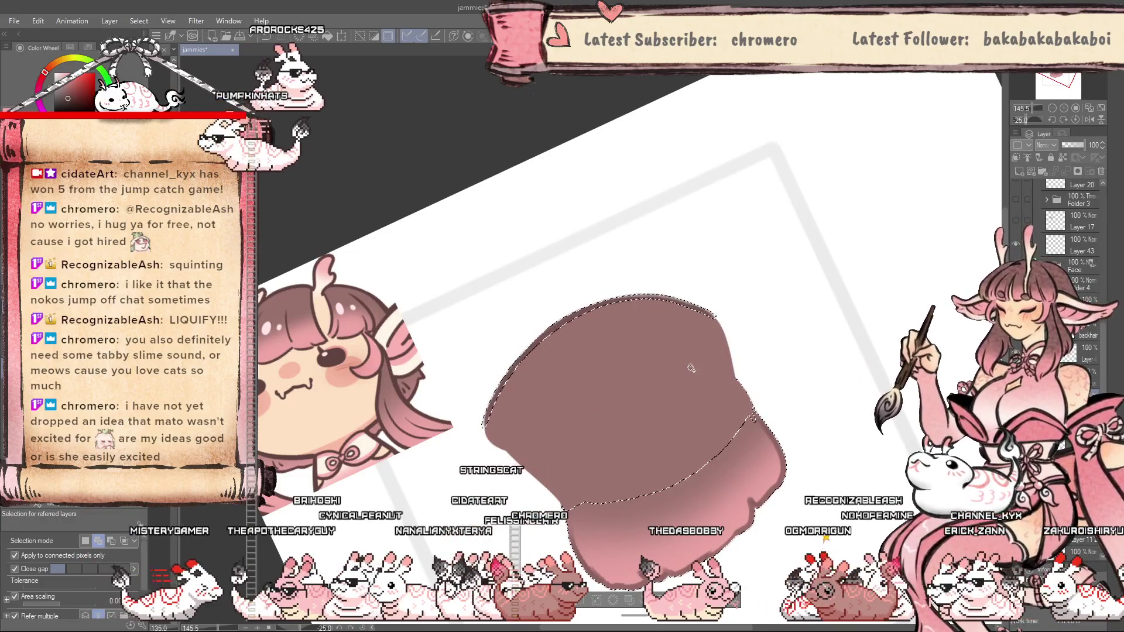
key("p")
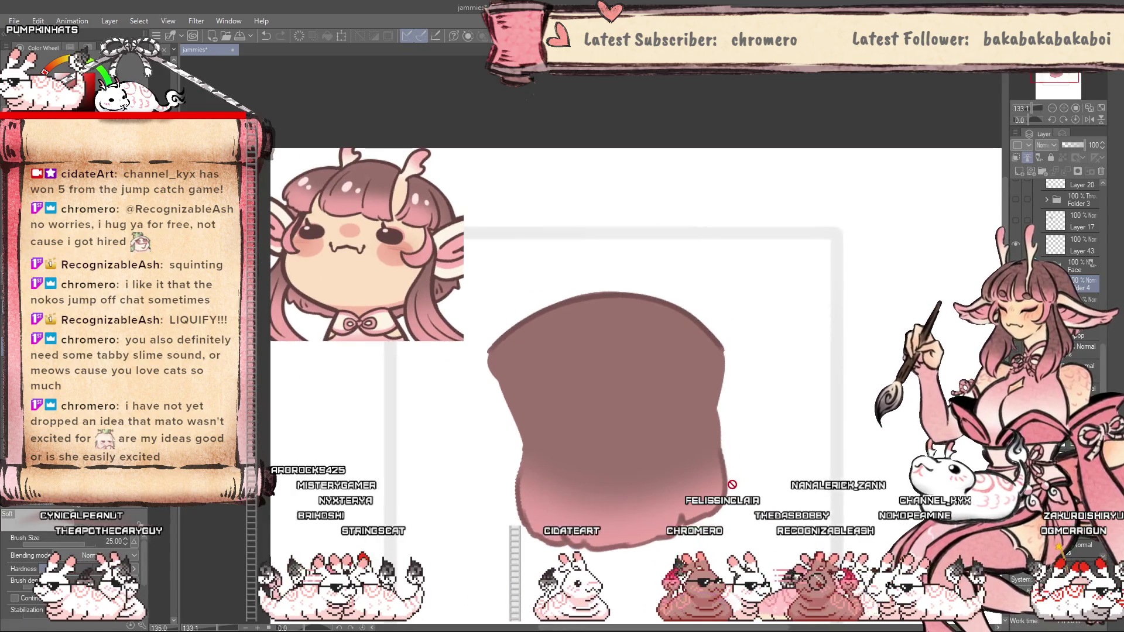
Turn on the bangs layer so the pink-to-blonde bangs show over the face.
scroll(694, 400, "up", 3)
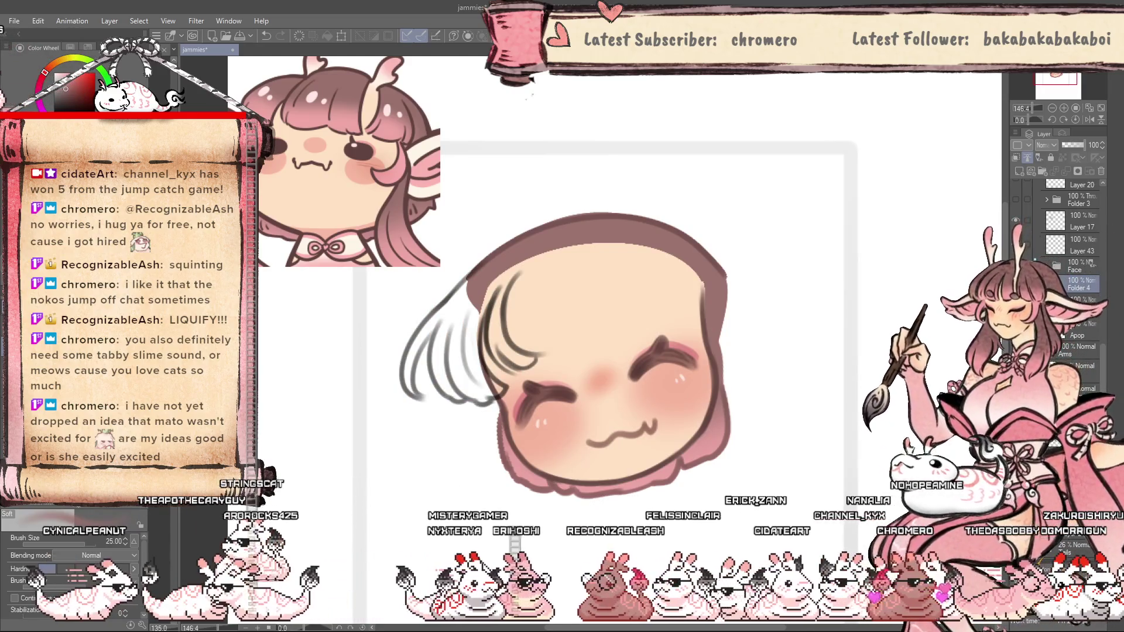
scroll(1107, 381, "up", 2)
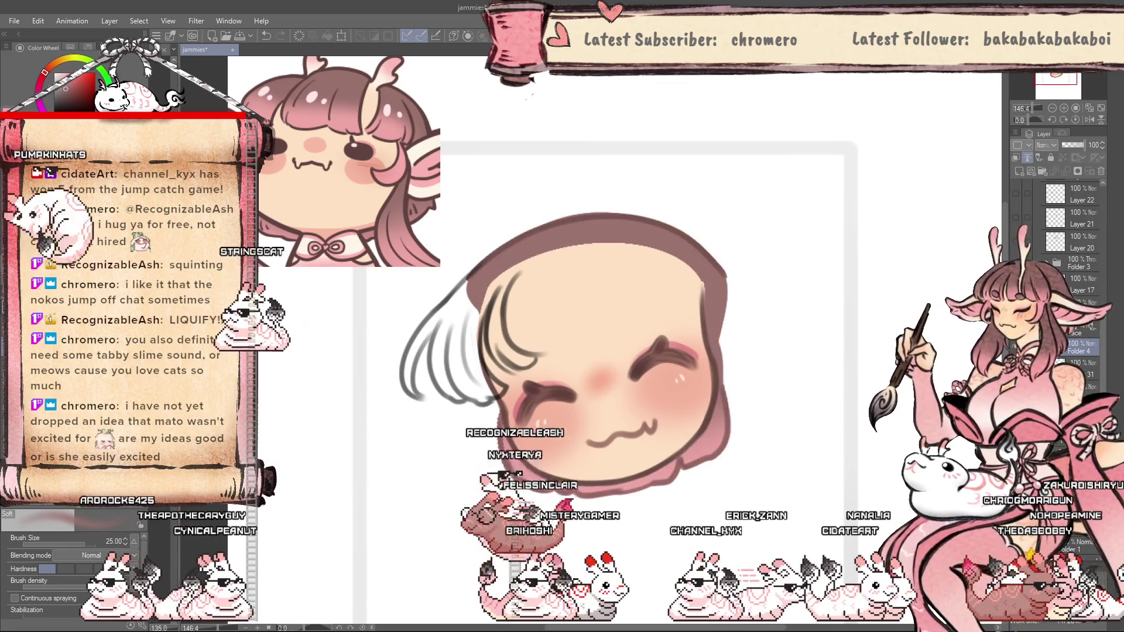
left_click(1016, 233)
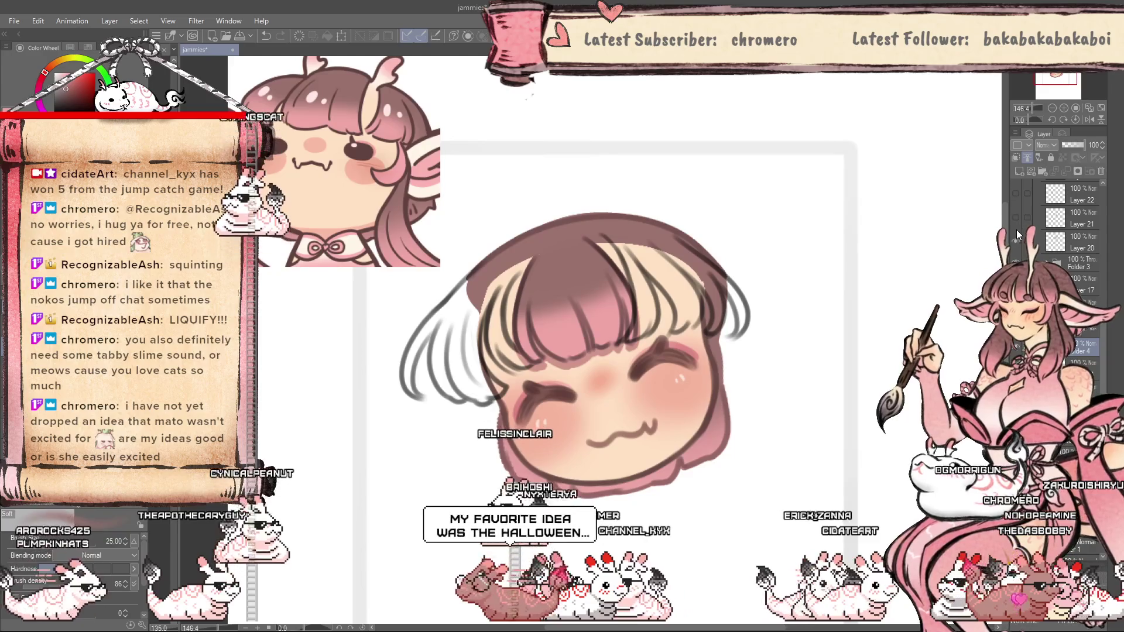
scroll(805, 358, "down", 3)
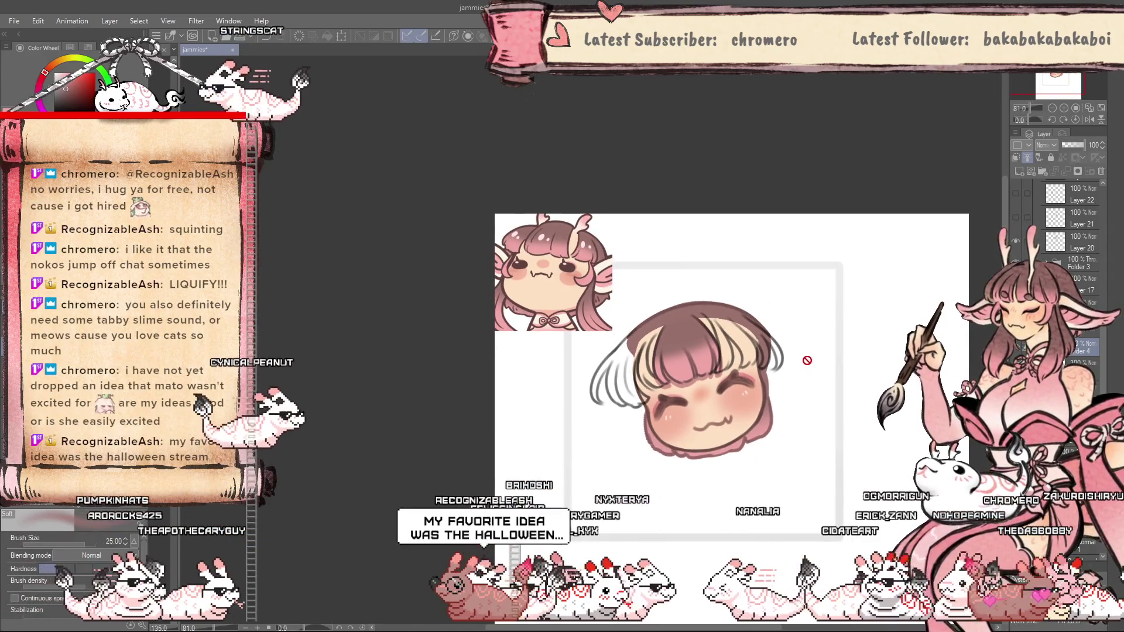
scroll(737, 477, "up", 1)
scroll(737, 477, "up", 1)
scroll(737, 478, "up", 1)
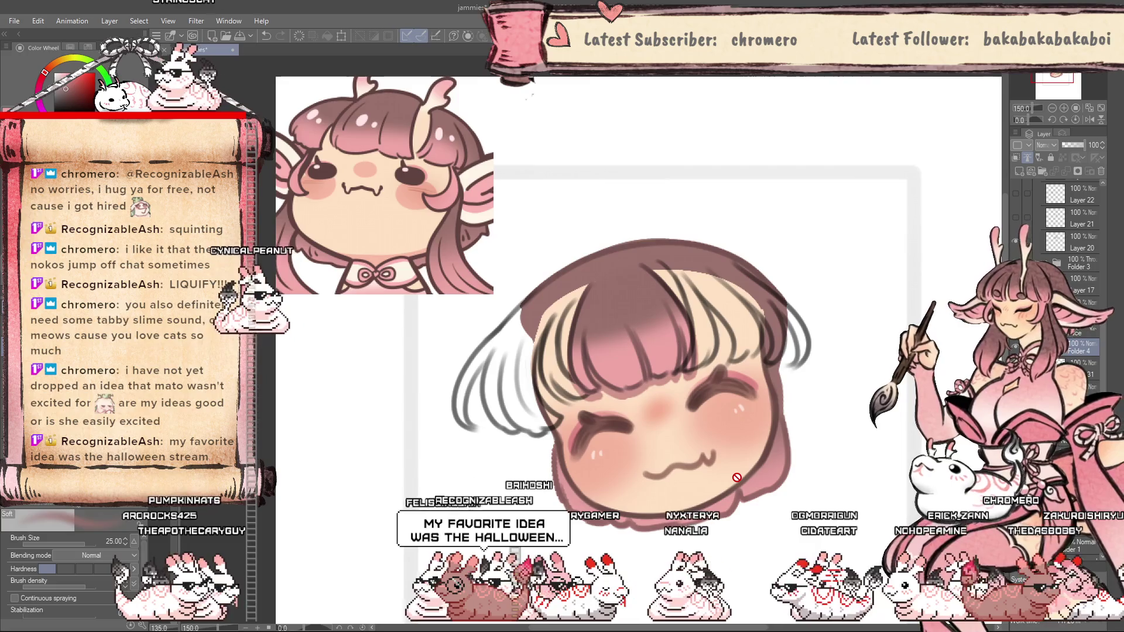
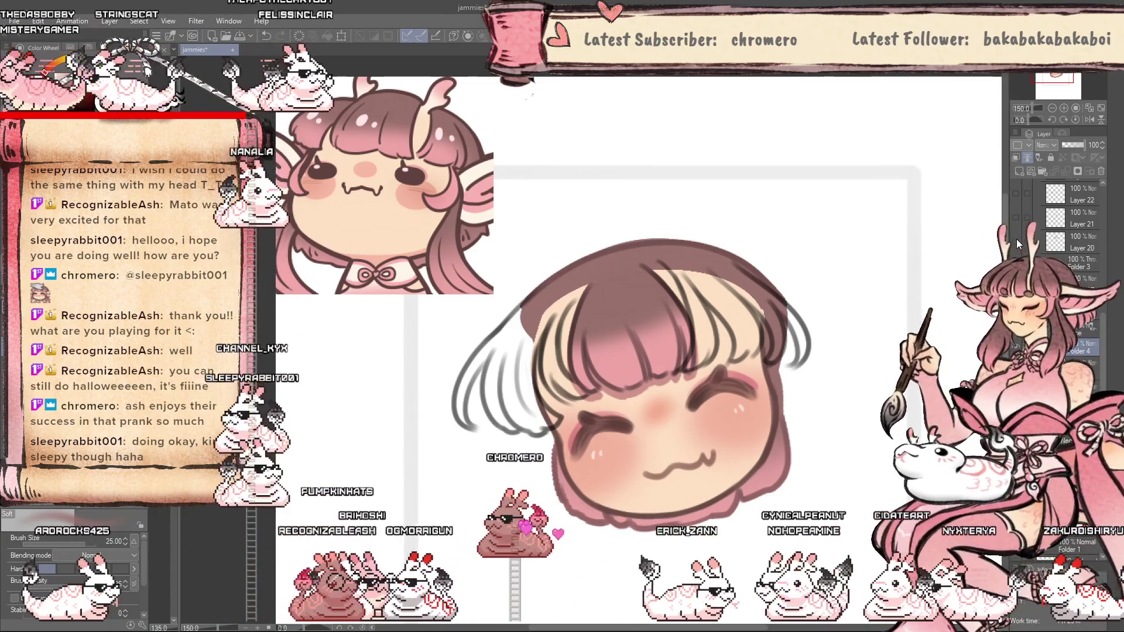
Undo the stray right-side hair strokes and select a layer inside Folder 3.
key("ctrl+z")
left_click(1082, 263)
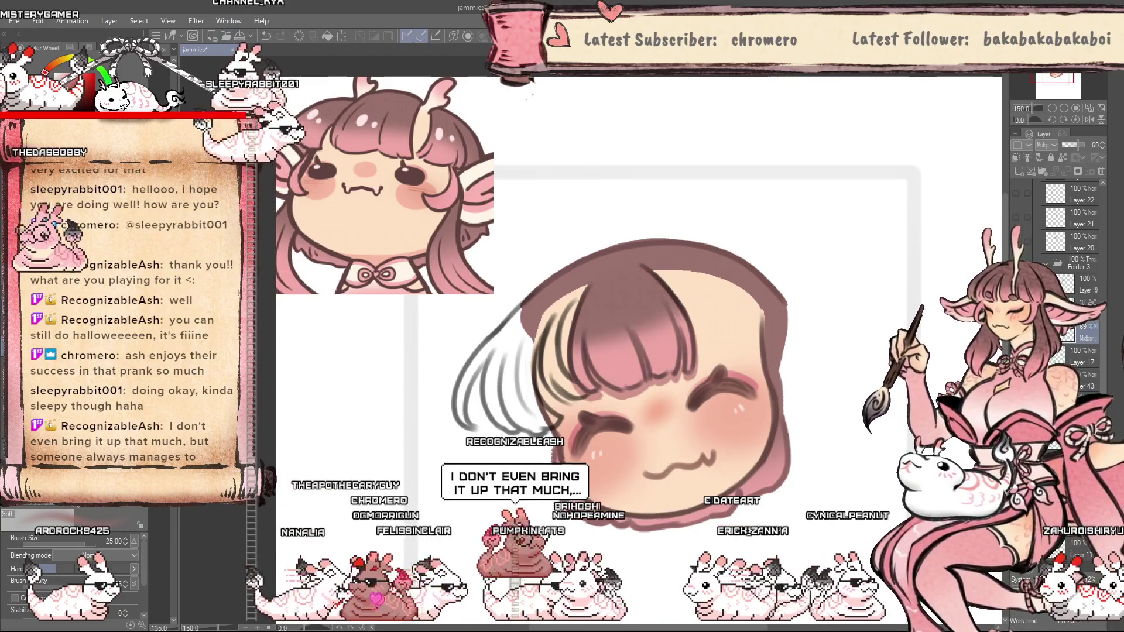
left_click(1081, 302)
Try the Liquify tool, return to the G-pen, and reselect Folder 3.
key("j")
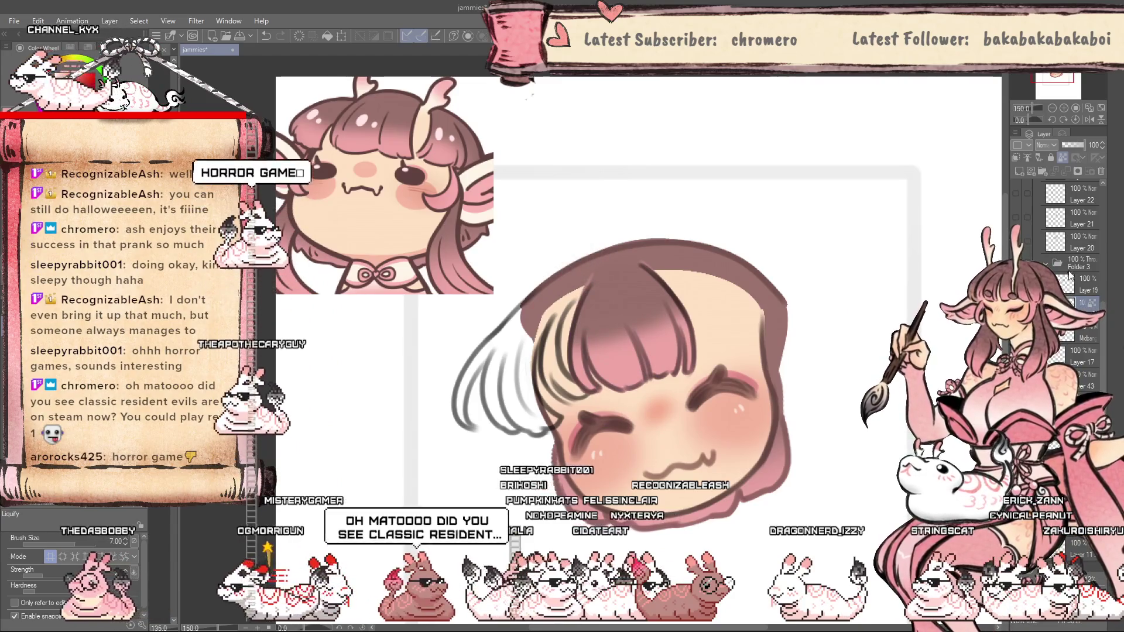
key("p")
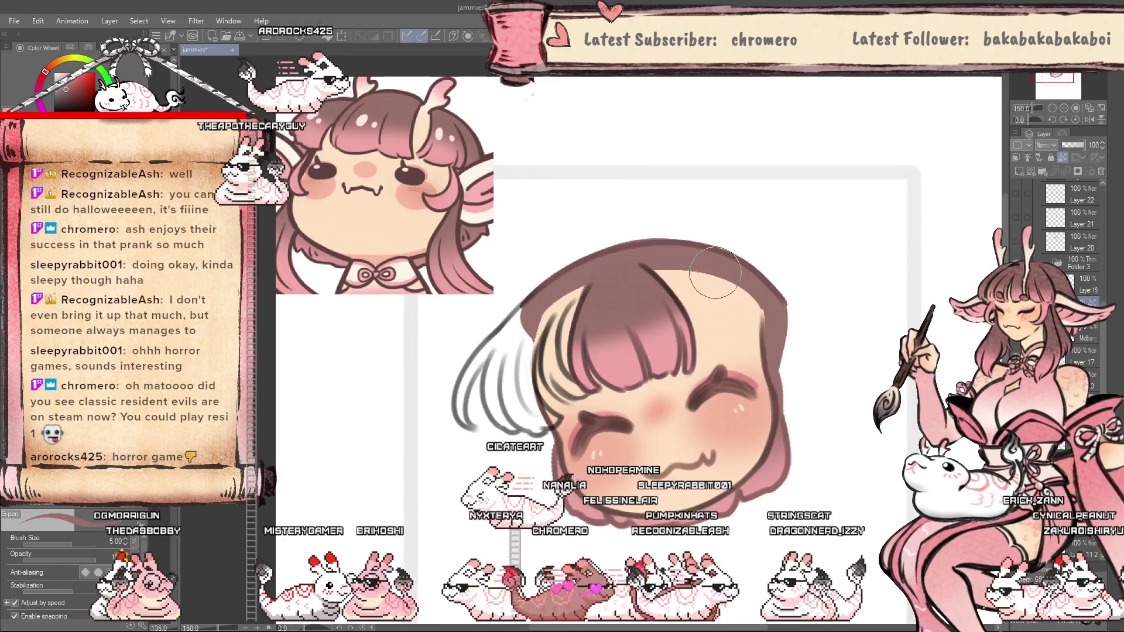
left_click(1077, 263)
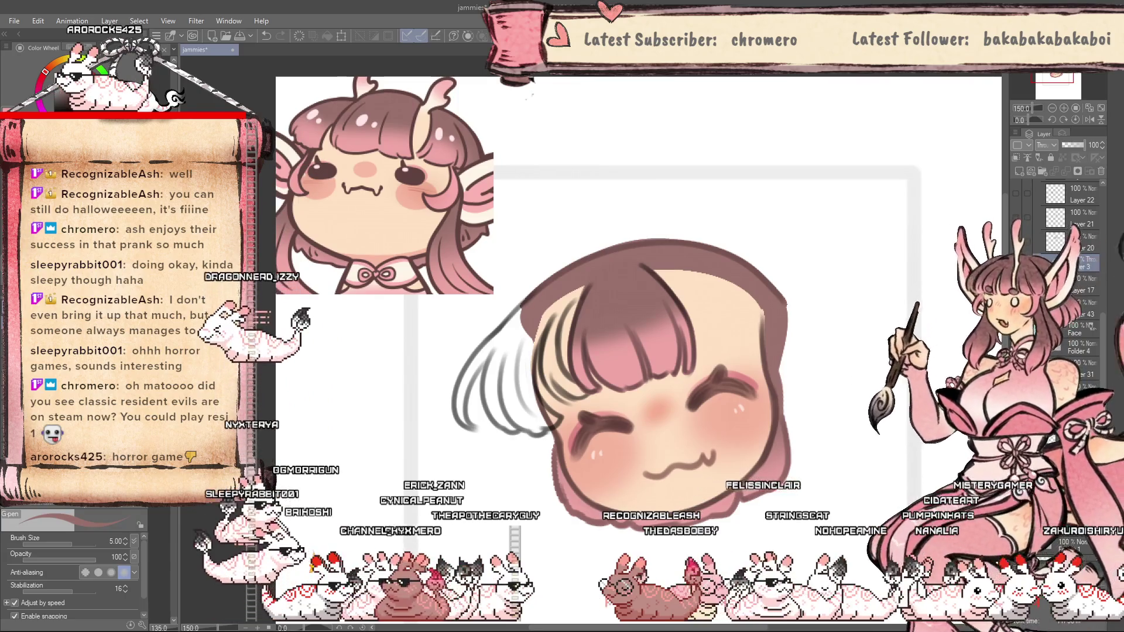
scroll(1071, 264, "down", 3)
Pick a layer in the Face folder, set the Soft airbrush to 1.70, then collapse the folder.
left_click(1045, 218)
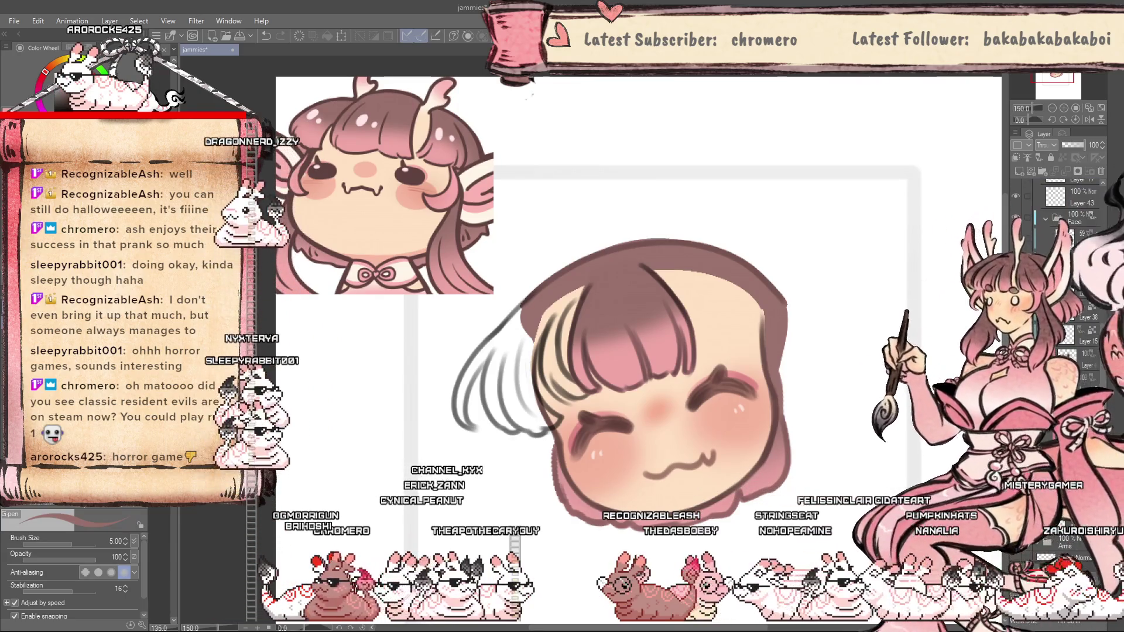
left_click(1077, 237)
key("b")
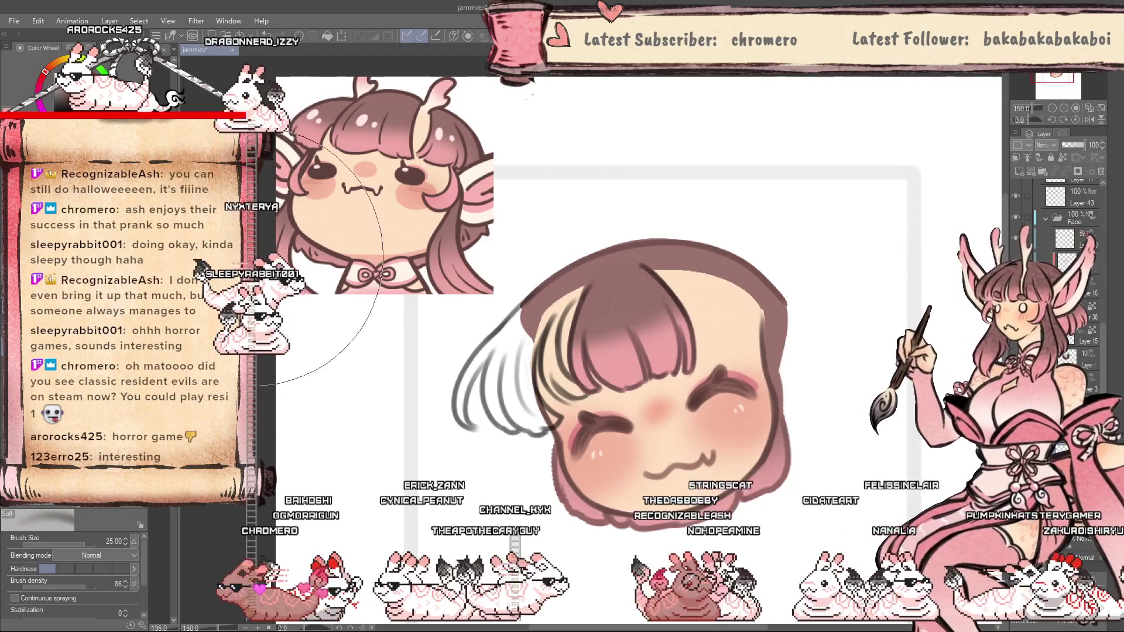
key("bracketleft")
key("bracketleft")
key("bracketleft")
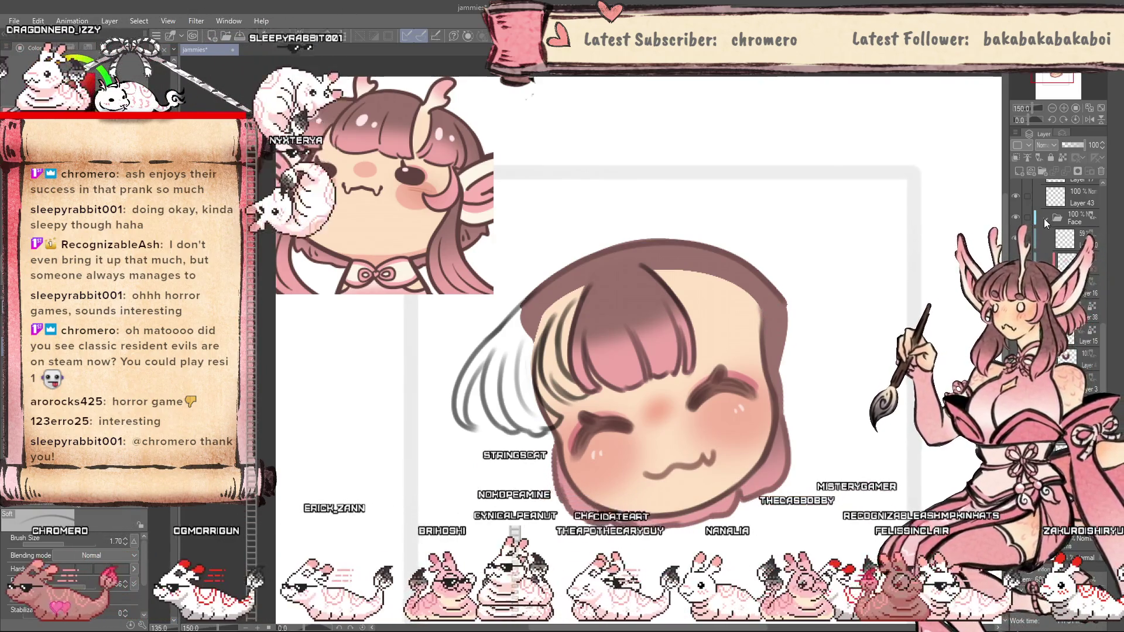
left_click(1044, 219)
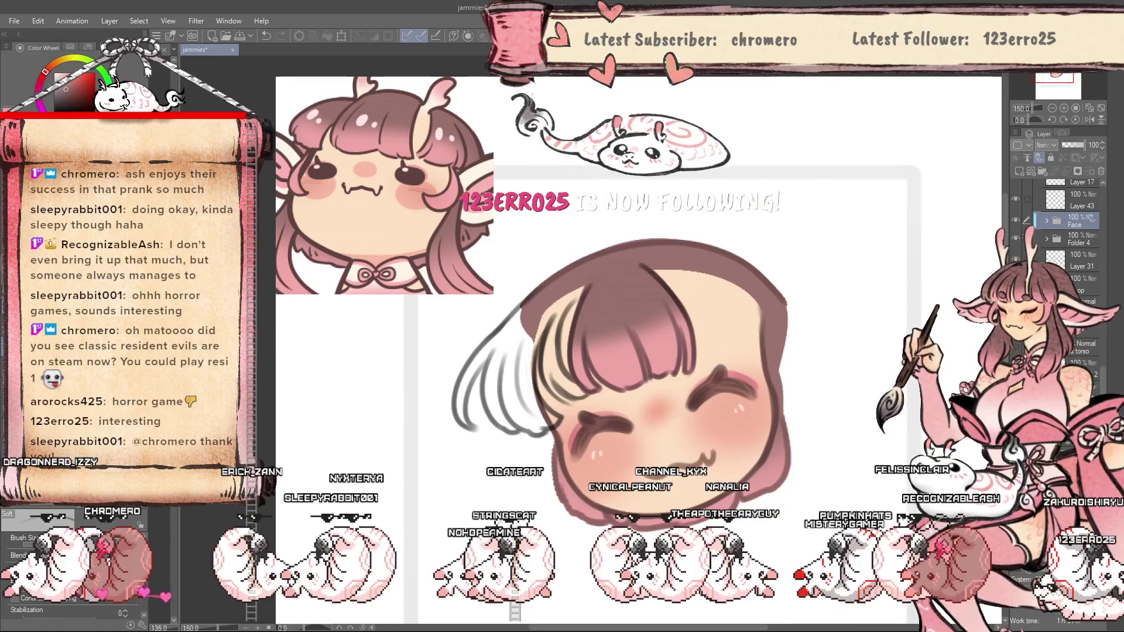
scroll(676, 432, "down", 5)
scroll(676, 432, "up", 4)
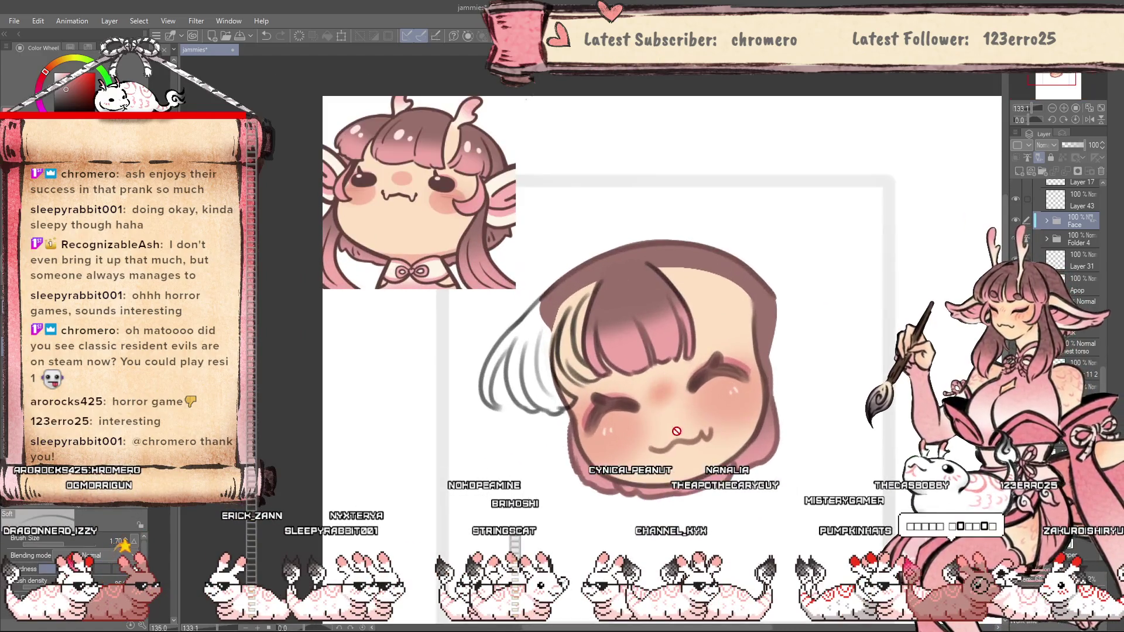
scroll(1103, 364, "up", 3)
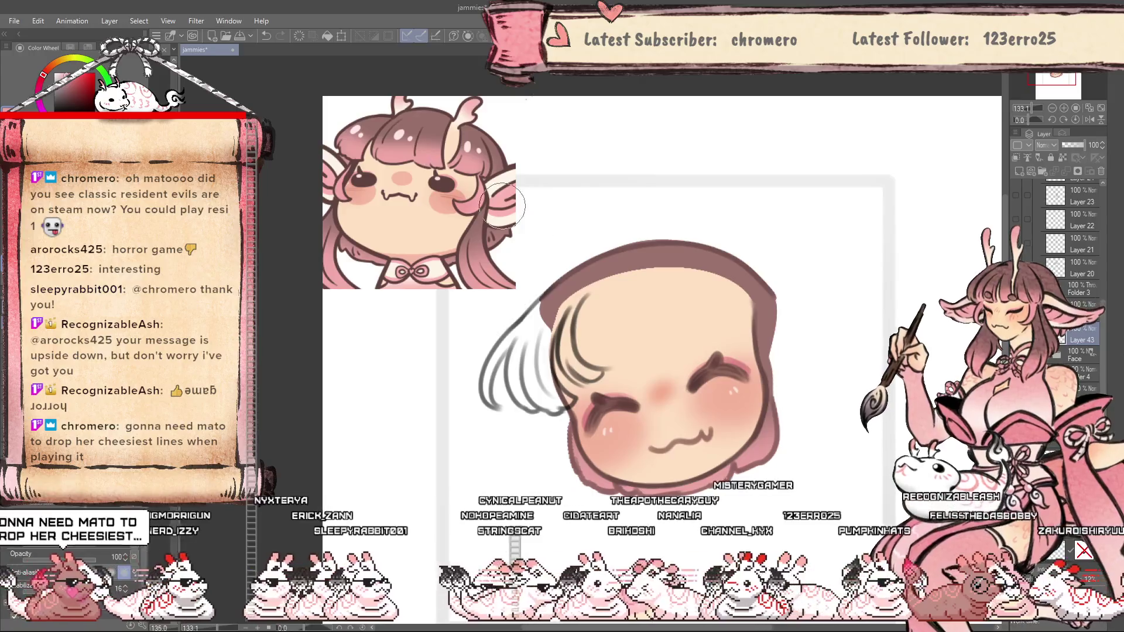
scroll(591, 408, "down", 4)
scroll(591, 408, "up", 5)
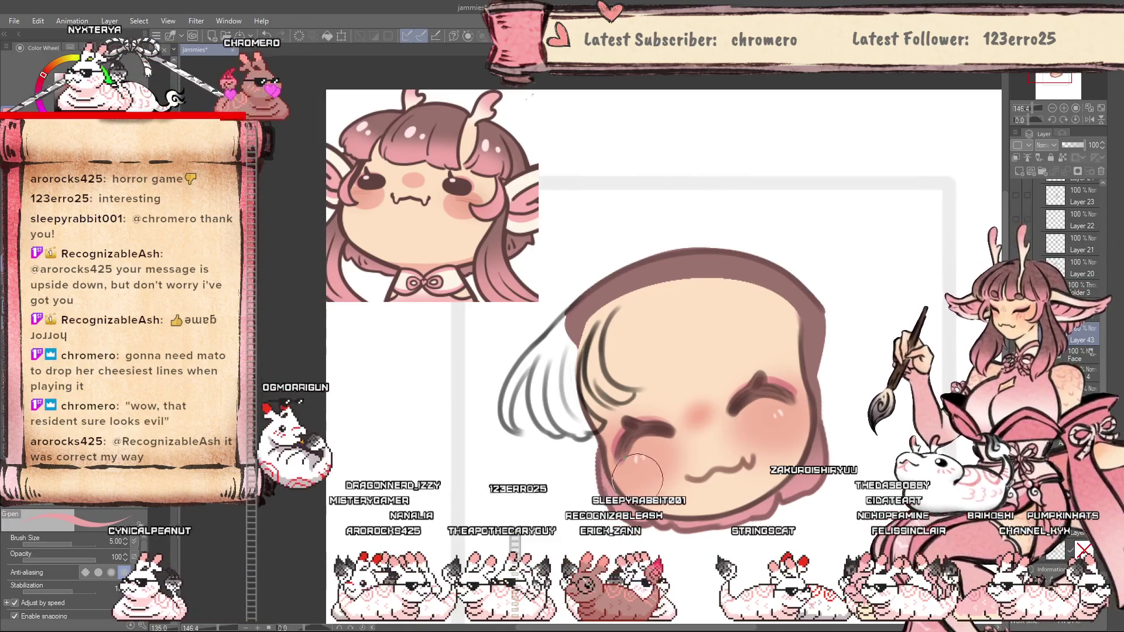
Reset the canvas tilt, mirror the view, and rotate it 30 degrees clockwise.
left_click_drag(646, 488, 549, 398)
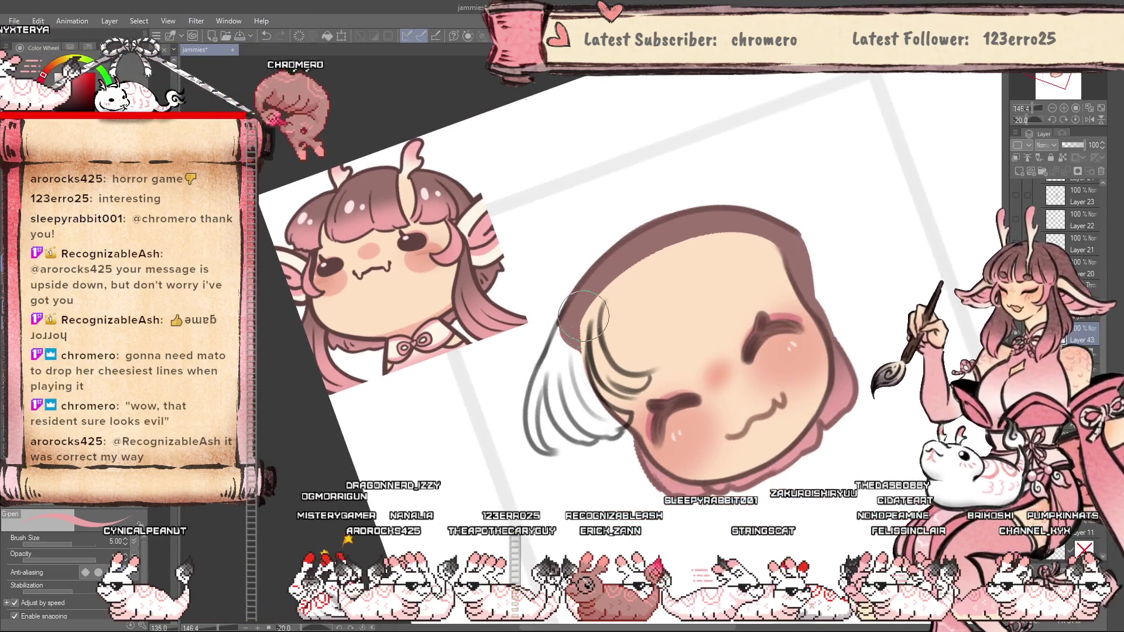
key("ctrl+at")
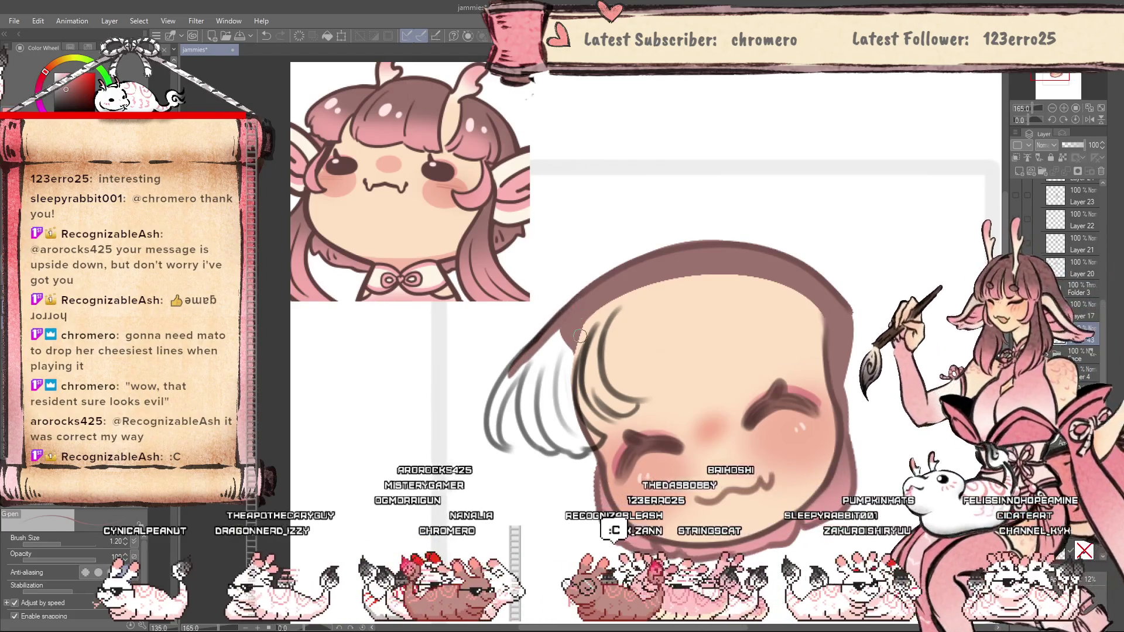
key("h")
key("h")
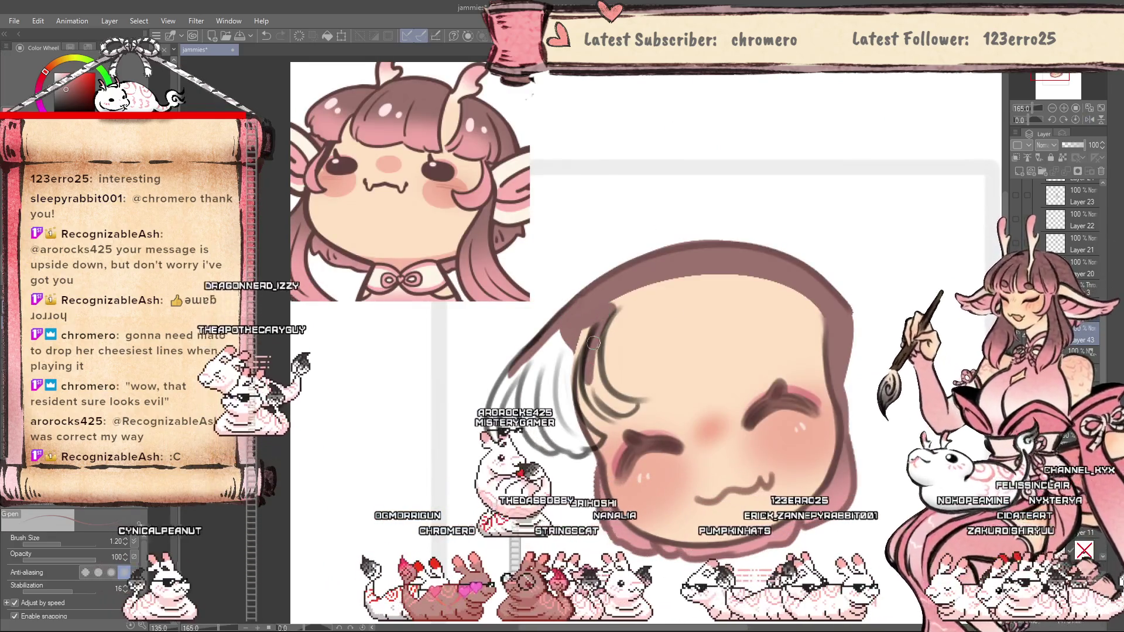
key("asciicircum")
key("asciicircum")
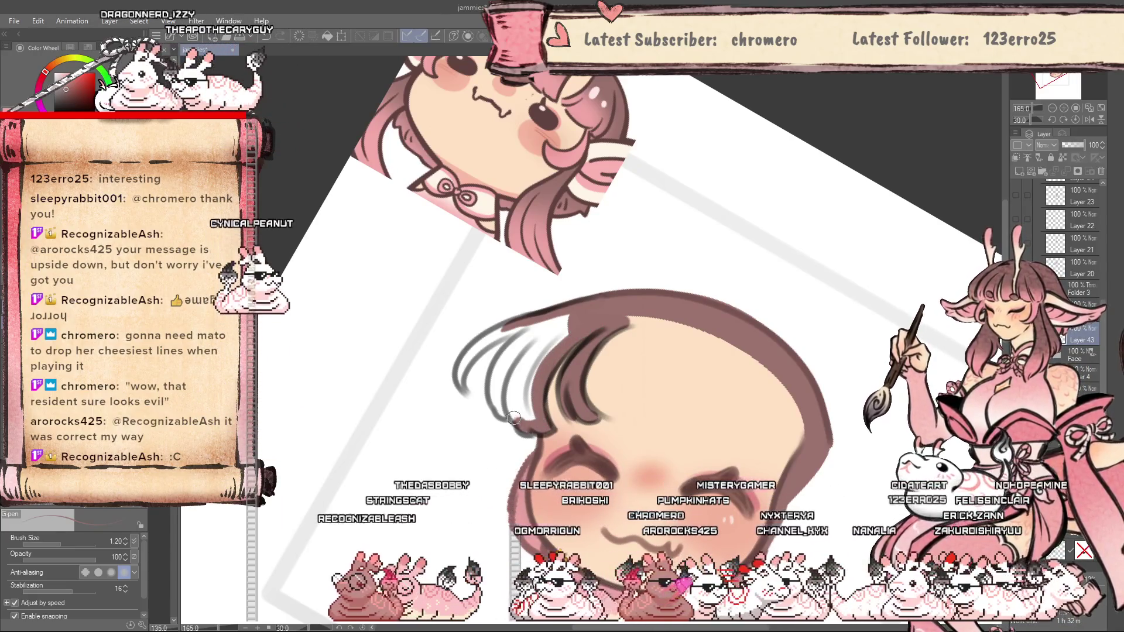
Ink two hair strands on the left, group them into Folder 4, and lasso-fill the brown locks on Layer 46.
left_click_drag(515, 334, 463, 384)
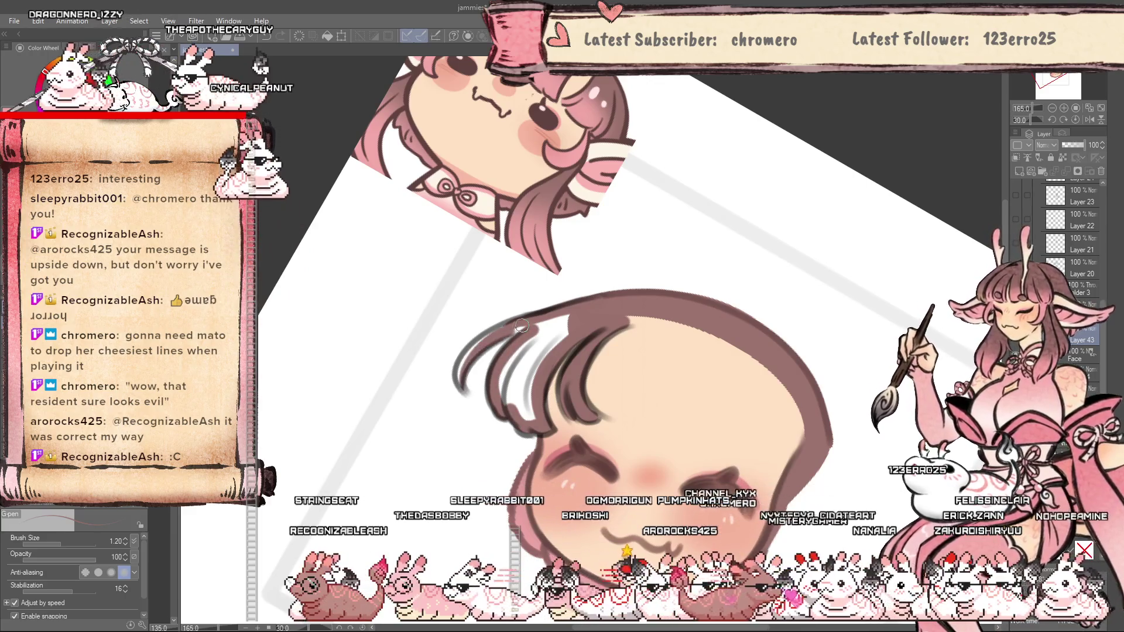
left_click_drag(536, 340, 514, 403)
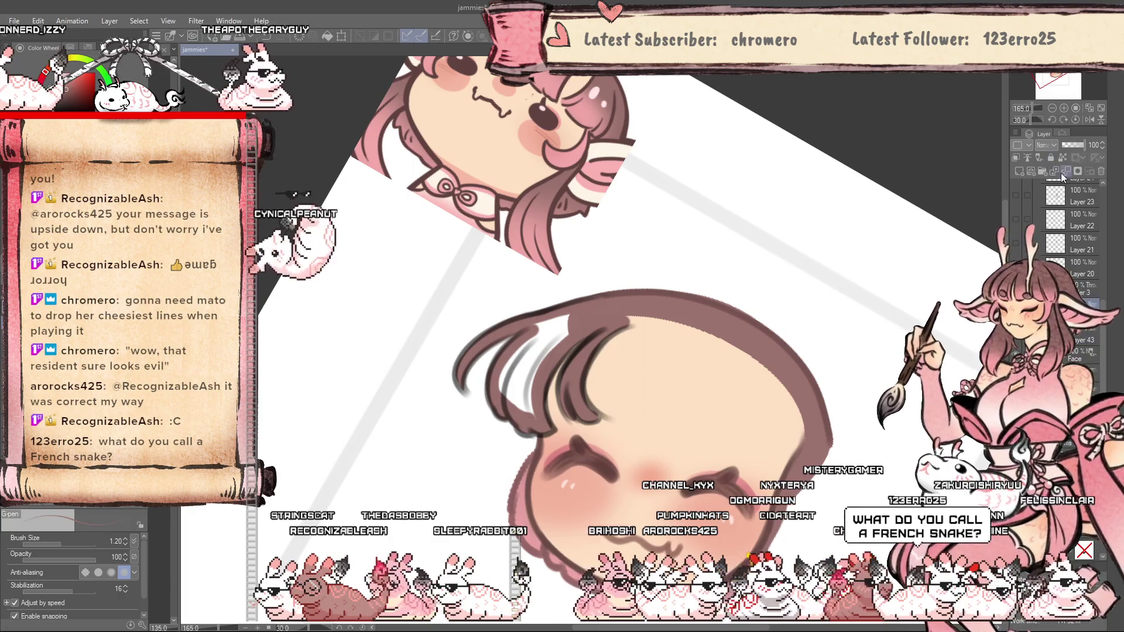
left_click(1072, 343)
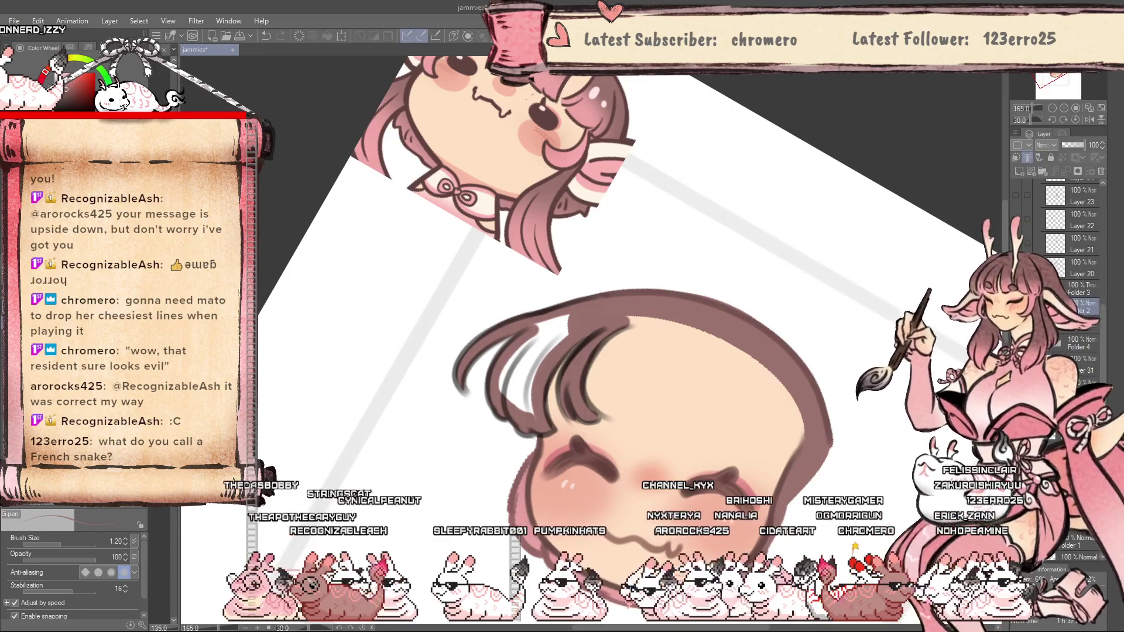
left_click(1079, 330)
left_click(1019, 171)
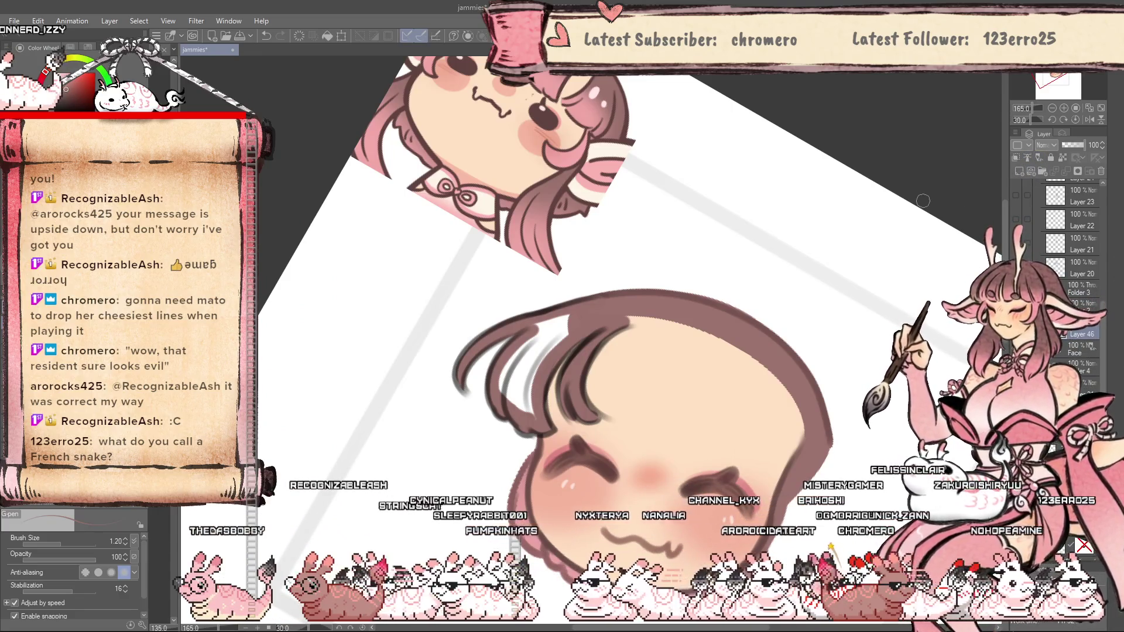
key("u")
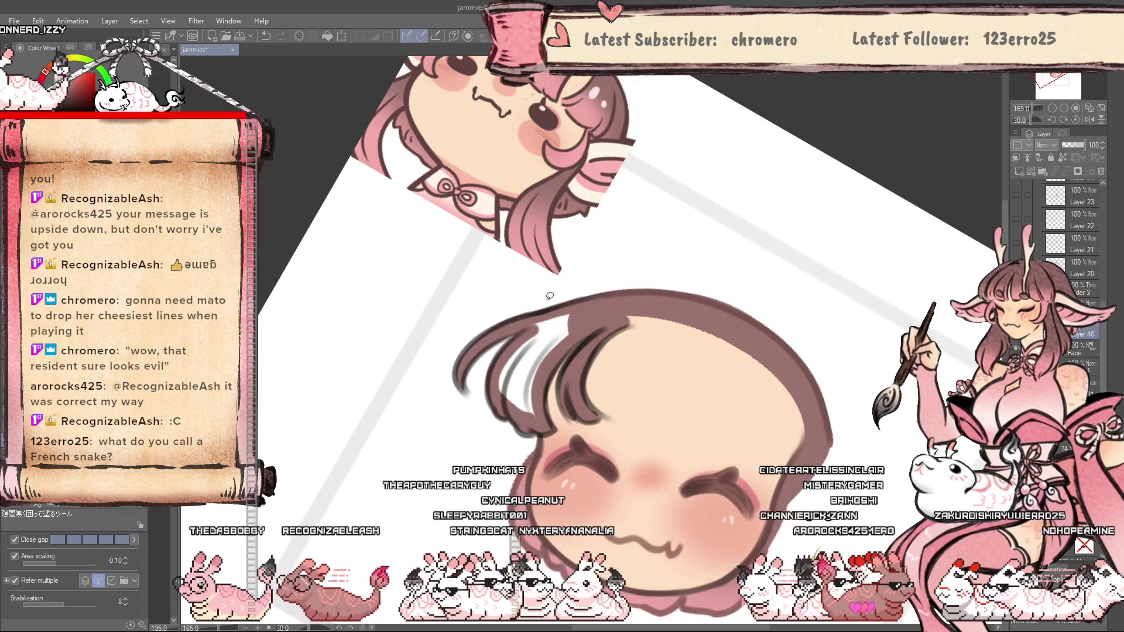
left_click_drag(503, 327, 510, 337)
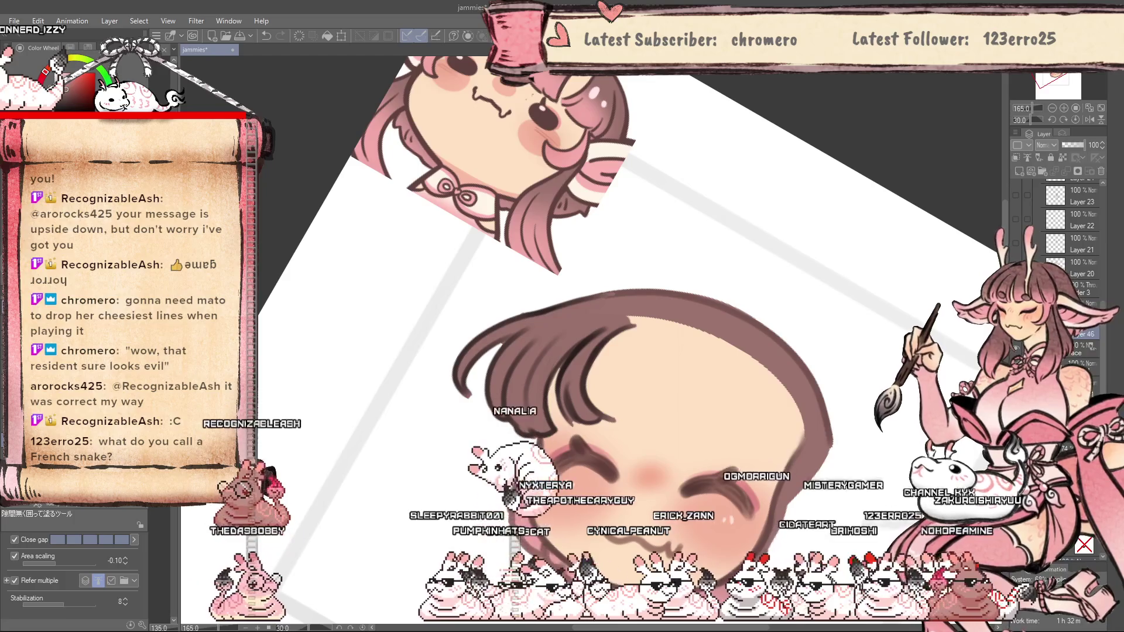
Set the G-pen to size 0.50 and the Soft airbrush to 0.40.
key("p")
scroll(596, 420, "up", 2)
key("bracketleft")
key("bracketleft")
key("bracketleft")
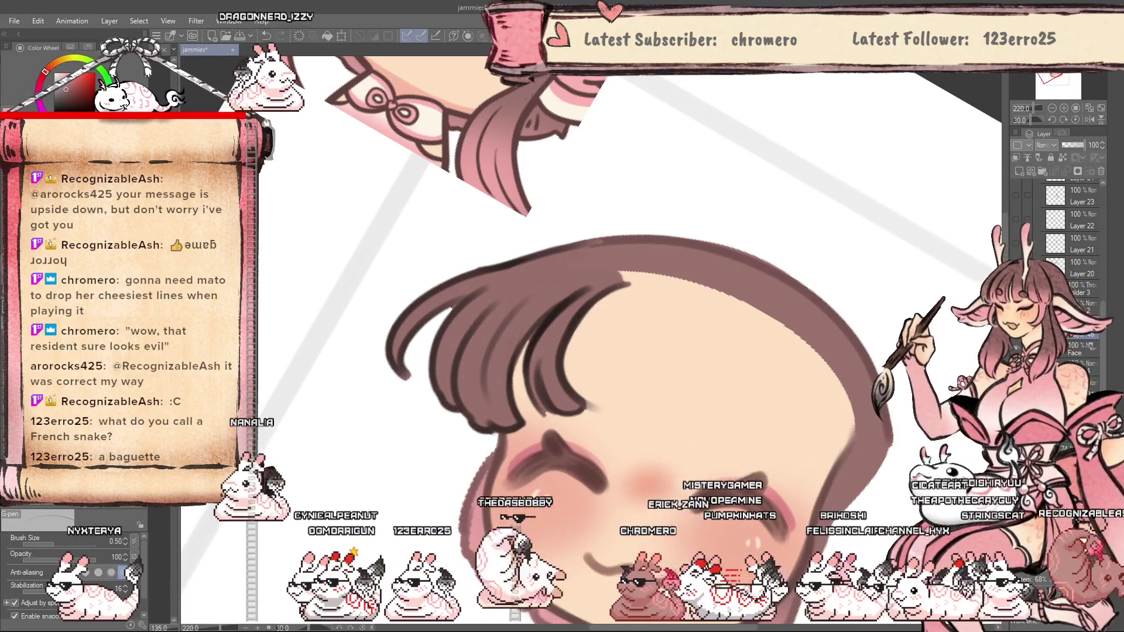
key("b")
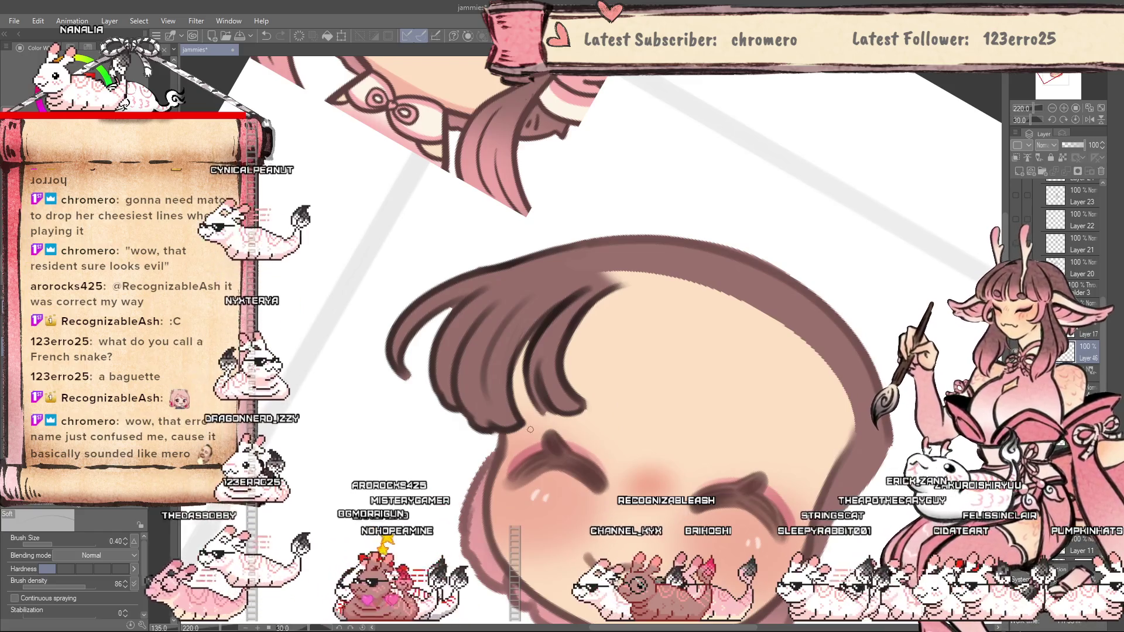
key("bracketleft")
key("bracketleft")
key("bracketleft")
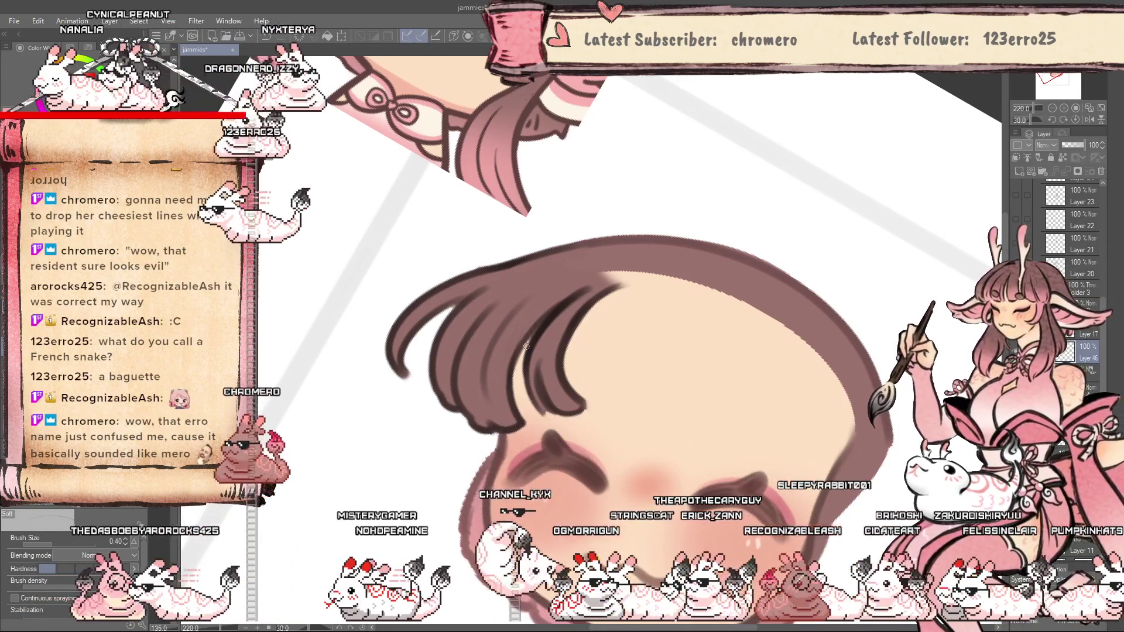
scroll(543, 431, "down", 3)
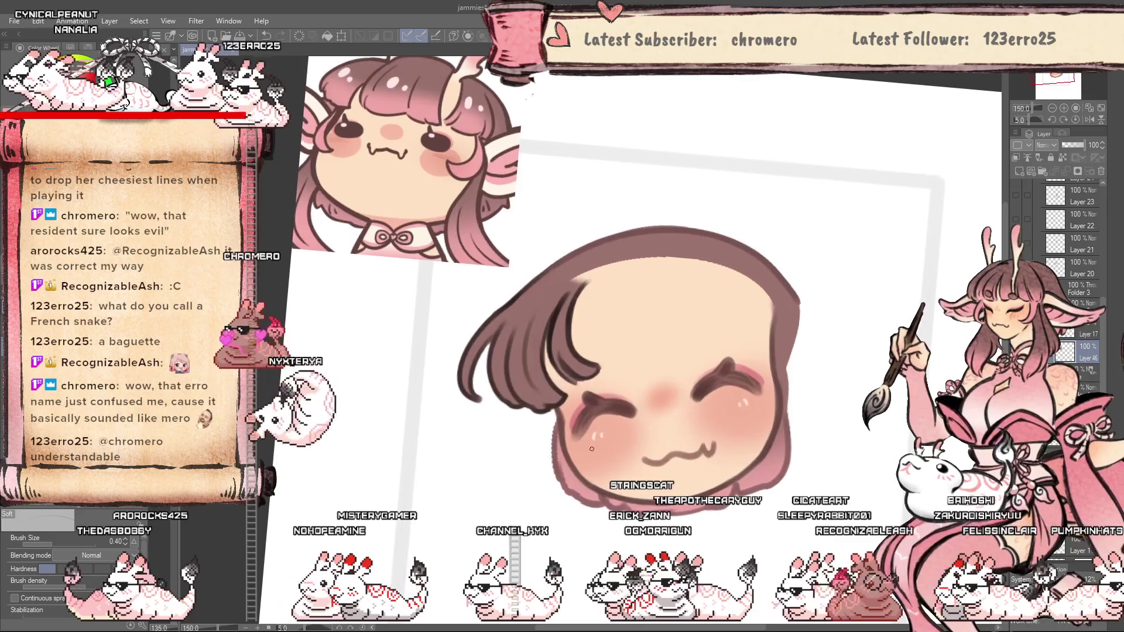
Add a new layer above Layer 17, set the brush to 6.00, and show the pink bangs.
key("ctrl+shift+n")
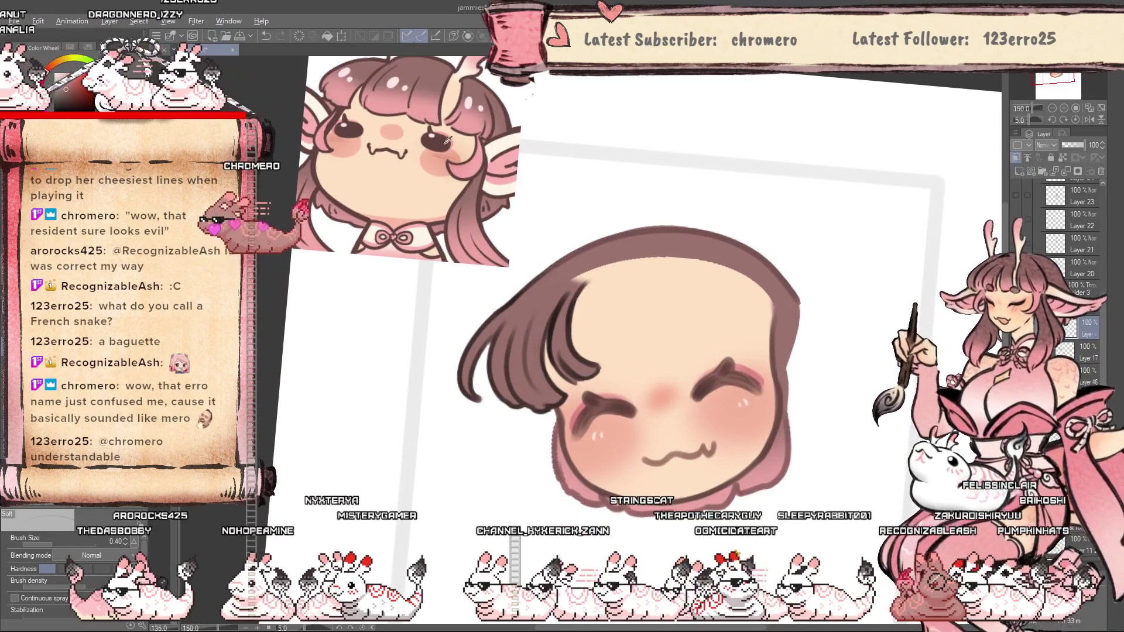
key("bracketright")
key("bracketright")
key("bracketright")
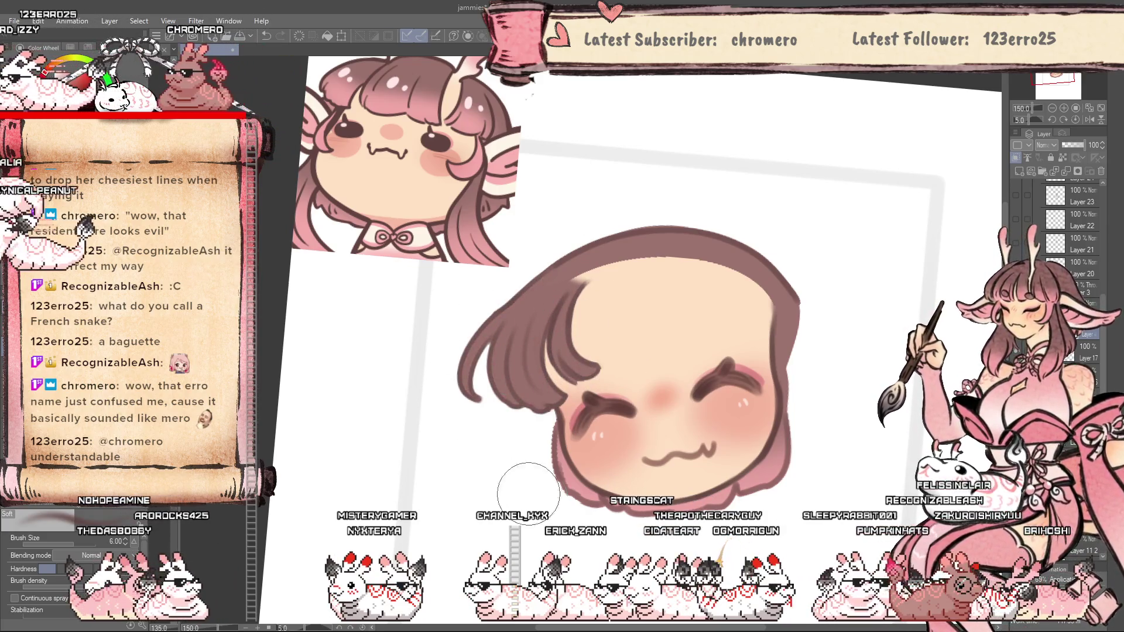
left_click(1017, 358)
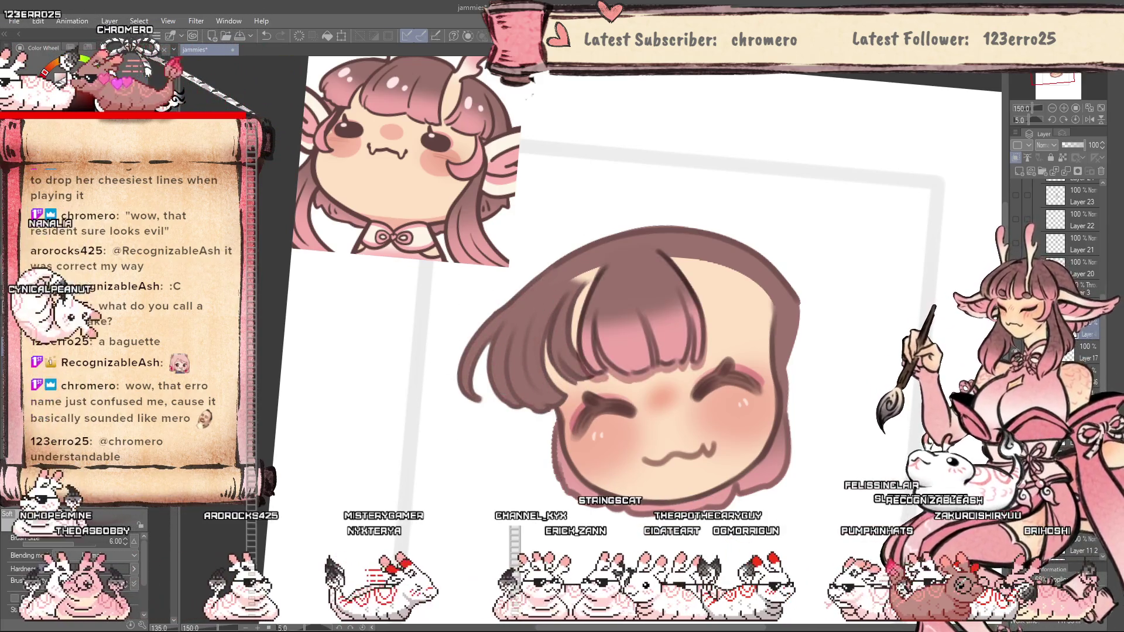
Add another new layer, widen the Layer palette, and straighten the canvas rotation.
key("ctrl+shift+n")
key("bracketright")
key("bracketright")
key("bracketright")
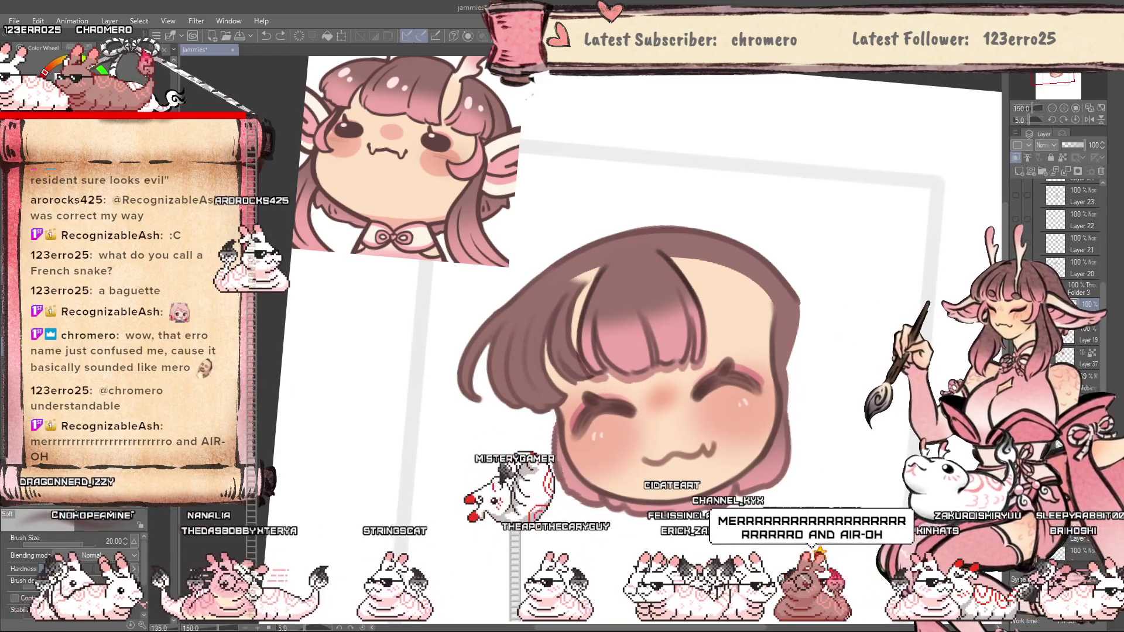
left_click_drag(1008, 380, 957, 380)
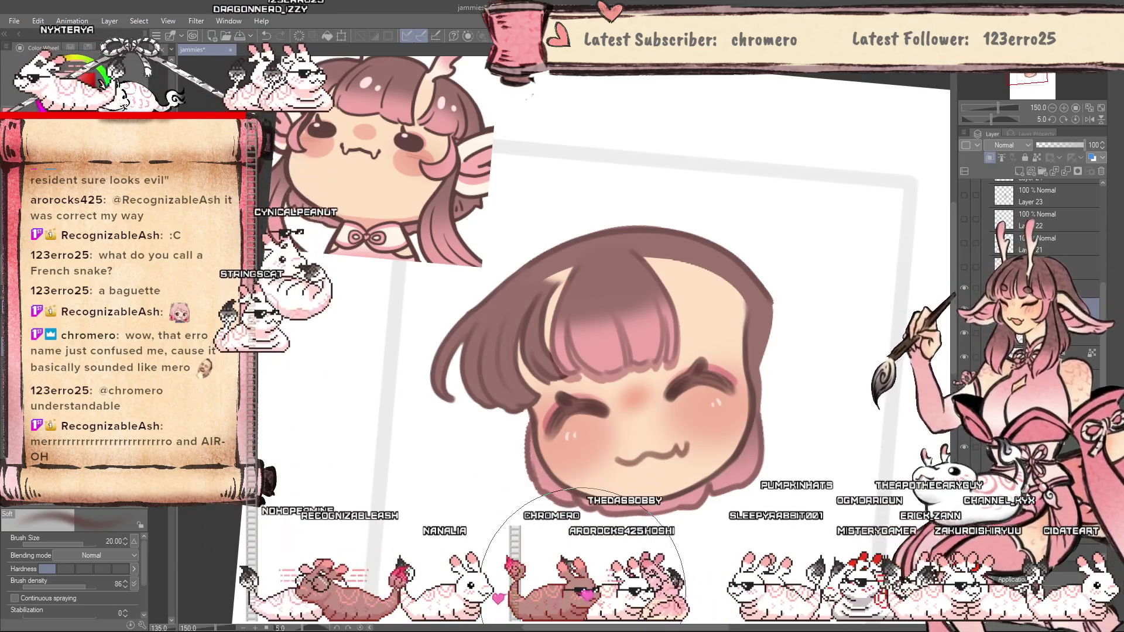
key("minus")
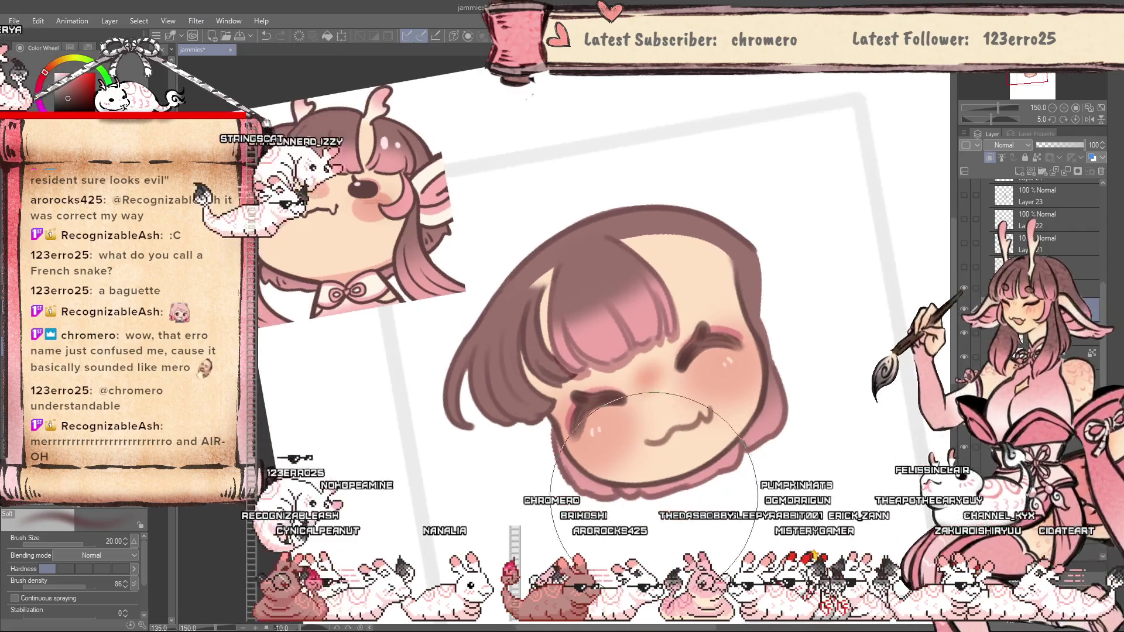
key("asciicircum")
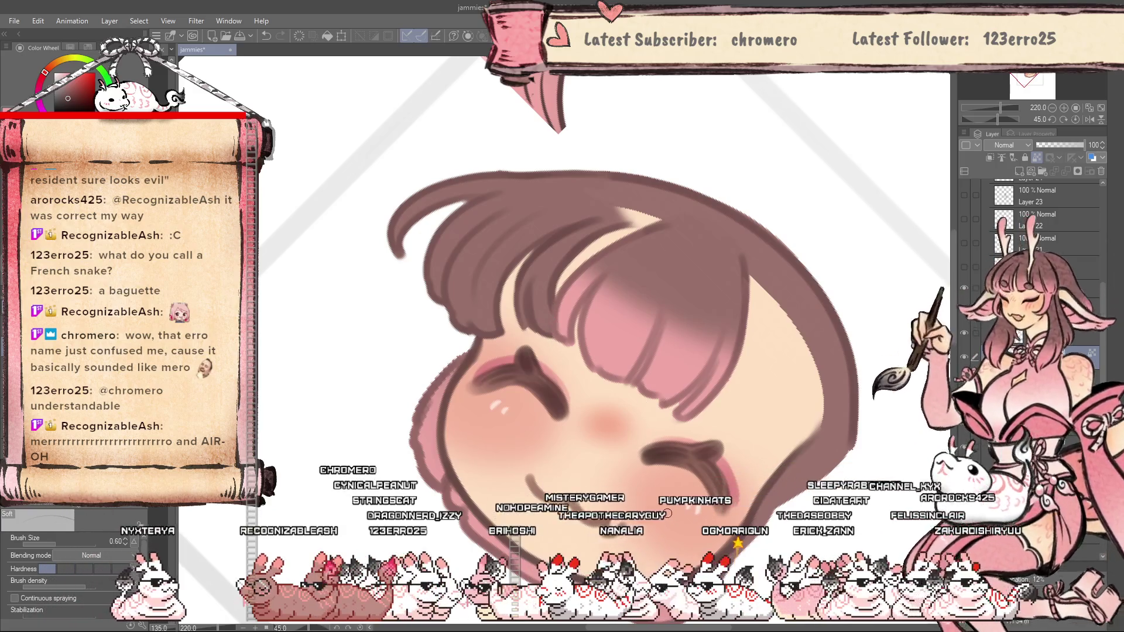
Reset the canvas view and turn the hidden hair layer back on over the bangs.
key("ctrl+0")
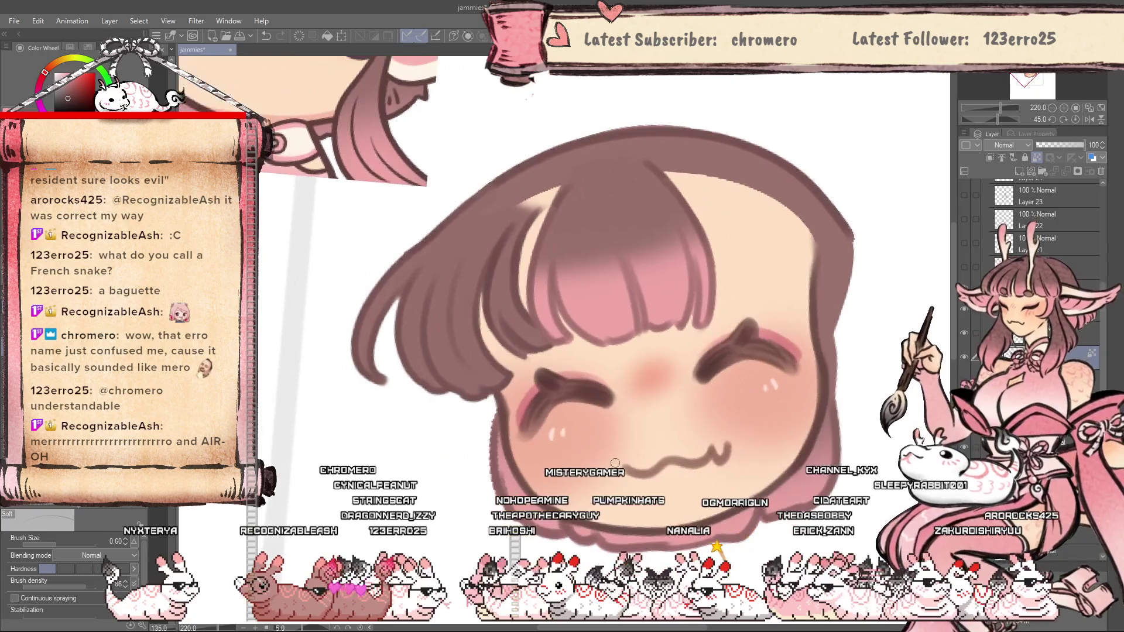
scroll(561, 505, "up", 1)
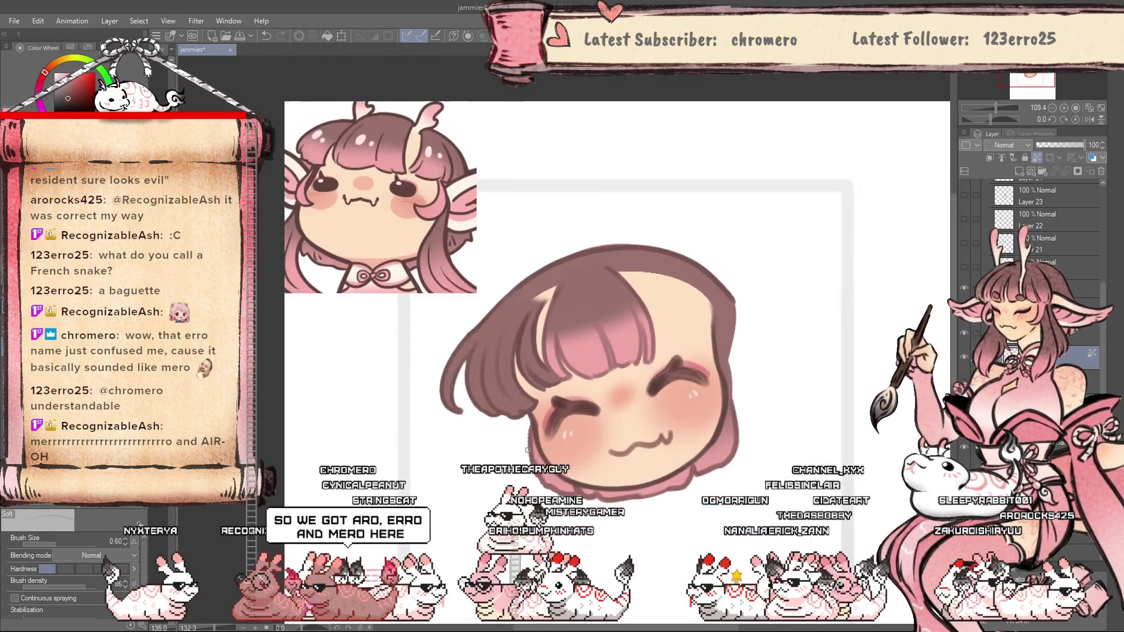
scroll(550, 483, "up", 1)
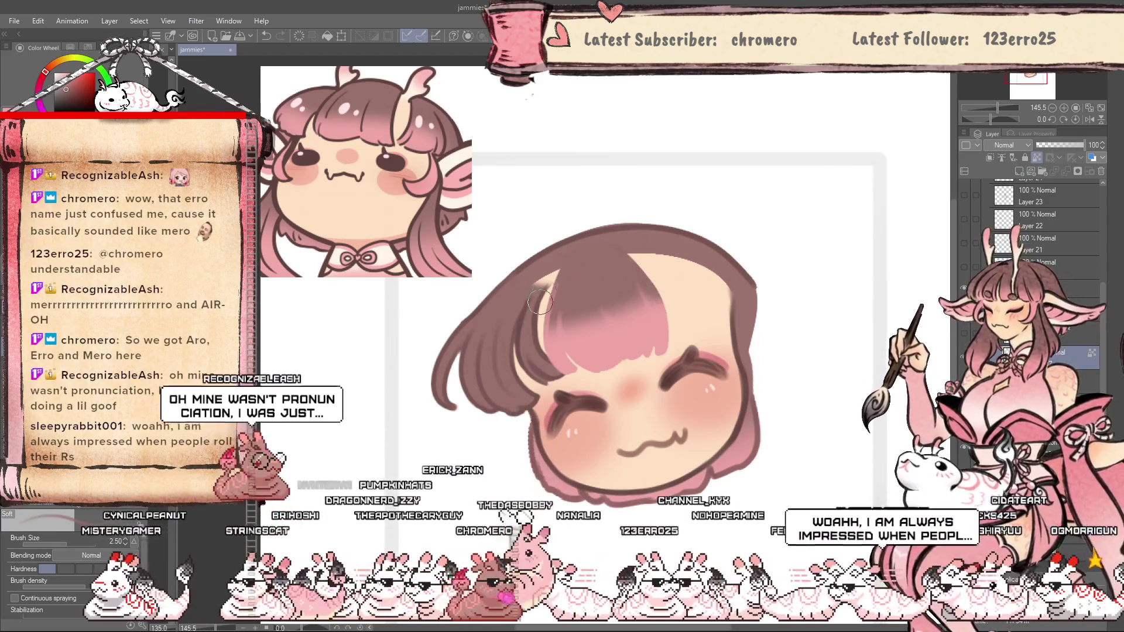
left_click(964, 331)
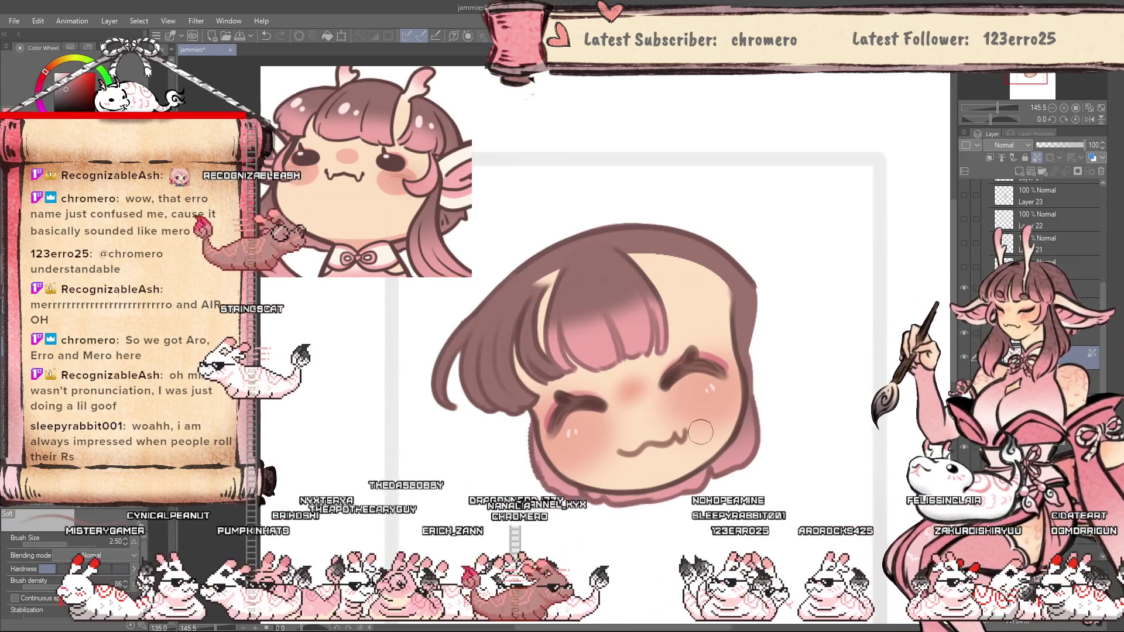
scroll(700, 432, "down", 1)
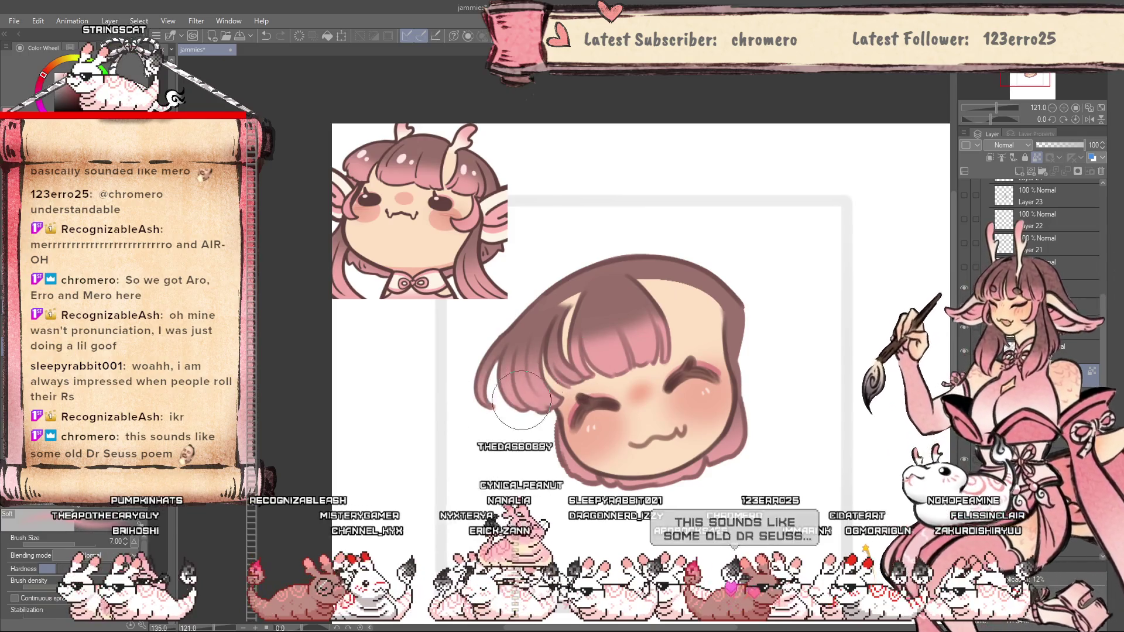
scroll(523, 413, "down", 2)
scroll(556, 445, "up", 2)
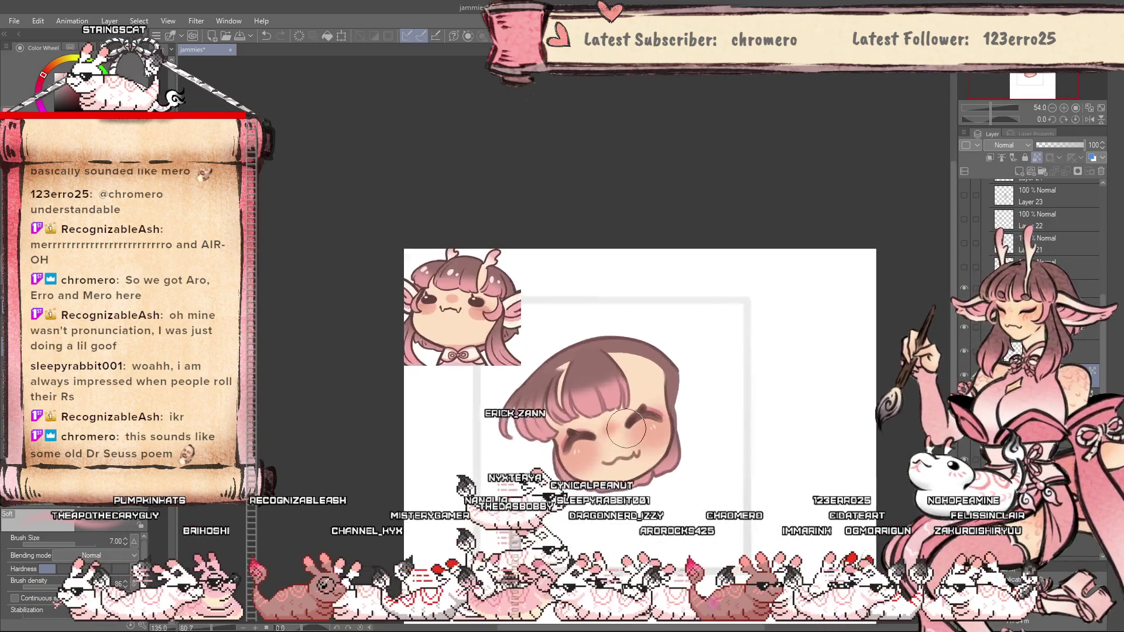
Switch to the G-pen and set the current layer's blending mode to Multiply.
scroll(574, 462, "up", 1)
scroll(587, 477, "up", 1)
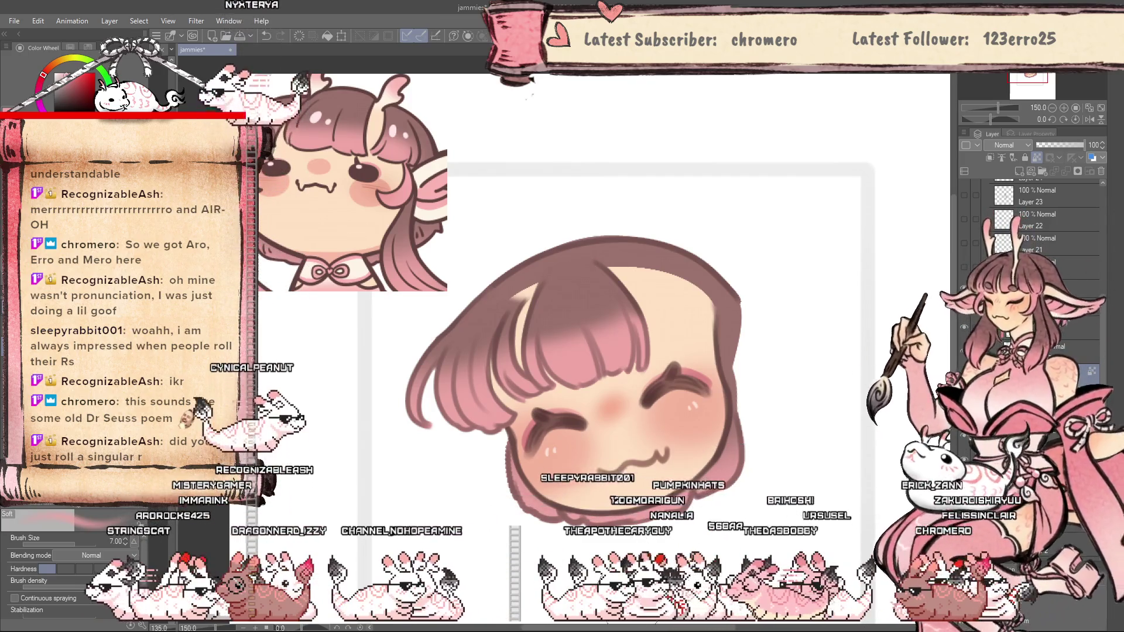
scroll(635, 568, "up", 2)
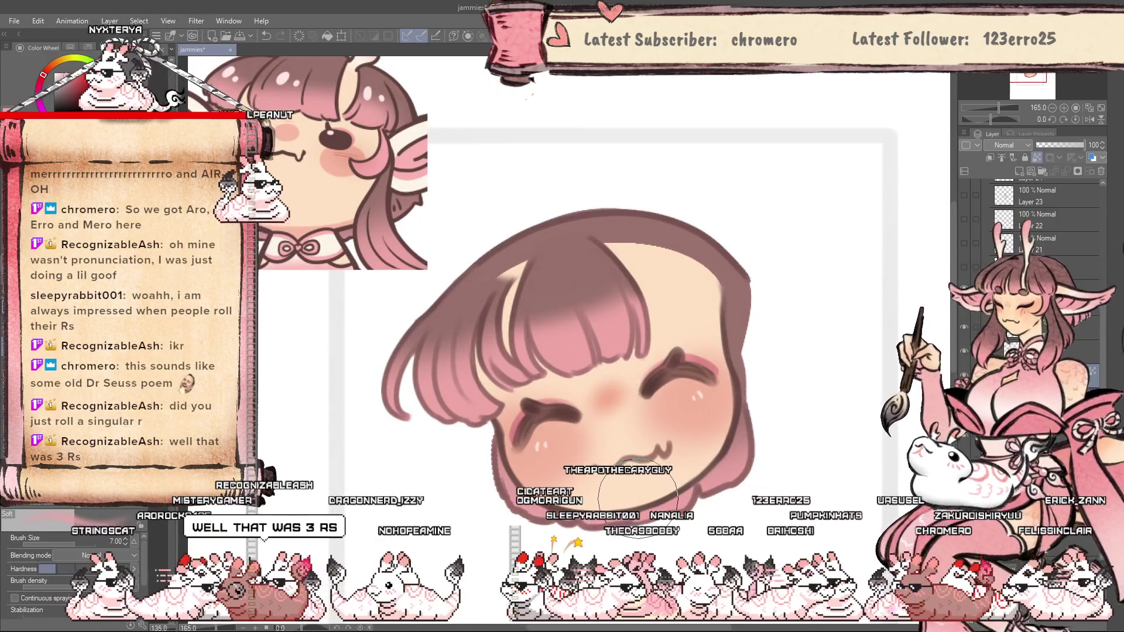
scroll(638, 494, "down", 1)
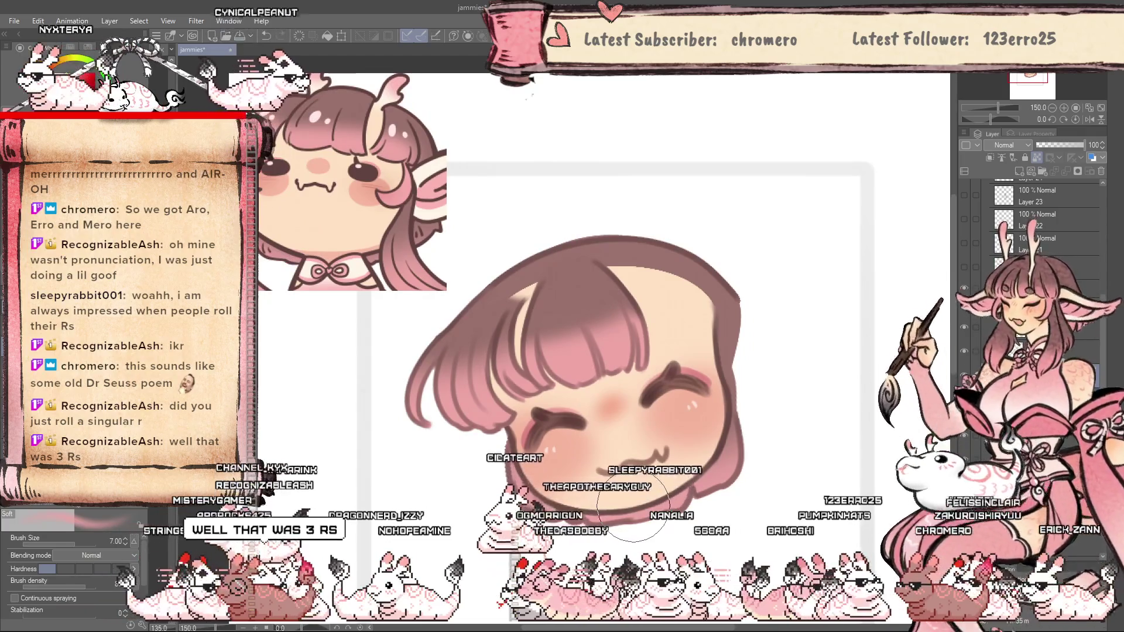
scroll(632, 506, "down", 1)
scroll(665, 476, "up", 3)
scroll(665, 477, "down", 2)
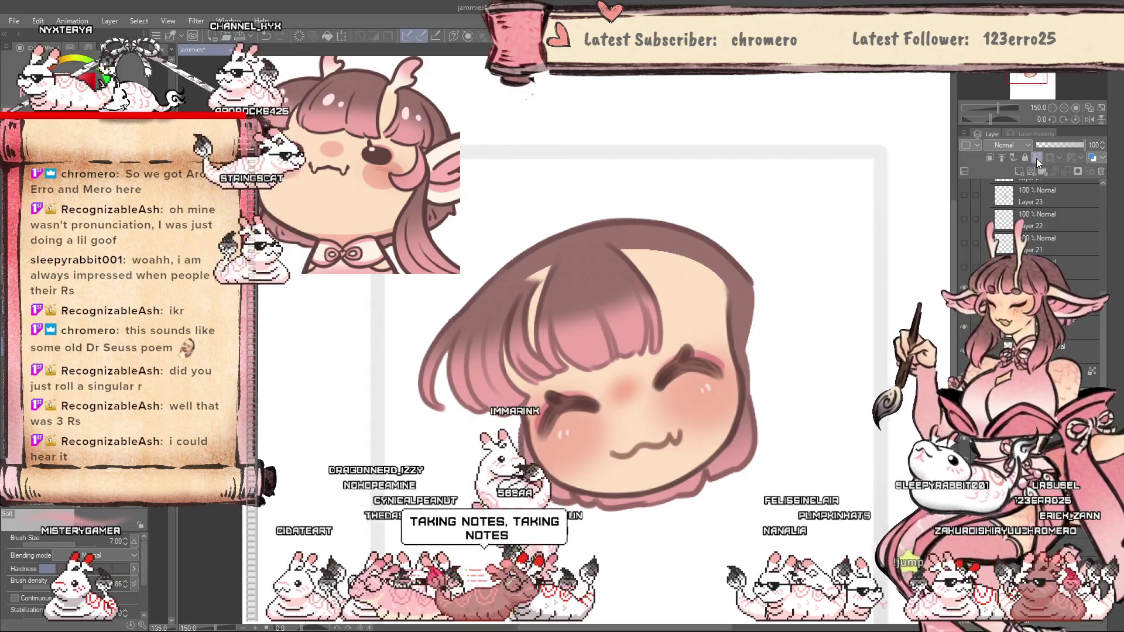
key("p")
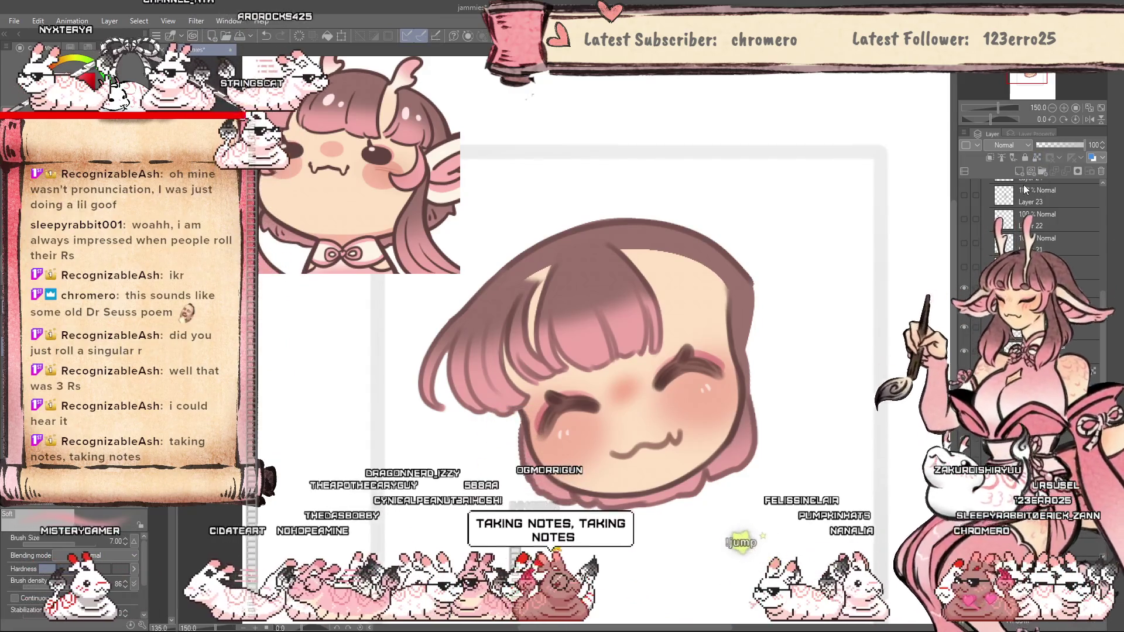
left_click(1036, 158)
left_click(1004, 145)
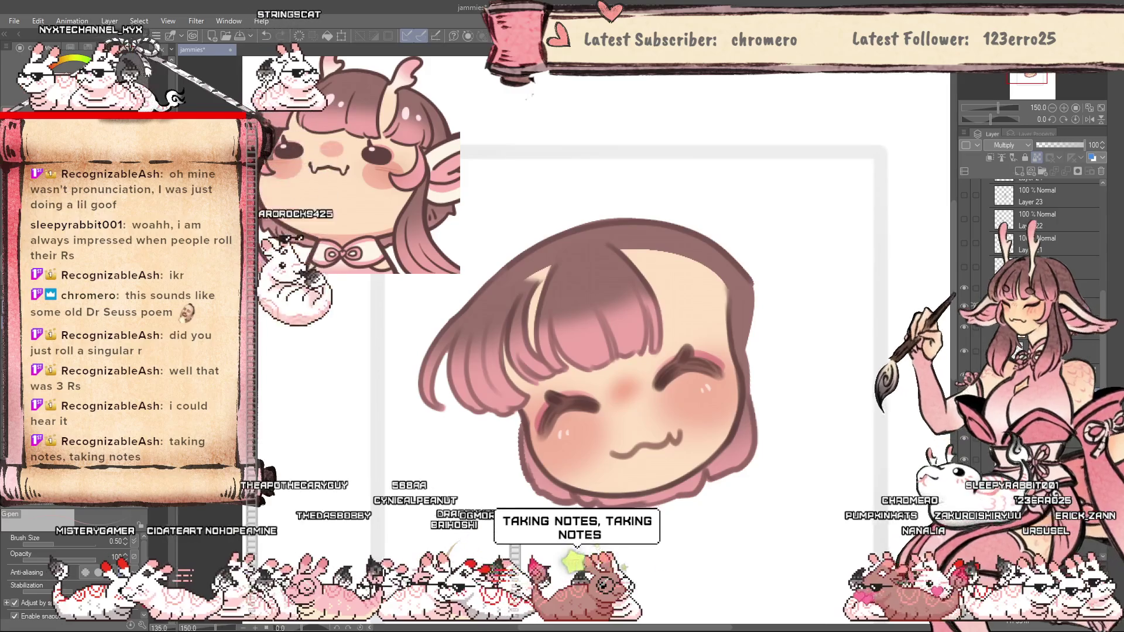
left_click(1004, 176)
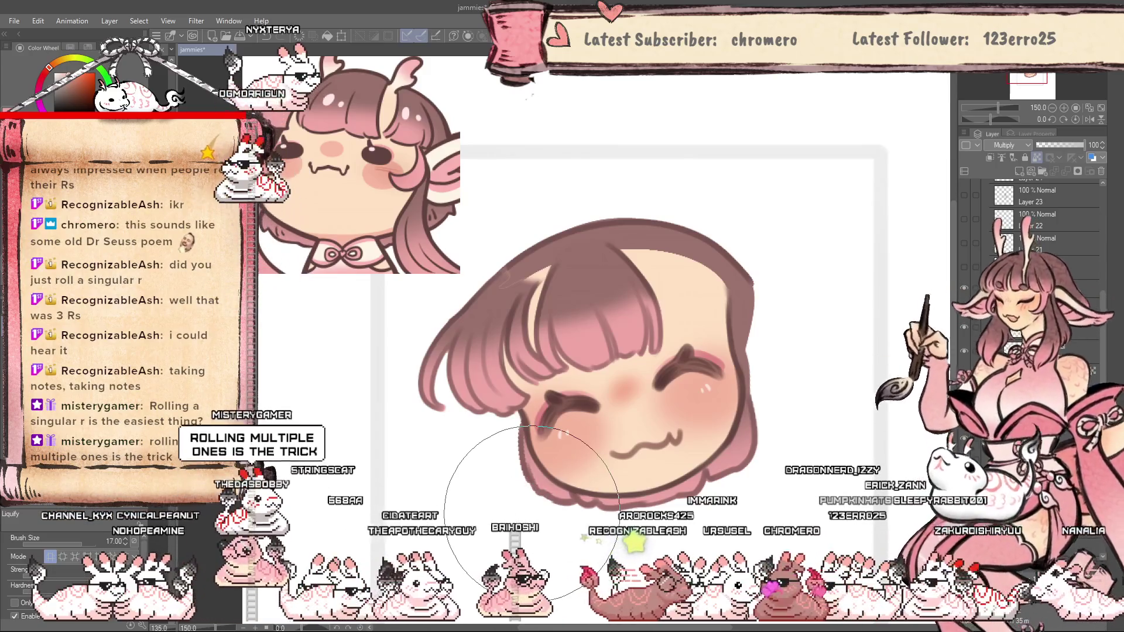
Set a bangs shading layer to Multiply at 60 opacity, toggling visibility to compare.
key("h")
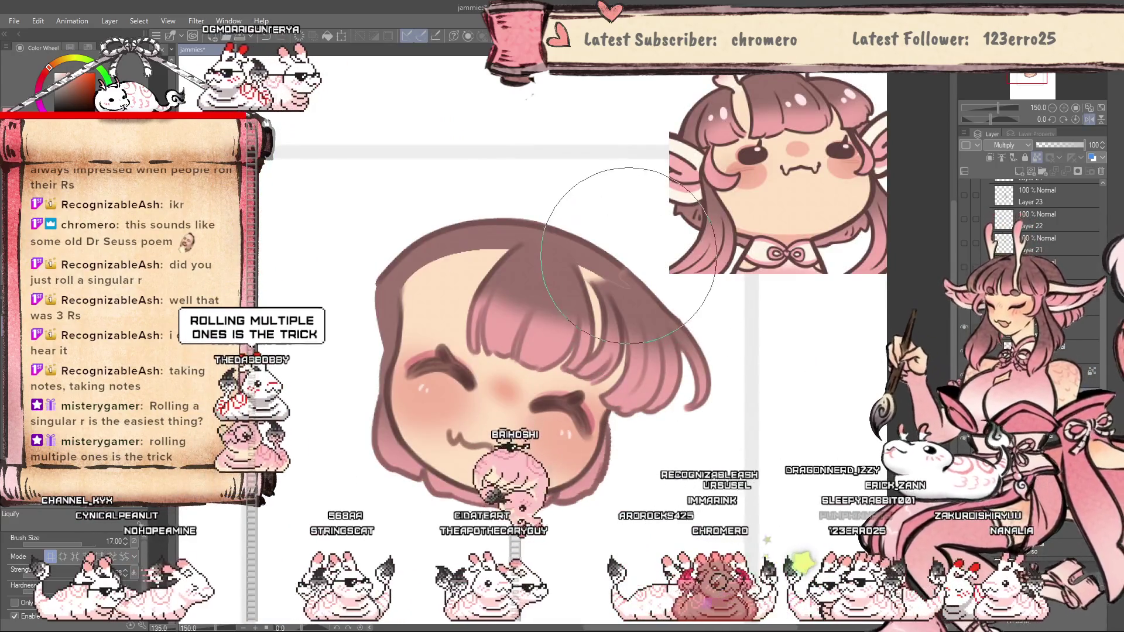
key("h")
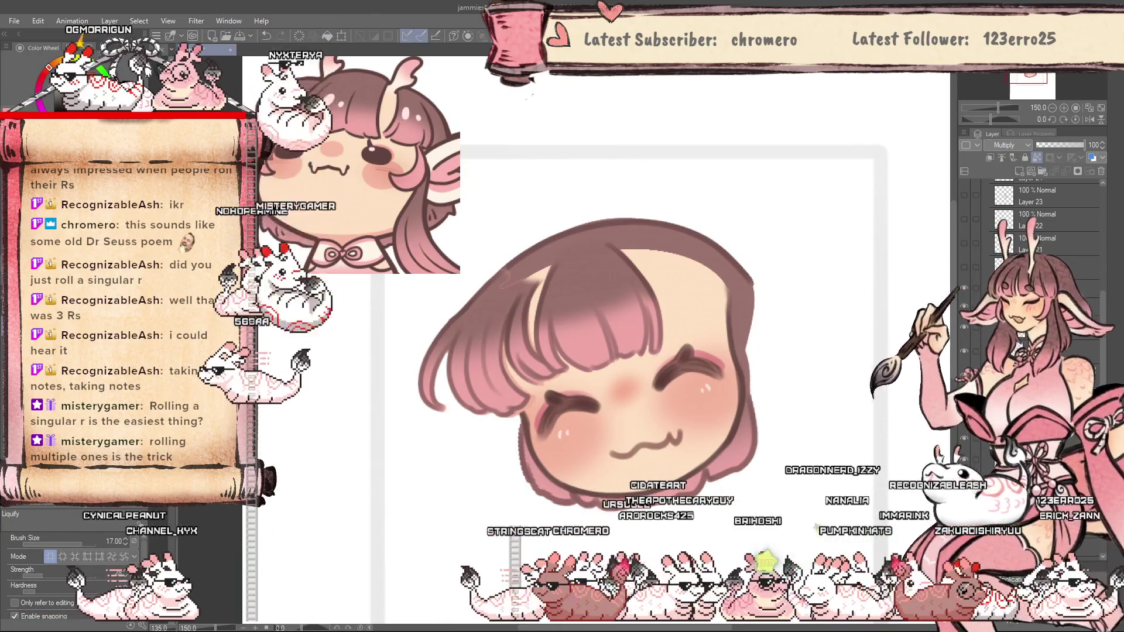
left_click(1045, 251)
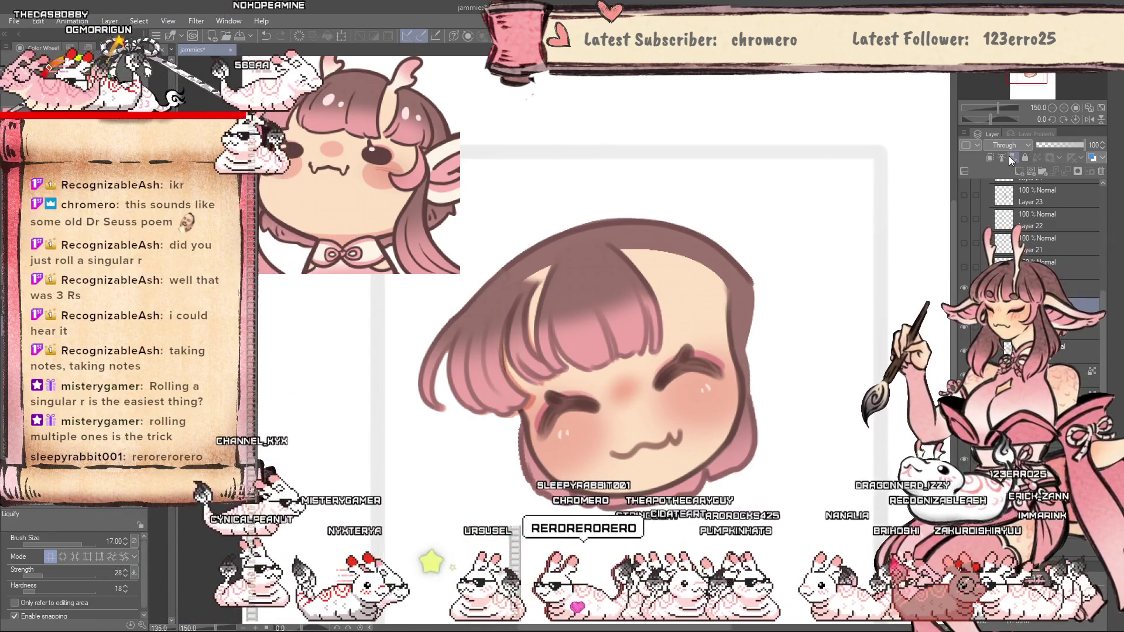
left_click(1042, 275)
left_click(1042, 324)
left_click(1066, 145)
left_click_drag(1067, 145, 1069, 145)
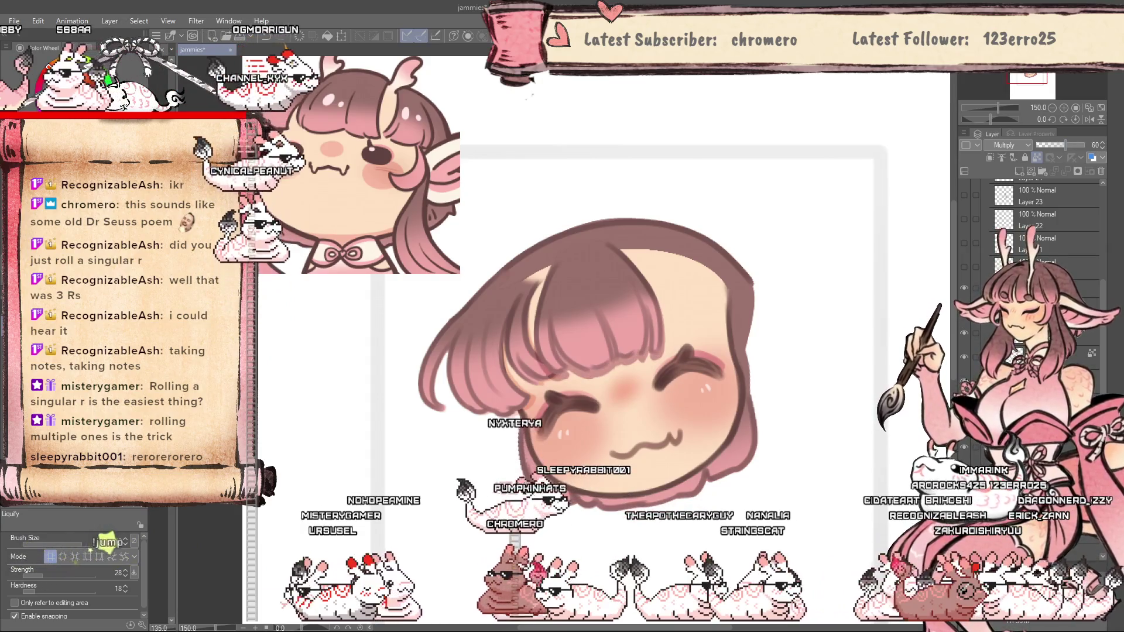
left_click(964, 333)
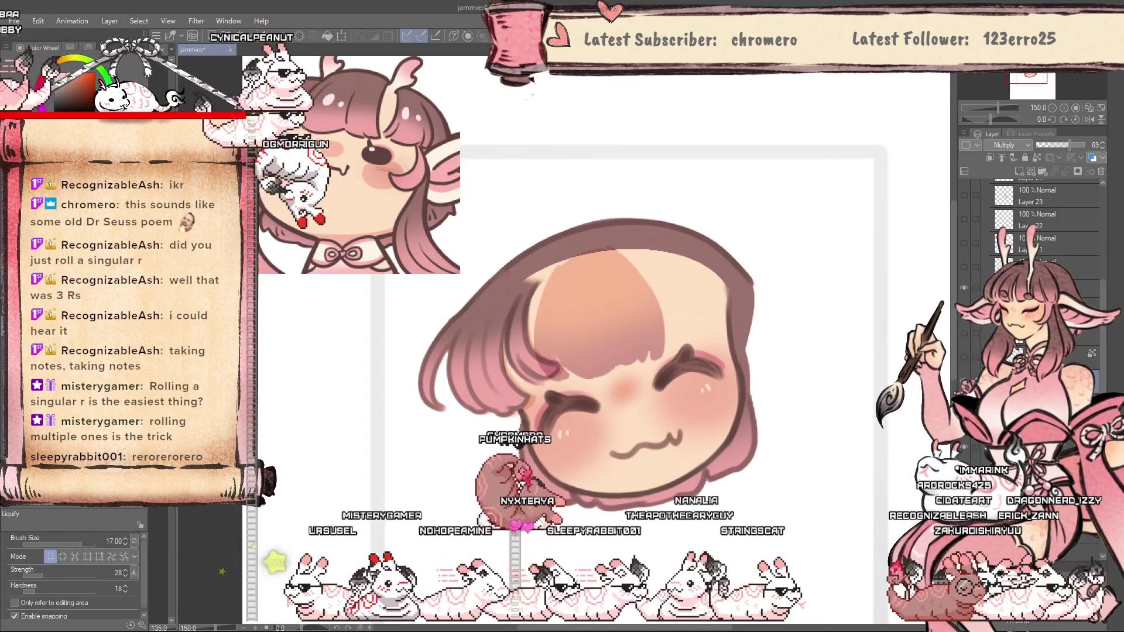
left_click(1005, 173)
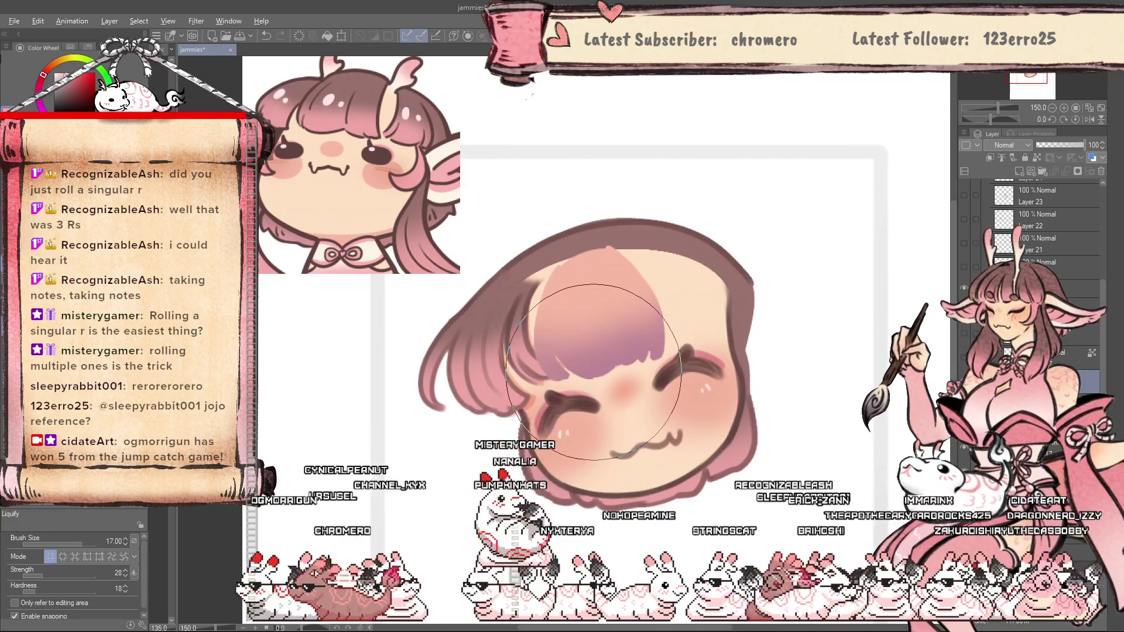
With the G-pen, select the Head folder and lower the hair overlay layer's opacity to 52.
key("p")
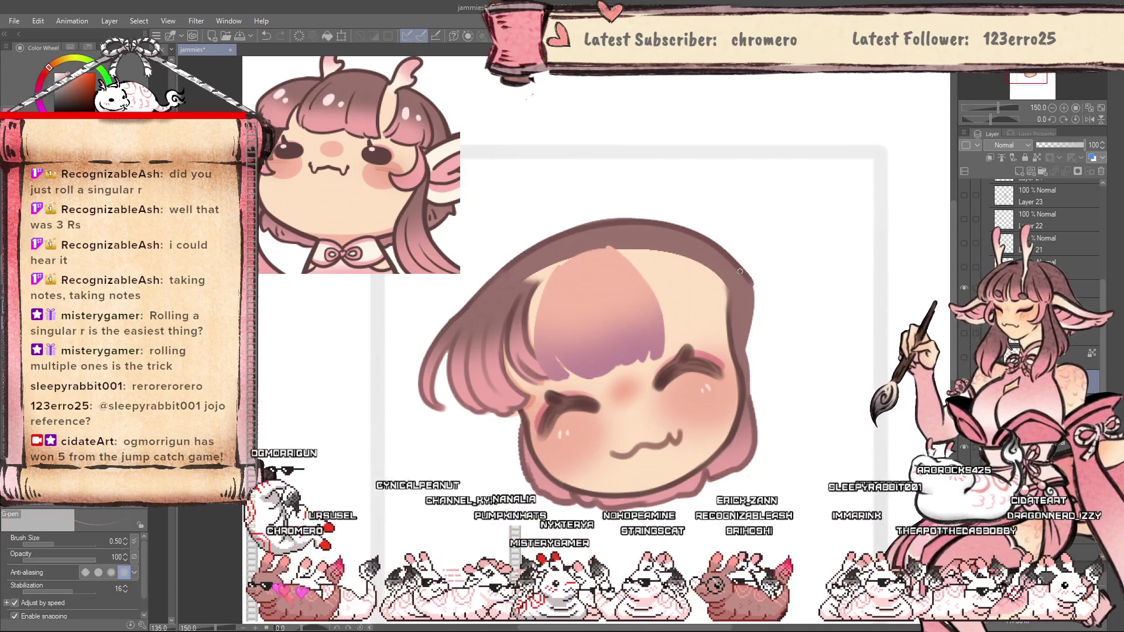
scroll(1053, 234, "down", 5)
left_click(1037, 202)
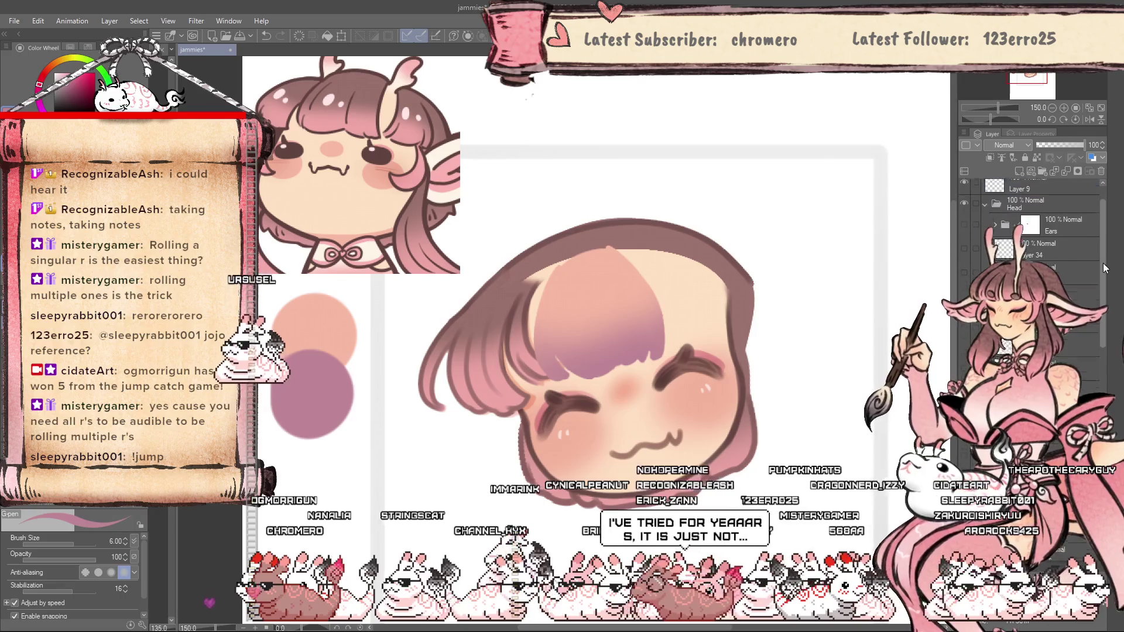
left_click_drag(1105, 268, 1100, 373)
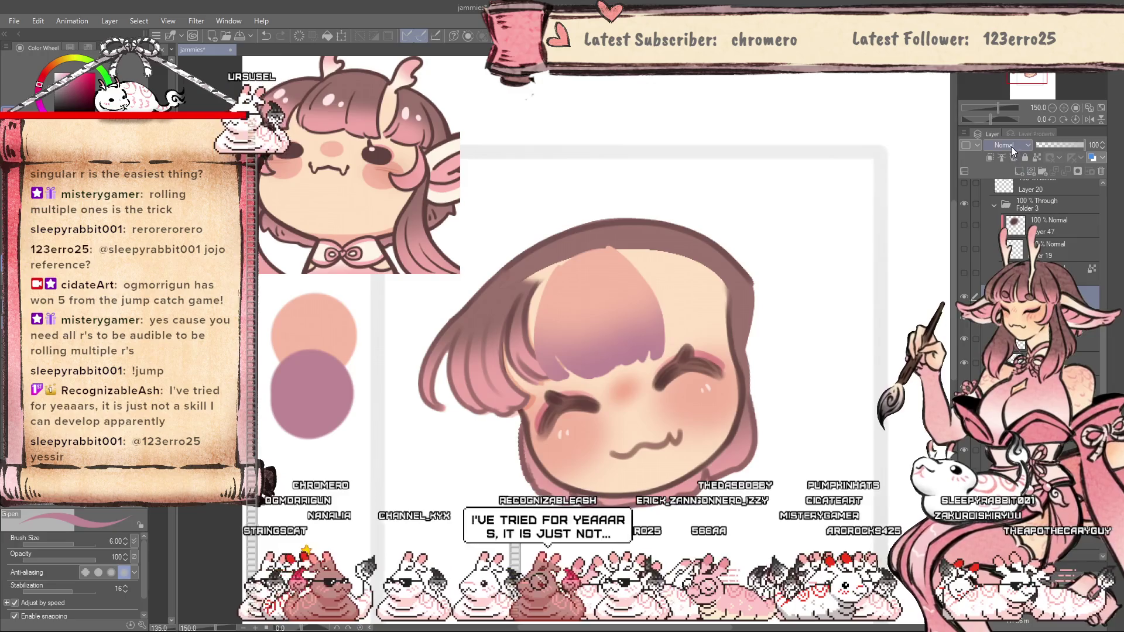
scroll(1004, 145, "down", 2)
left_click_drag(1058, 146, 1067, 145)
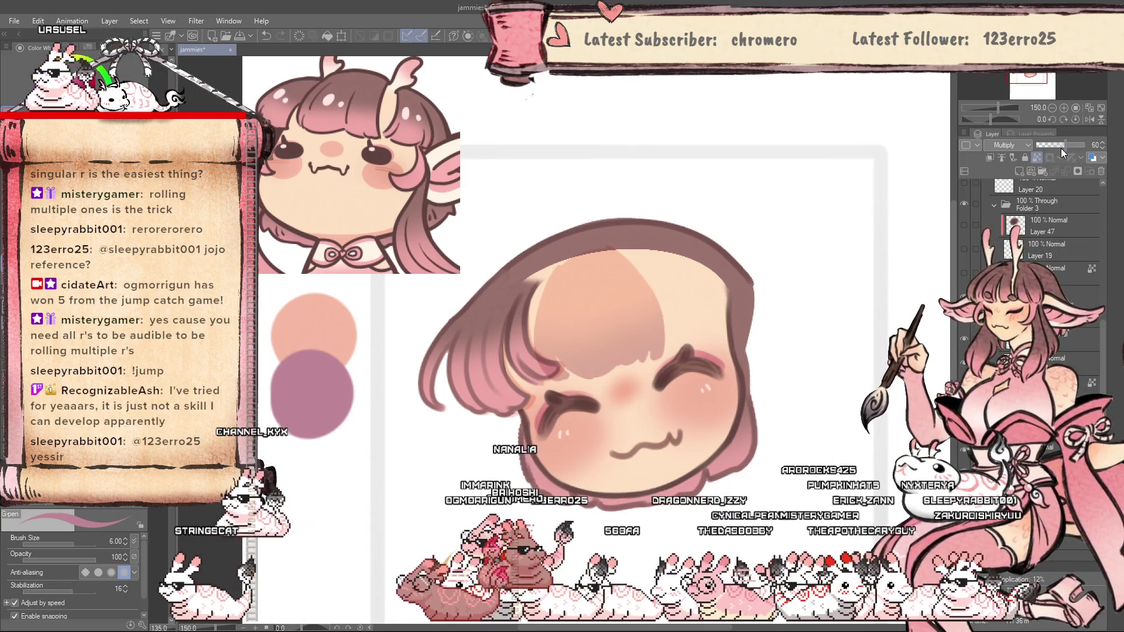
left_click_drag(1062, 149, 1057, 149)
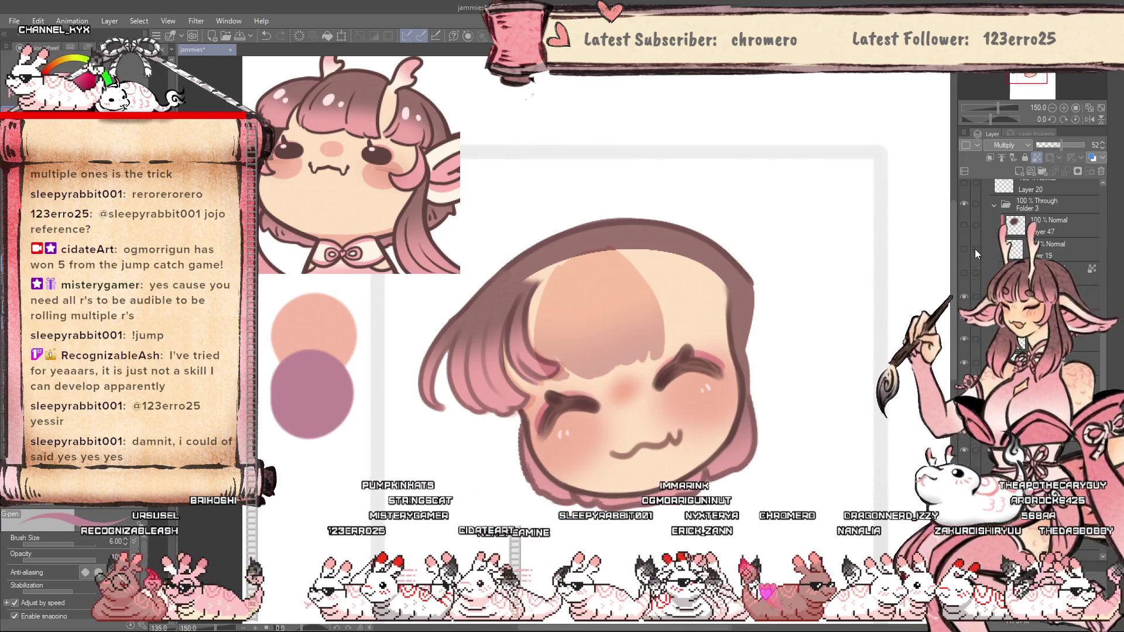
Airbrush darker pink over the left hair at size 17, then show Layer 47's pink bangs.
key("b")
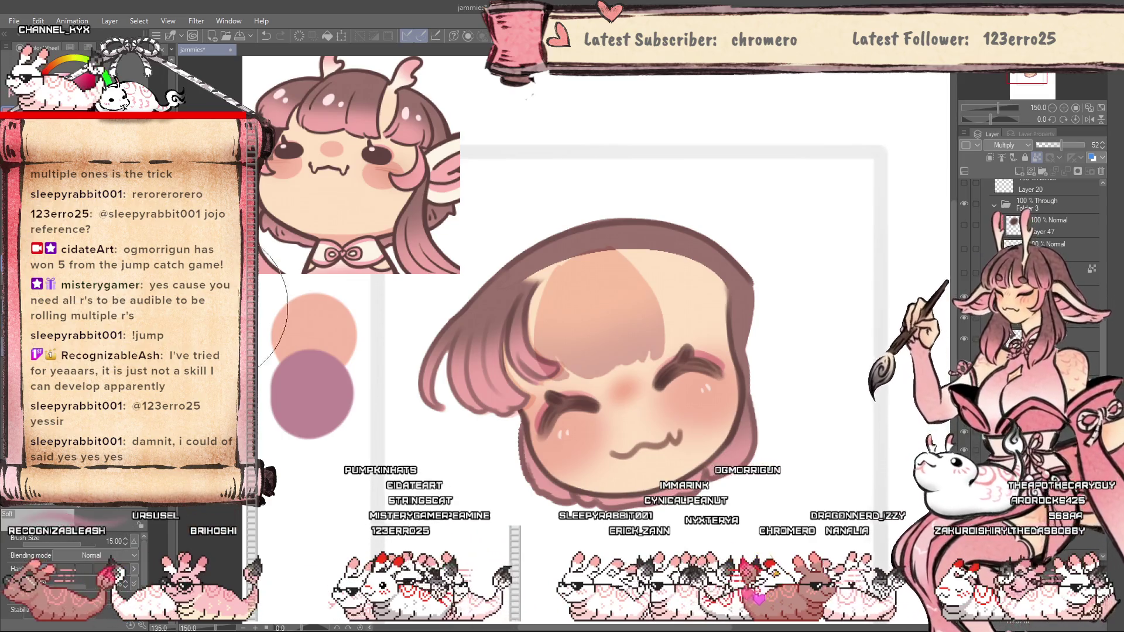
key("bracketright")
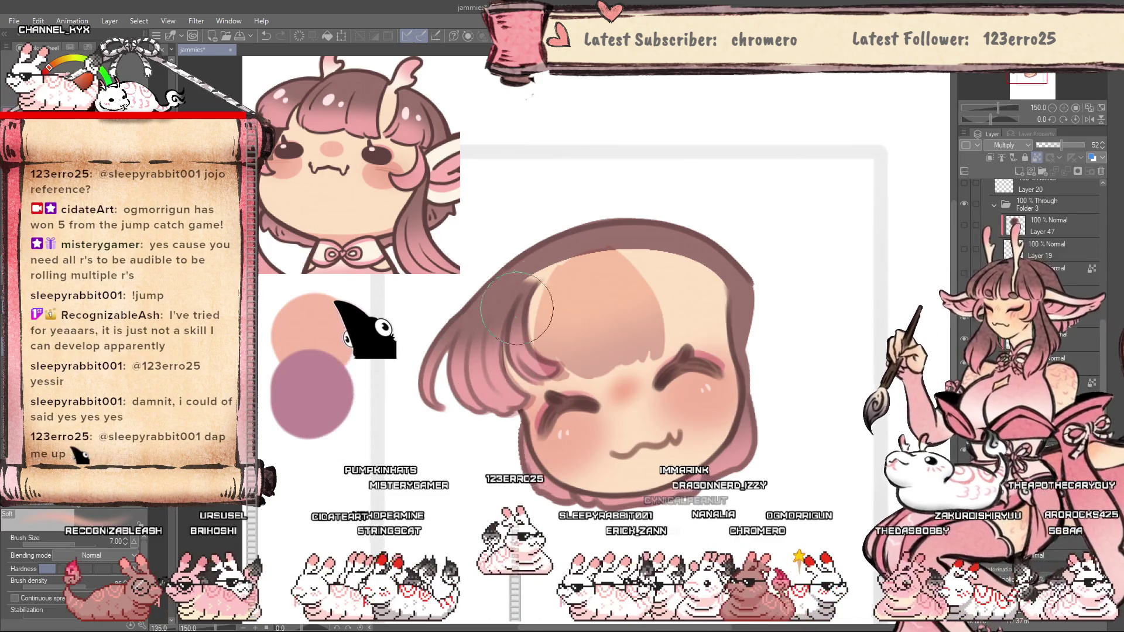
left_click(965, 340)
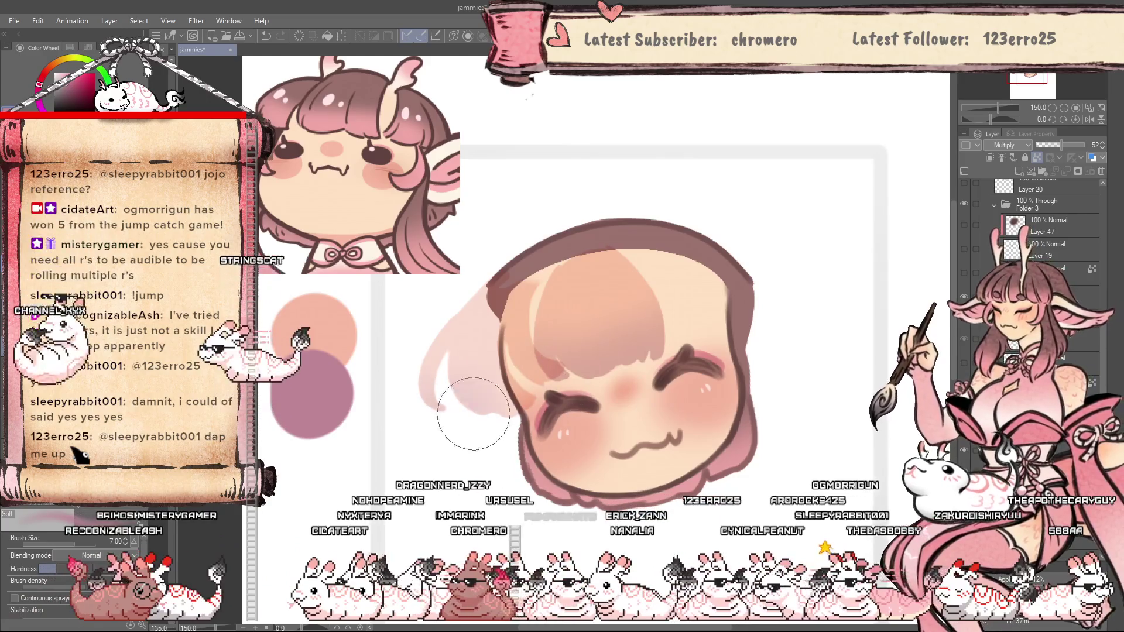
left_click(479, 342, "alt")
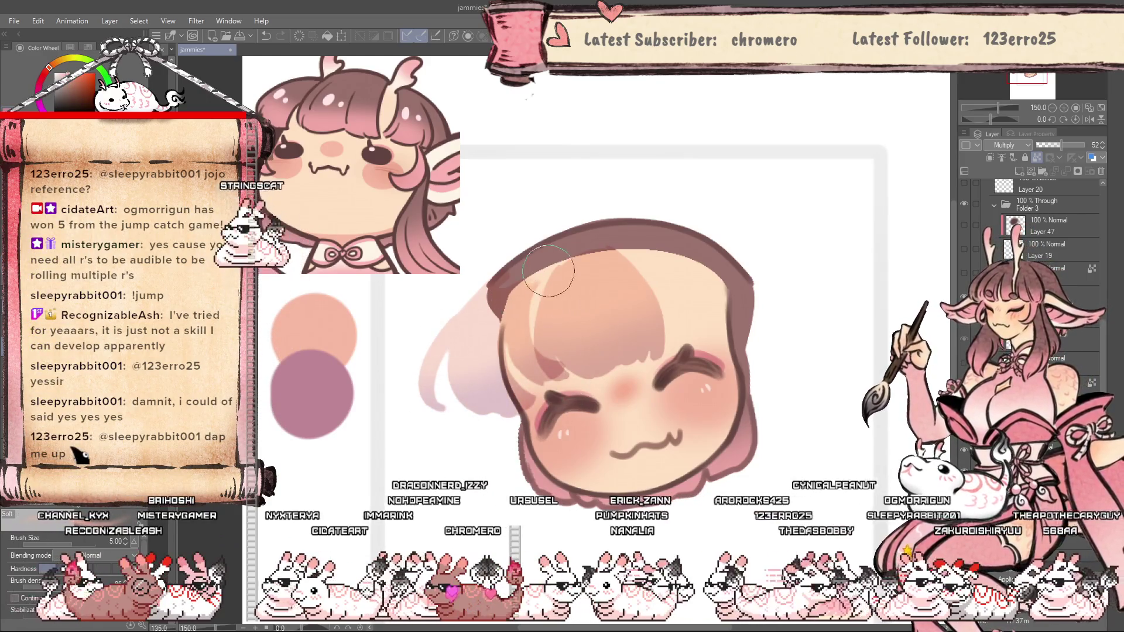
left_click_drag(521, 287, 445, 398)
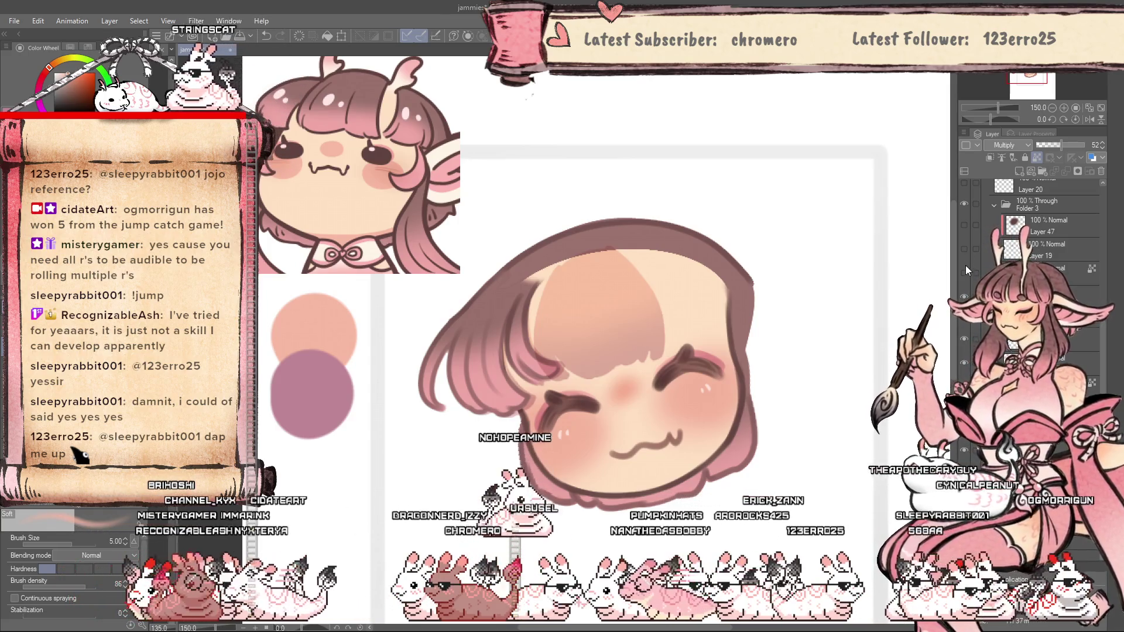
left_click(965, 226)
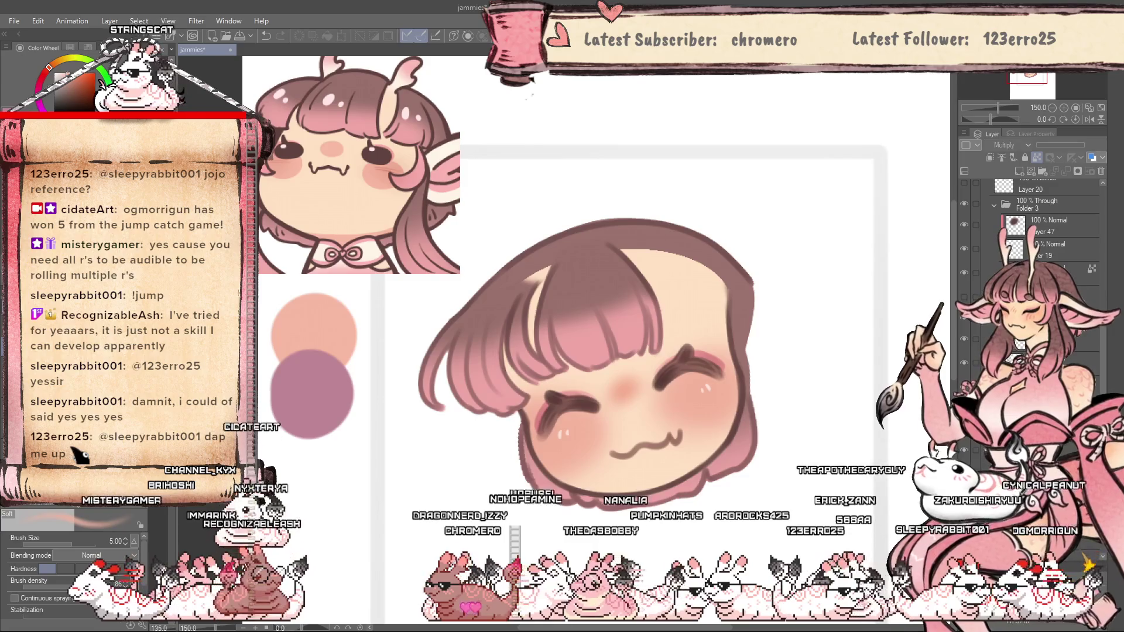
scroll(762, 337, "down", 3)
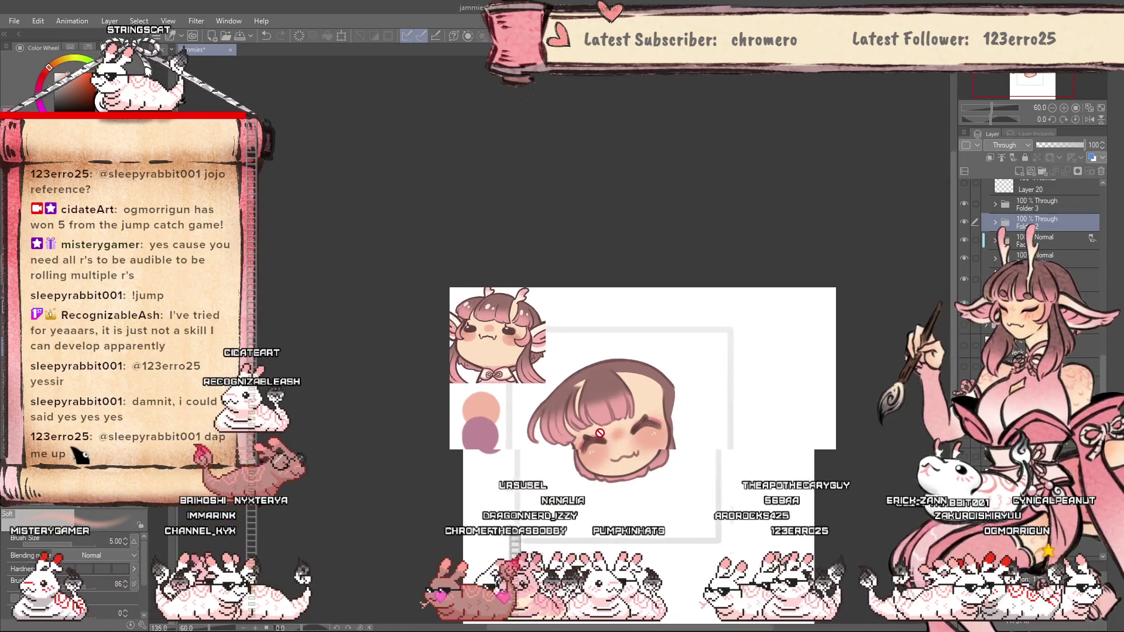
Show the curly antenna loops layer, leaving the headphones sketch hidden.
scroll(594, 465, "up", 2)
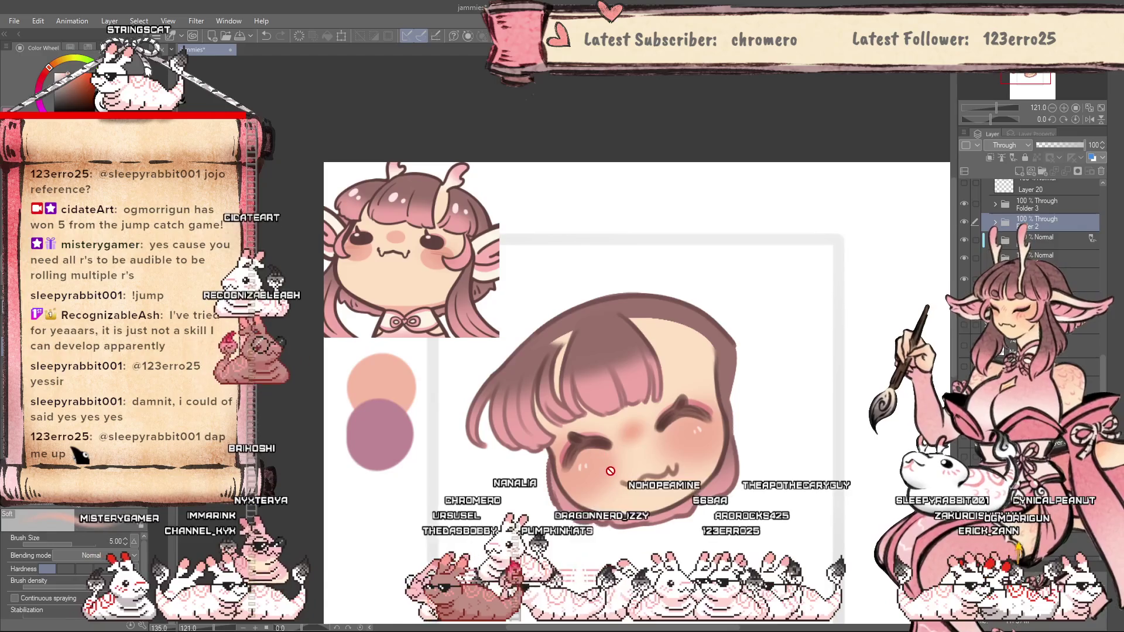
left_click_drag(1101, 383, 1110, 322)
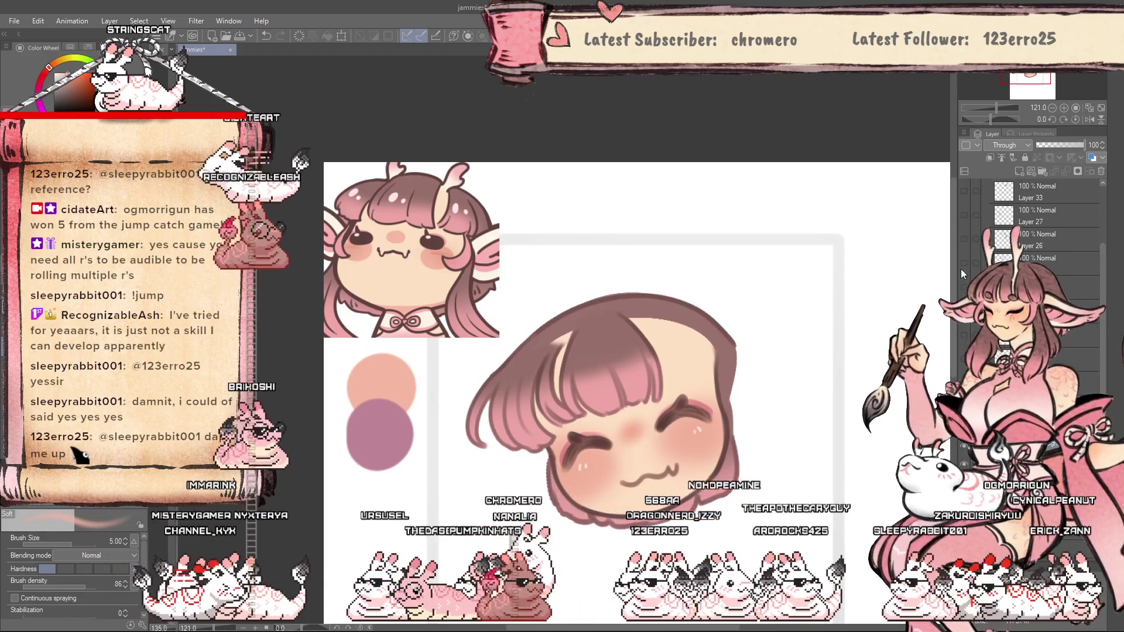
left_click(965, 220)
left_click(965, 217)
left_click(965, 268)
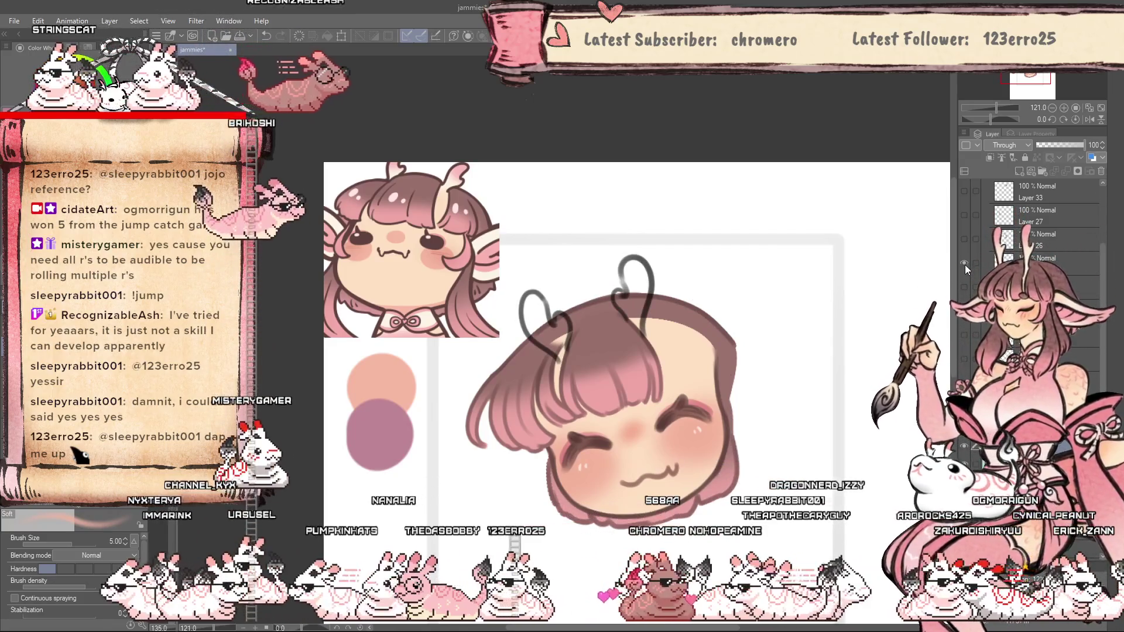
scroll(965, 268, "down", 1)
scroll(965, 268, "down", 3)
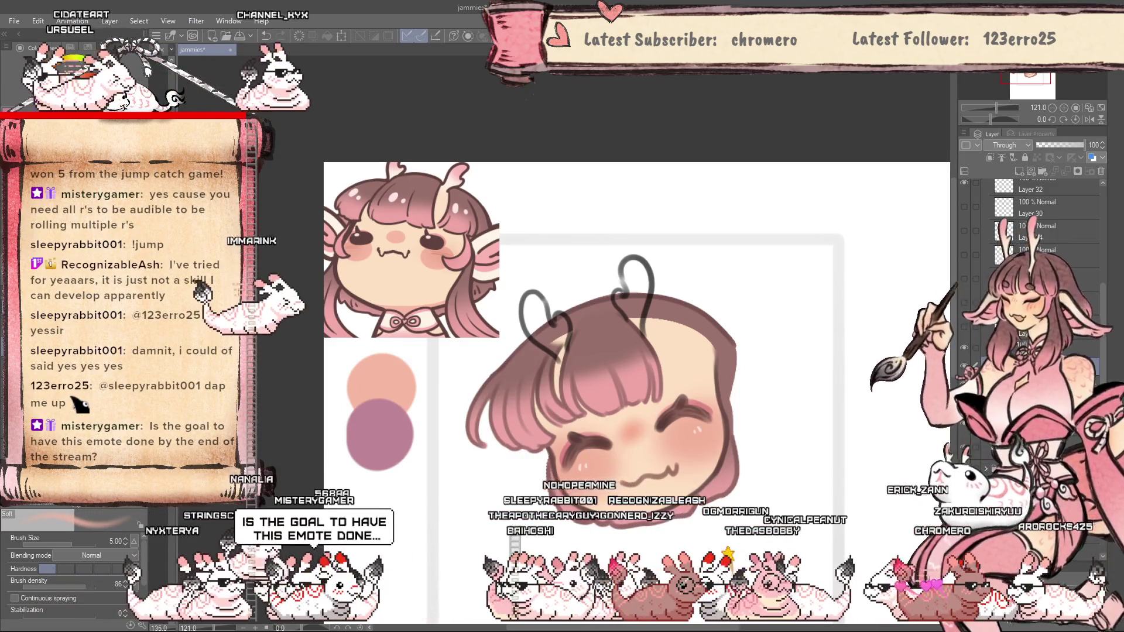
Move Layer 32 lower in the stack and select a folder further down.
left_click(1034, 195)
left_click_drag(1033, 195, 960, 354)
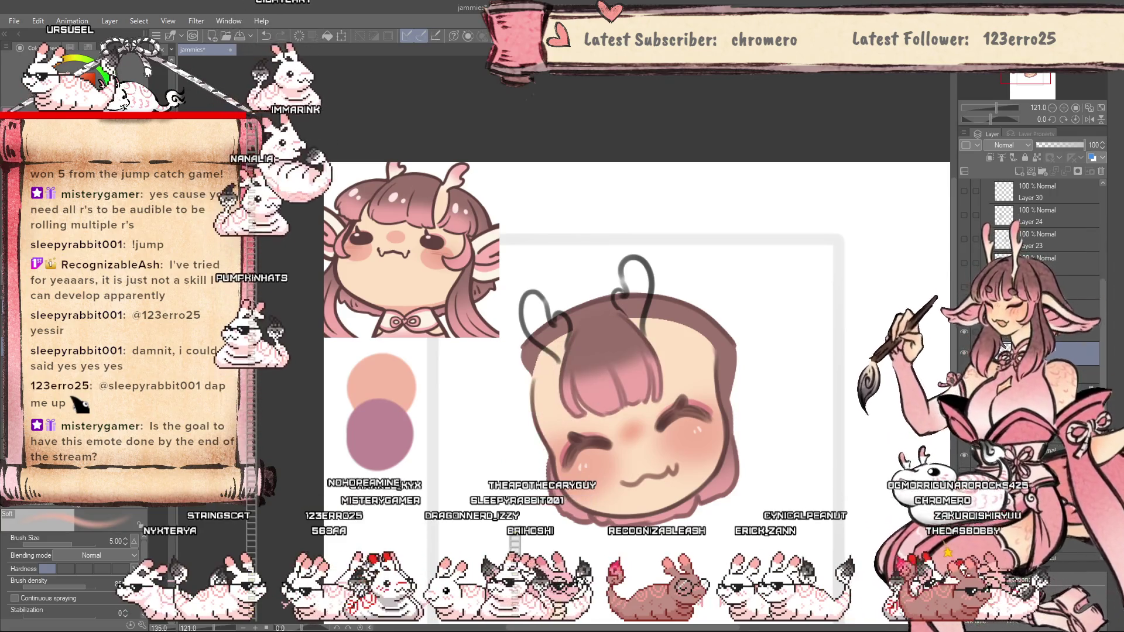
left_click(1088, 374)
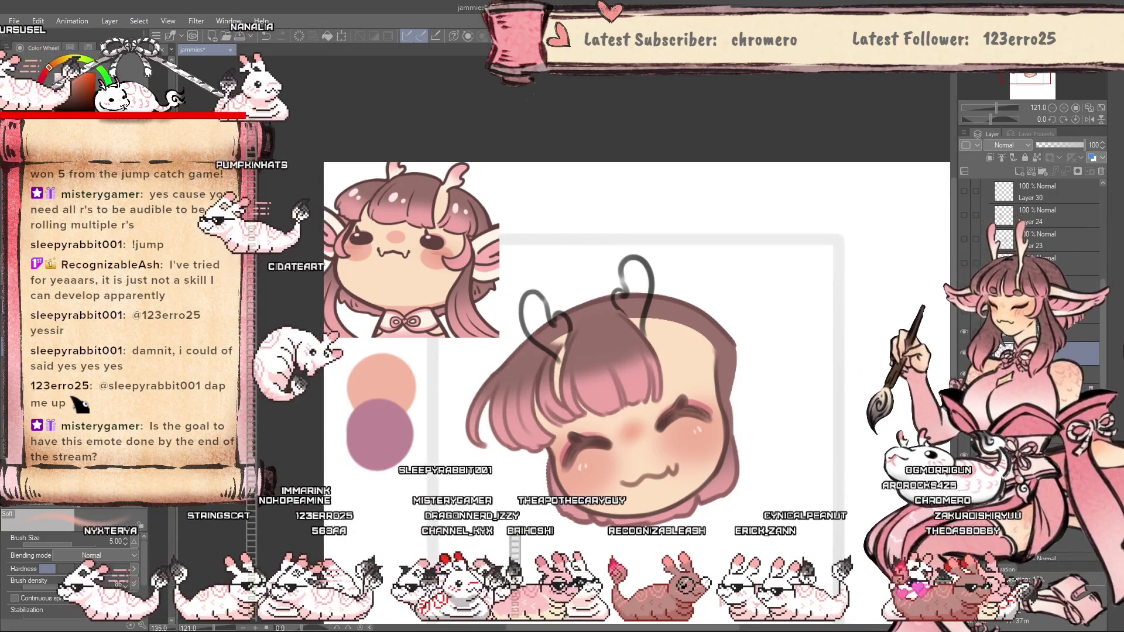
key("j")
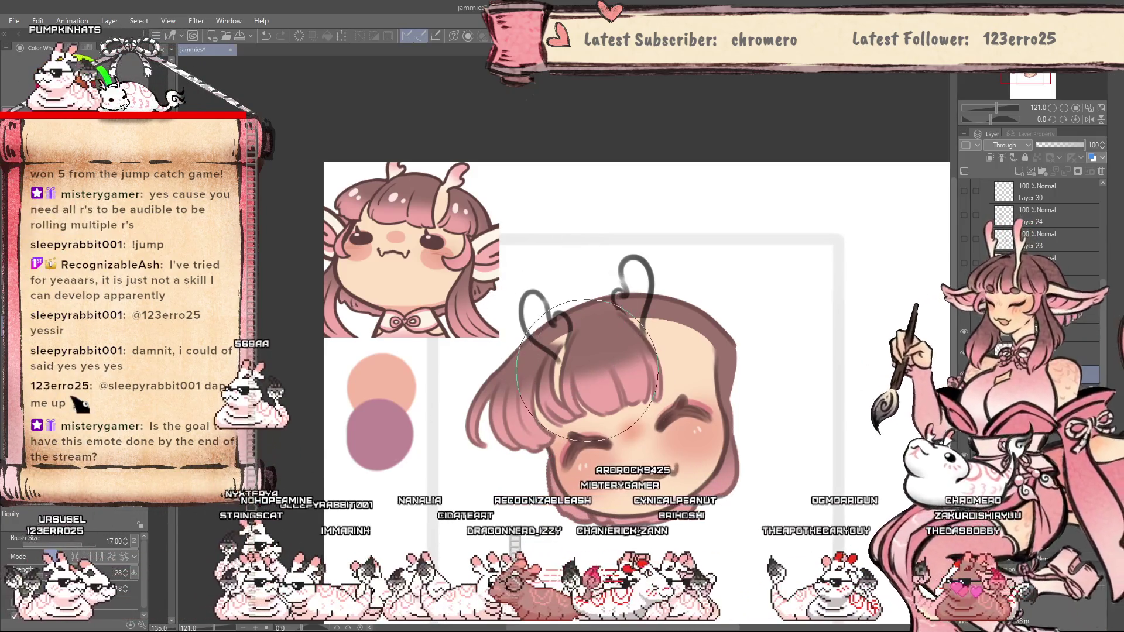
Reshape the antenna loops with Liquify at size 5, mirroring and tilting the view to check.
scroll(560, 322, "up", 3)
key("[")
key("[")
key("[")
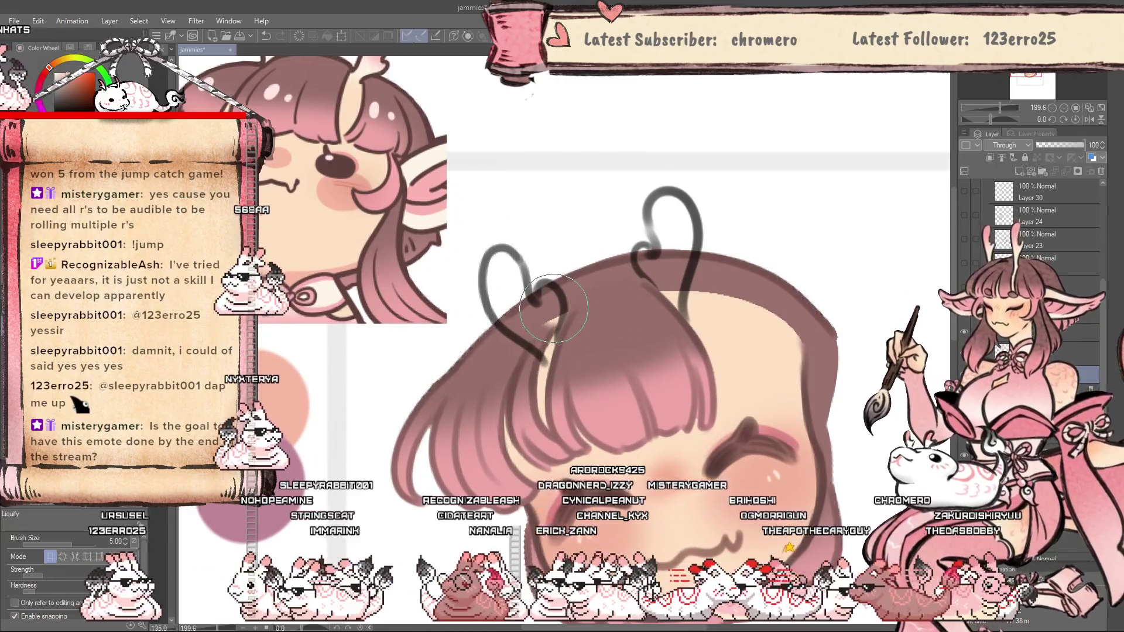
scroll(578, 366, "down", 3)
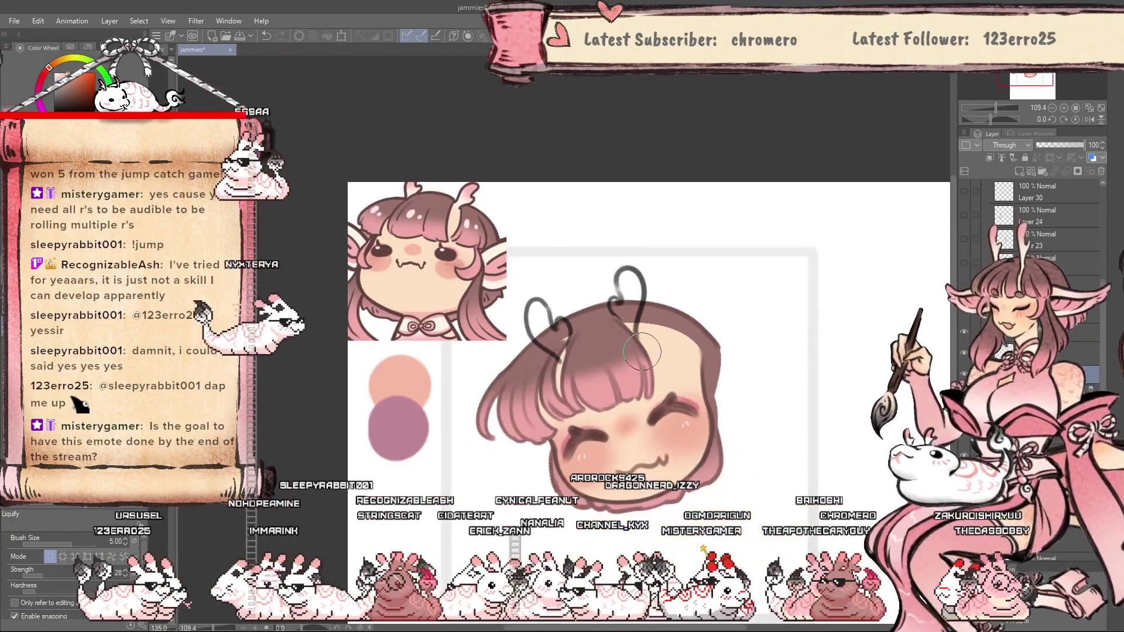
scroll(644, 320, "up", 2)
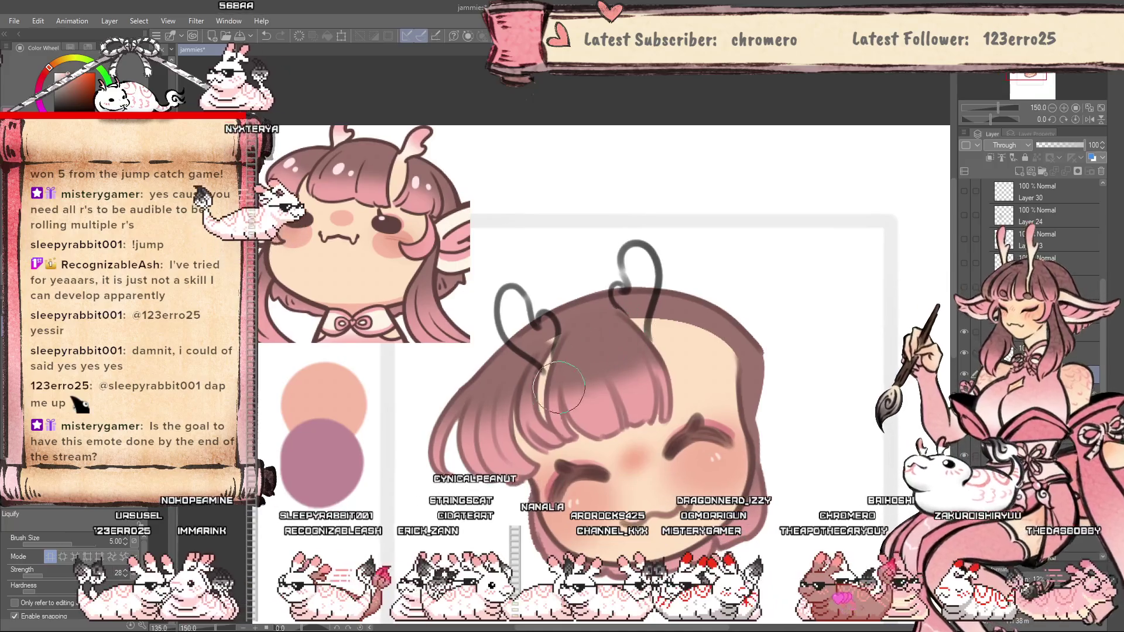
key("h")
scroll(562, 425, "down", 2)
key("minus")
key("minus")
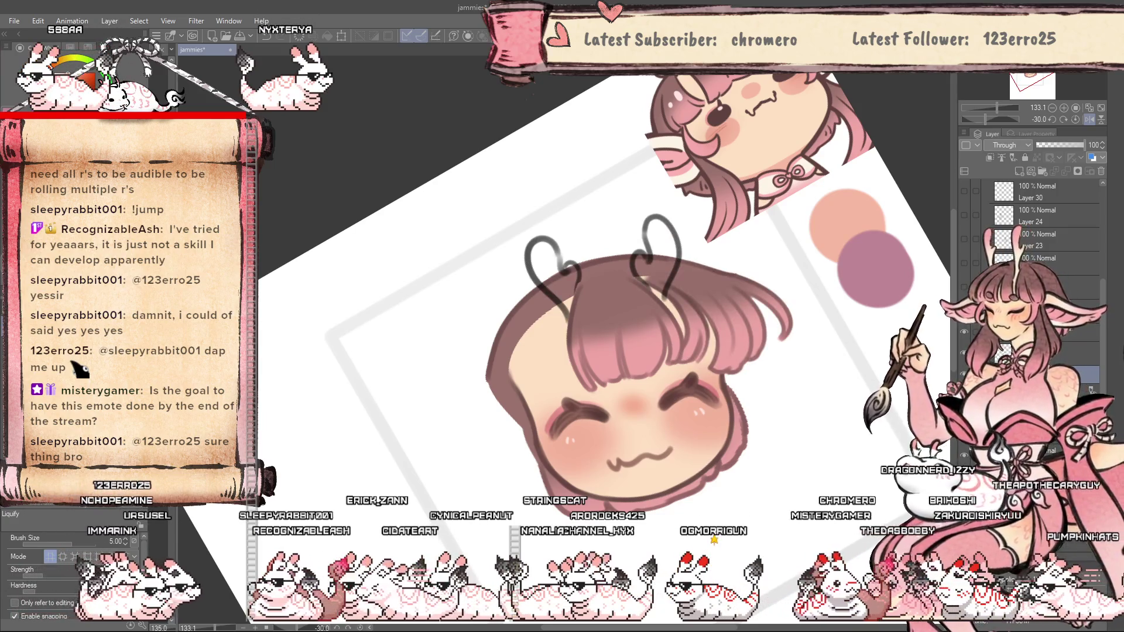
left_click(972, 353)
key("h")
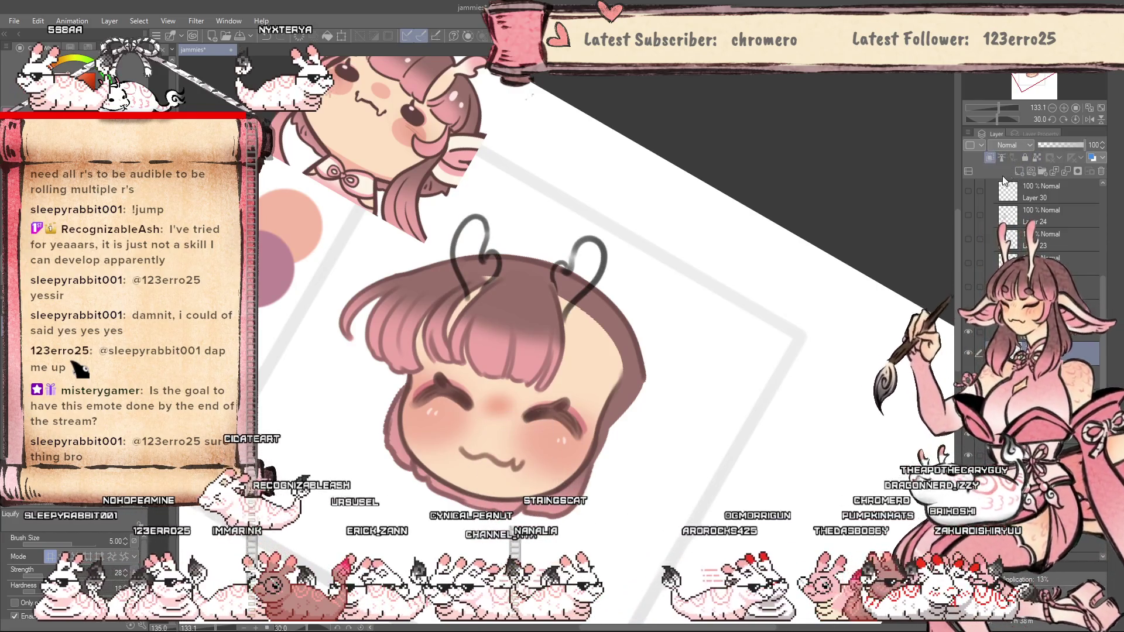
Set the Soft airbrush to 17 on a hair layer and reduce the canvas tilt to 10 degrees.
key("b")
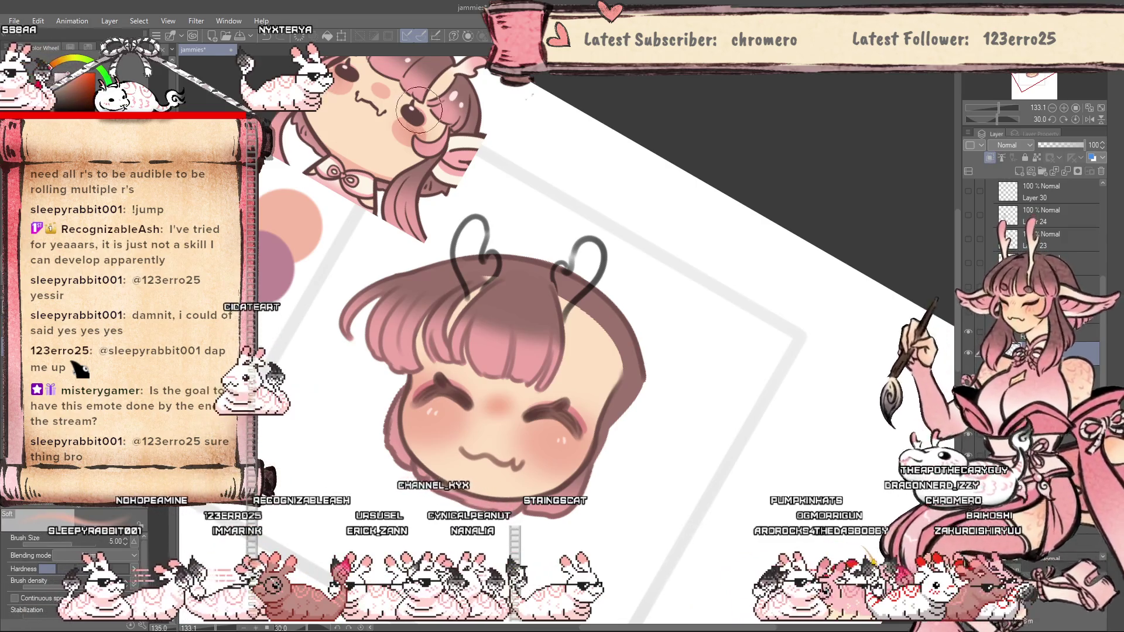
key("bracketright")
key("bracketright")
key("bracketright")
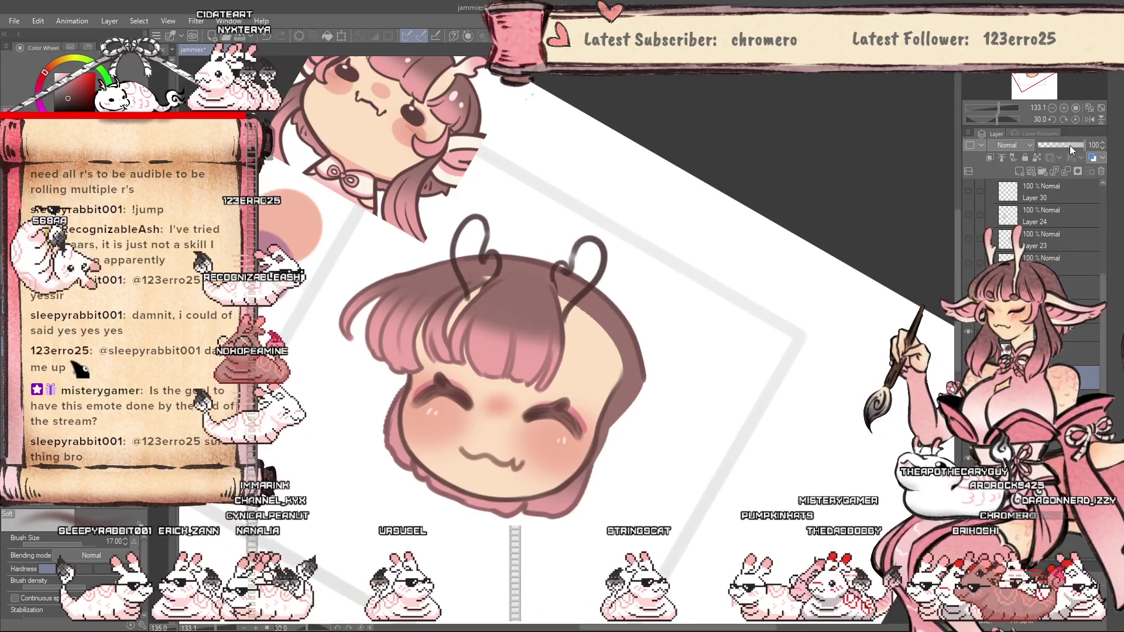
left_click(1002, 158)
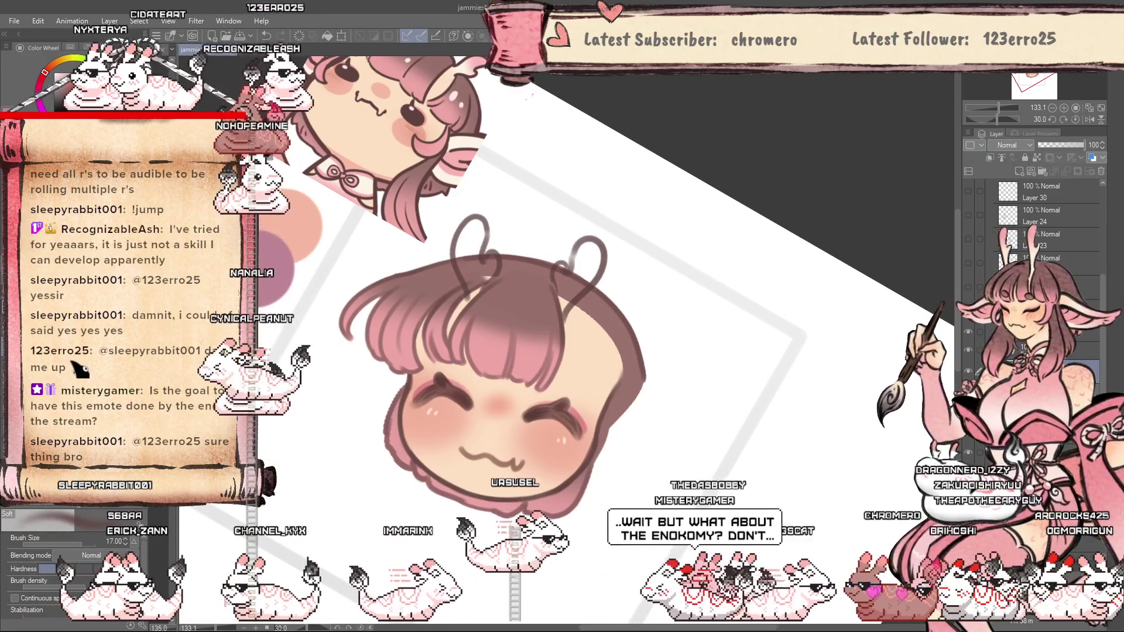
left_click(1054, 349)
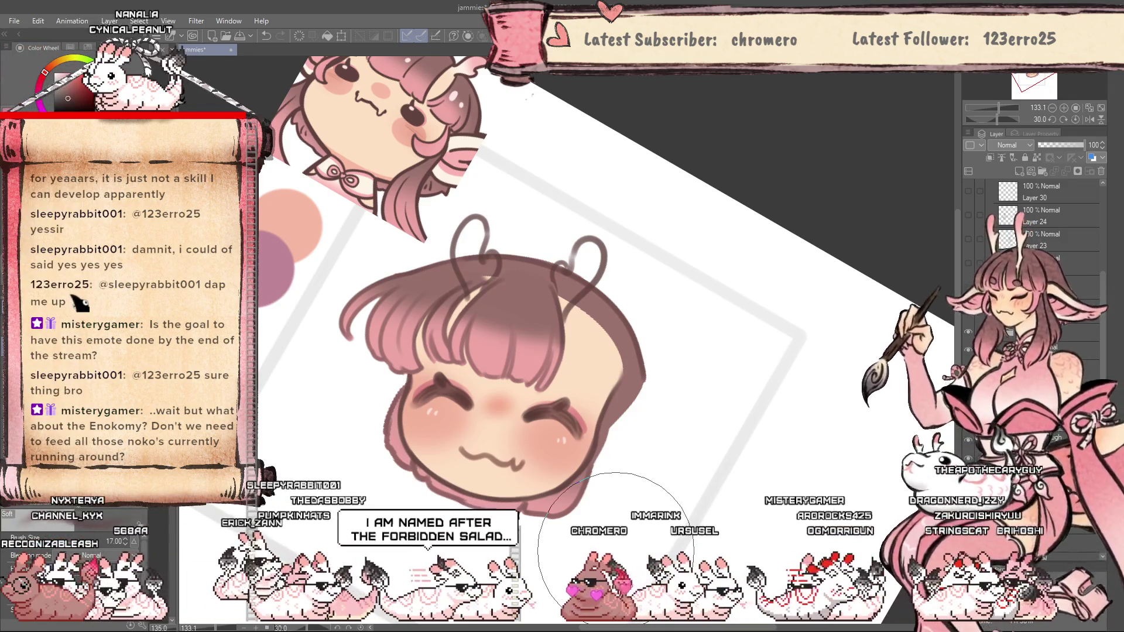
left_click_drag(615, 549, 701, 438)
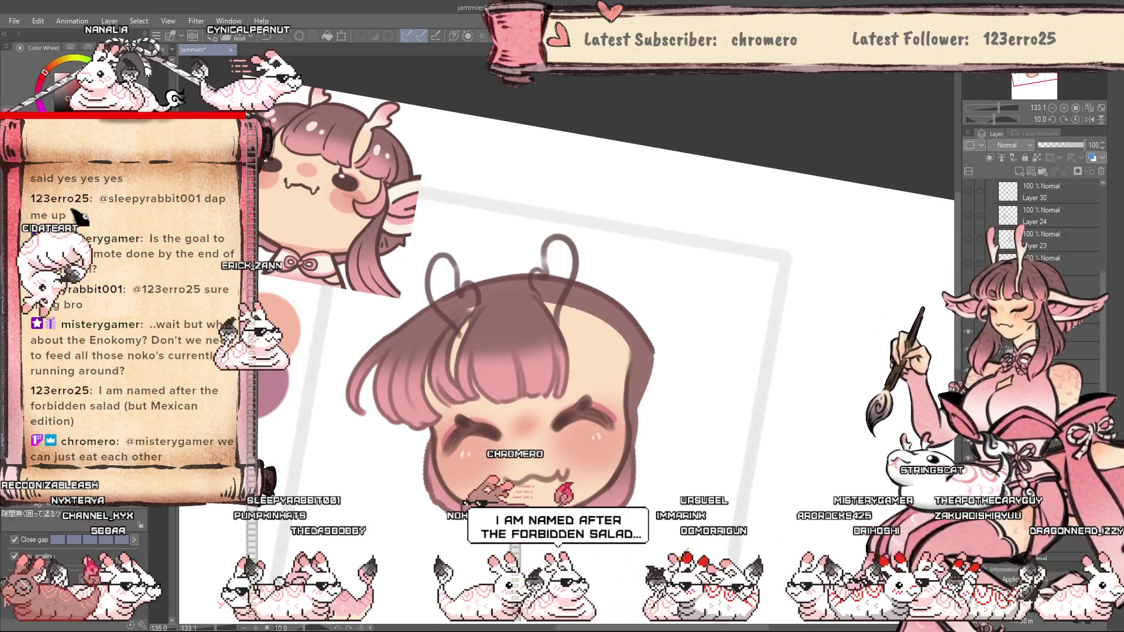
Pick a base colour and lasso-fill the left and right horns with cream.
scroll(458, 263, "up", 2)
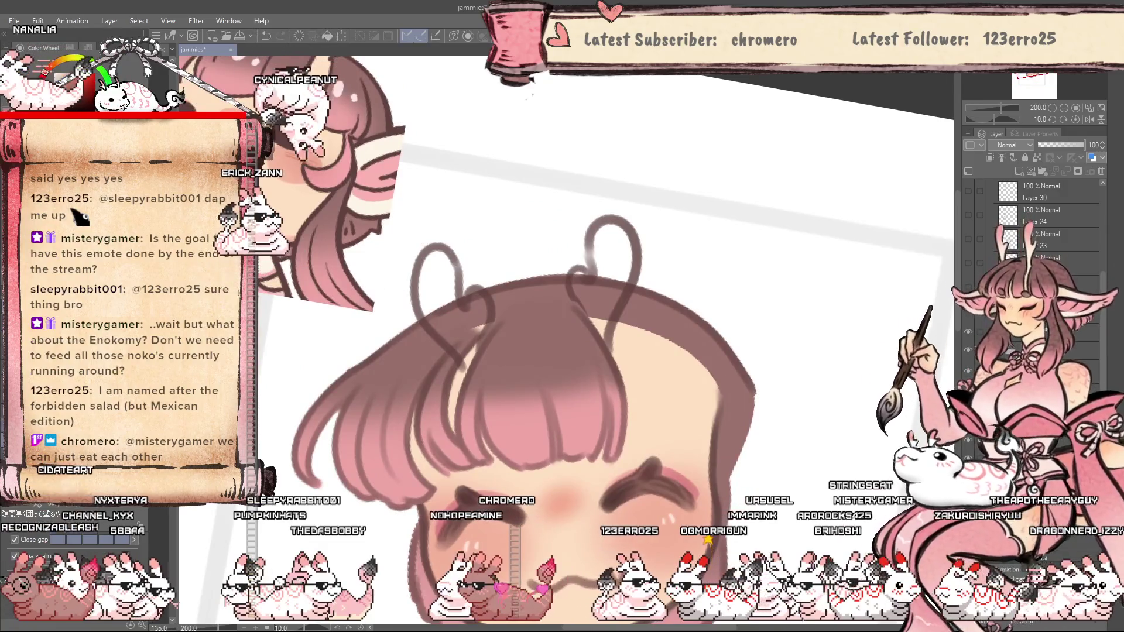
scroll(379, 205, "down", 3)
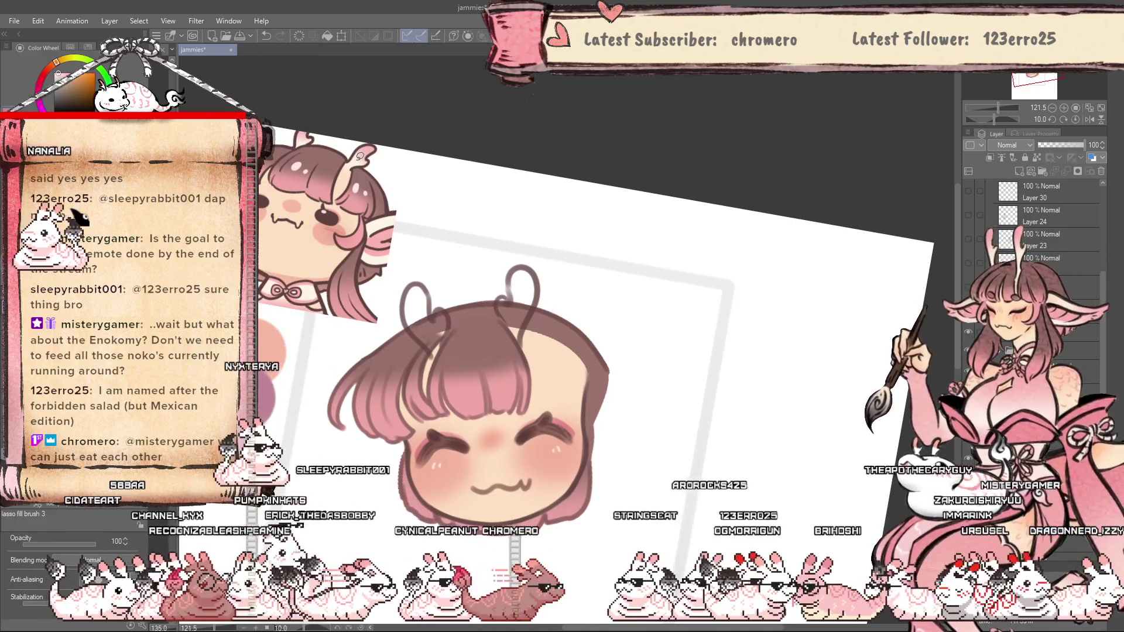
left_click(466, 370, "alt")
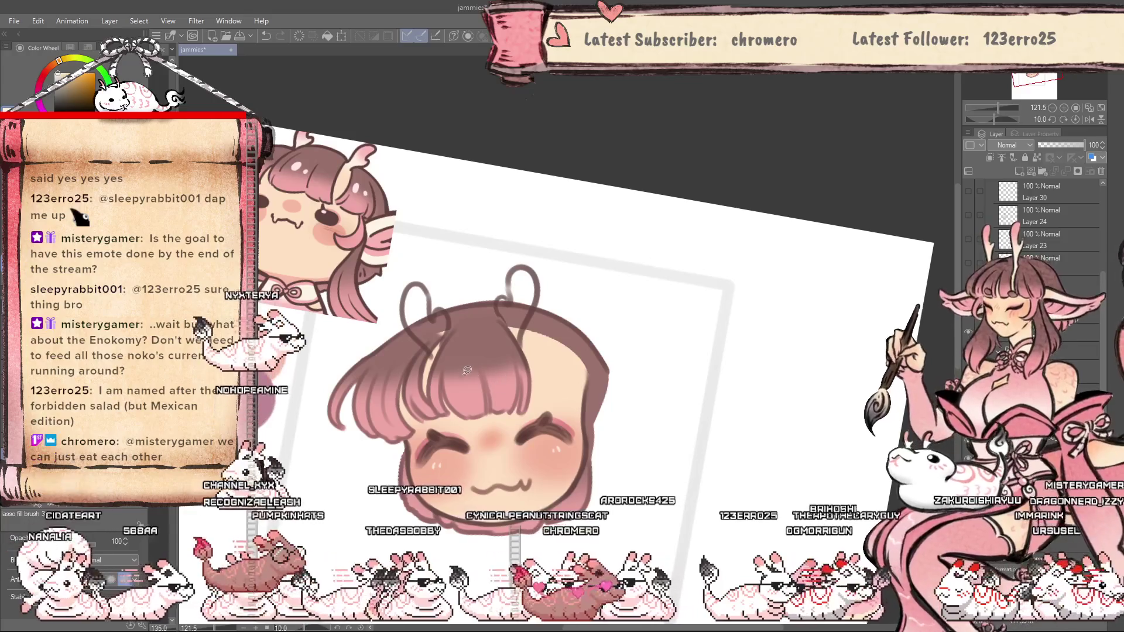
scroll(469, 357, "up", 1)
scroll(470, 361, "up", 1)
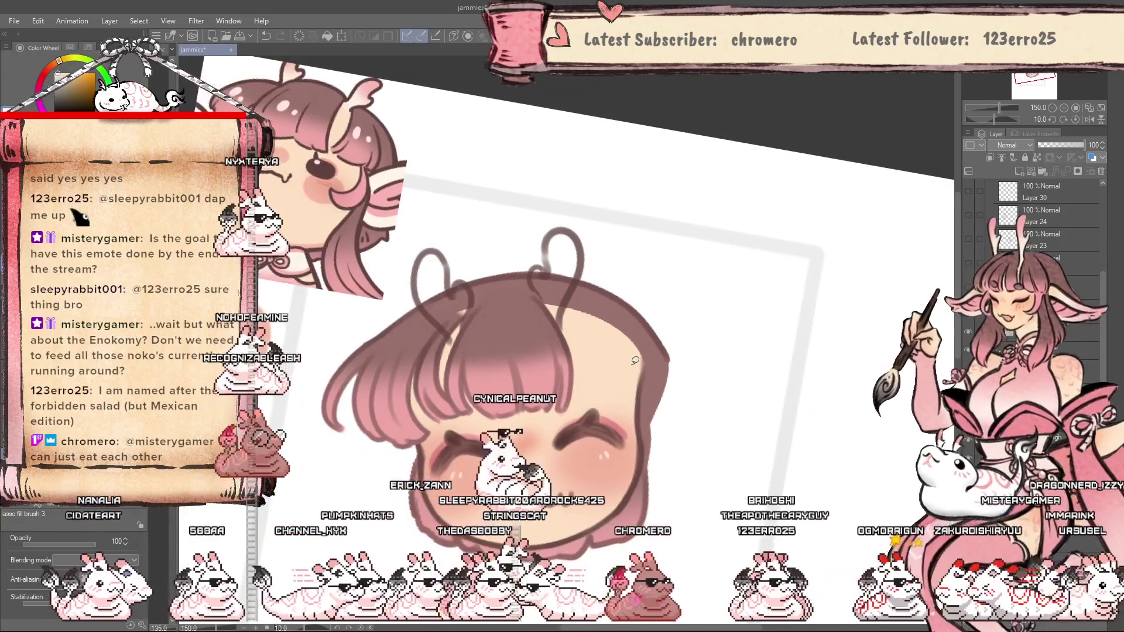
scroll(474, 364, "down", 1)
scroll(586, 357, "up", 2)
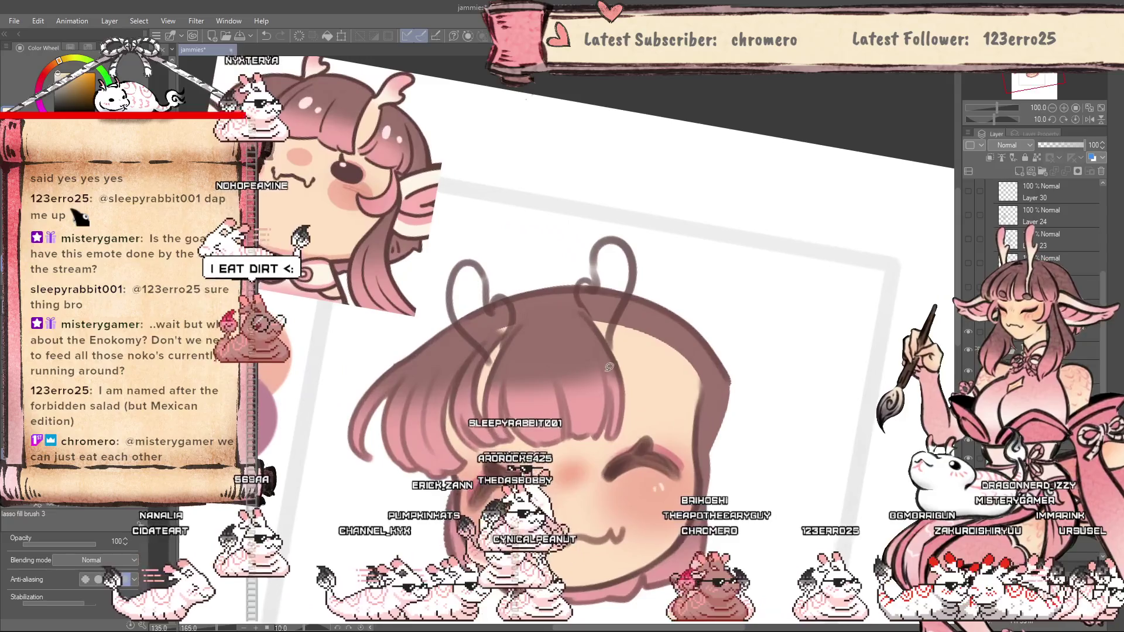
scroll(599, 354, "up", 2)
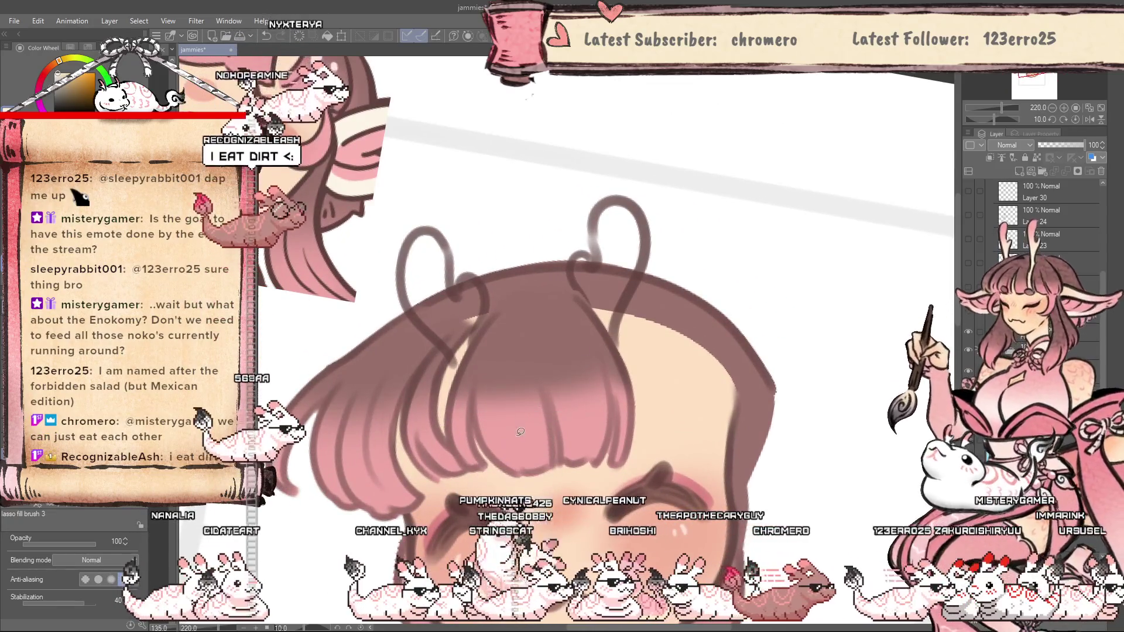
mouse_move(474, 344)
left_mouse_down()
mouse_move(485, 274)
mouse_move(453, 351)
left_mouse_up()
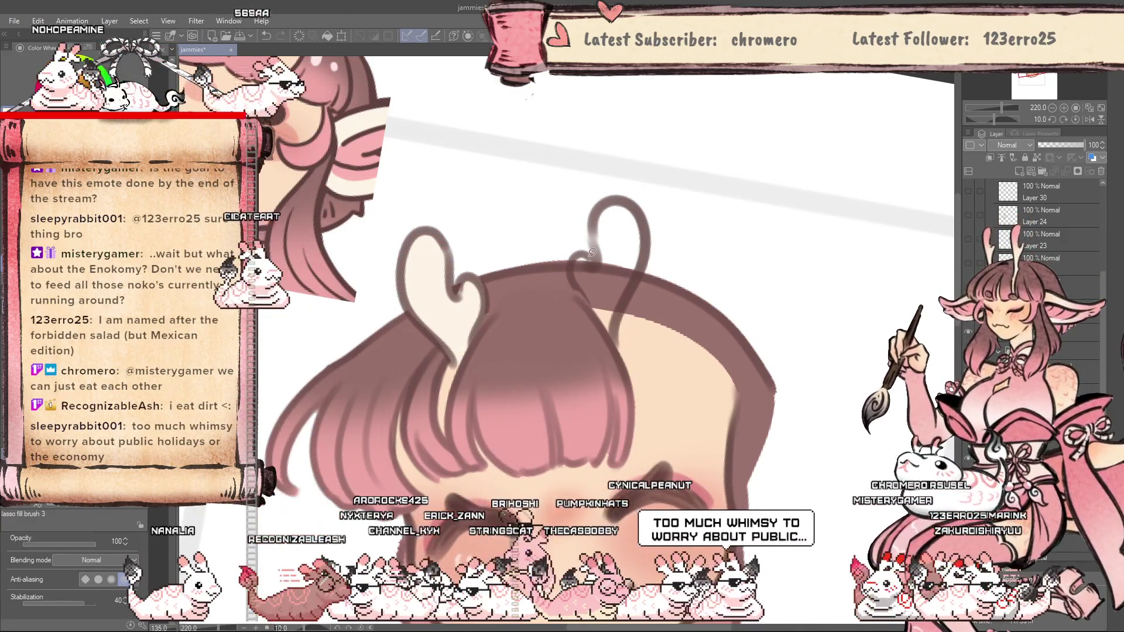
mouse_move(582, 246)
left_mouse_down()
mouse_move(595, 224)
mouse_move(592, 252)
left_mouse_up()
Patch the unfilled gap inside the right horn with cream, then return to the G-pen.
scroll(633, 455, "down", 2)
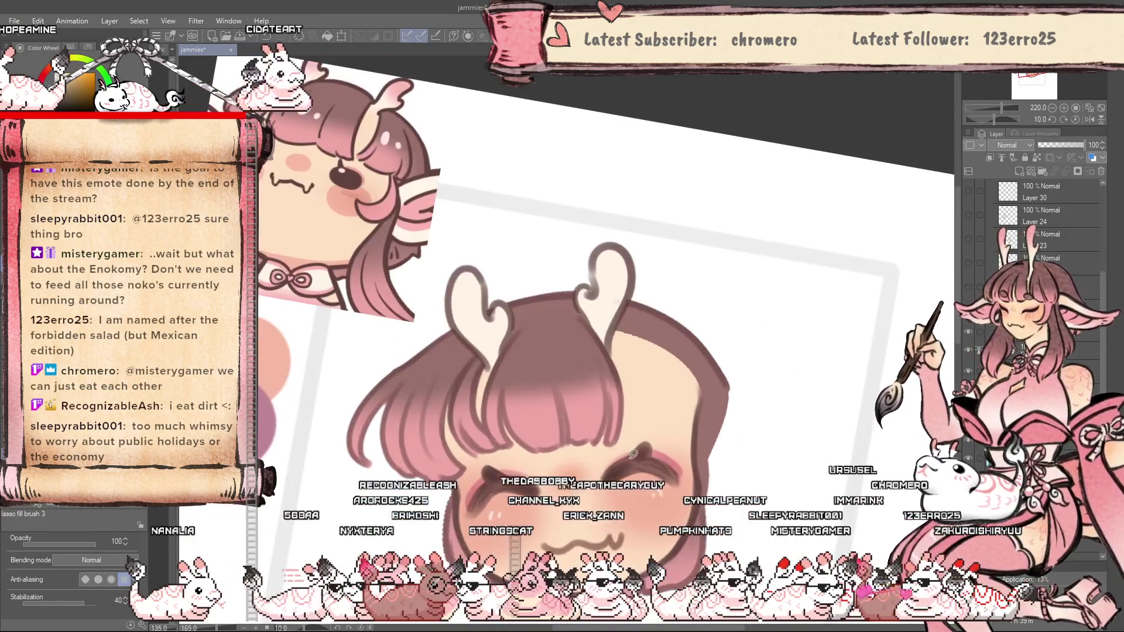
scroll(581, 303, "up", 2)
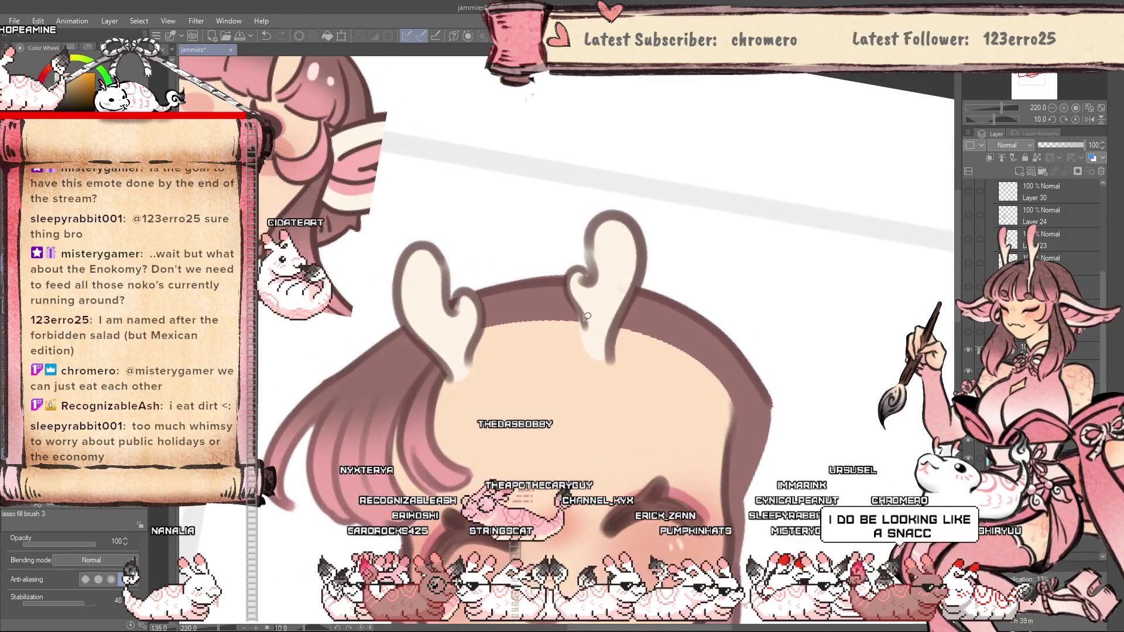
left_click_drag(581, 303, 583, 320)
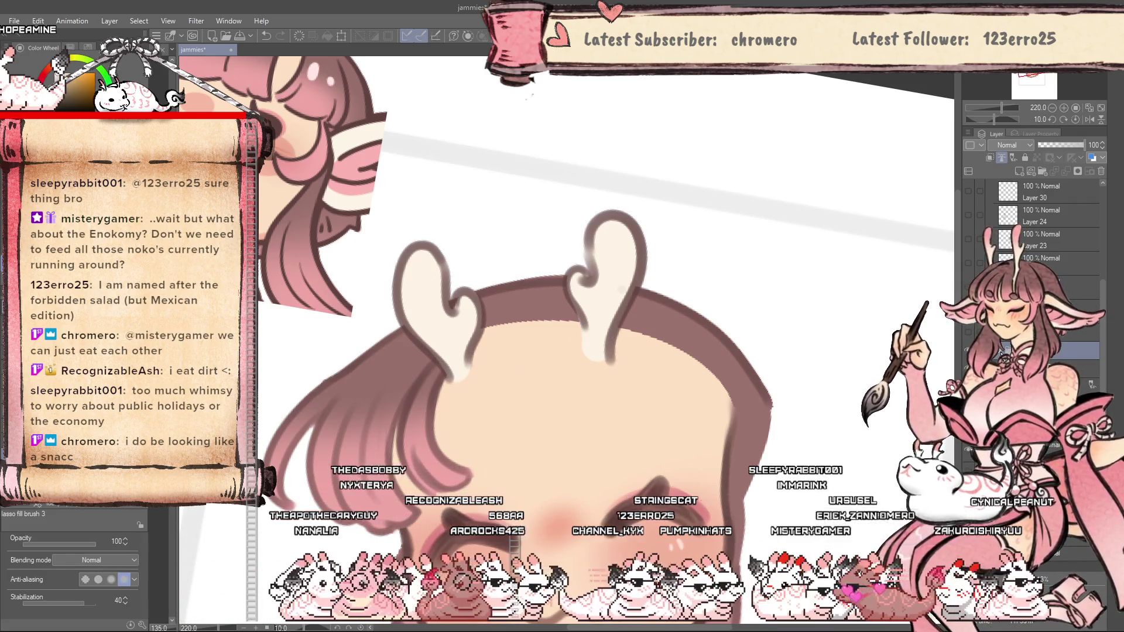
key("g")
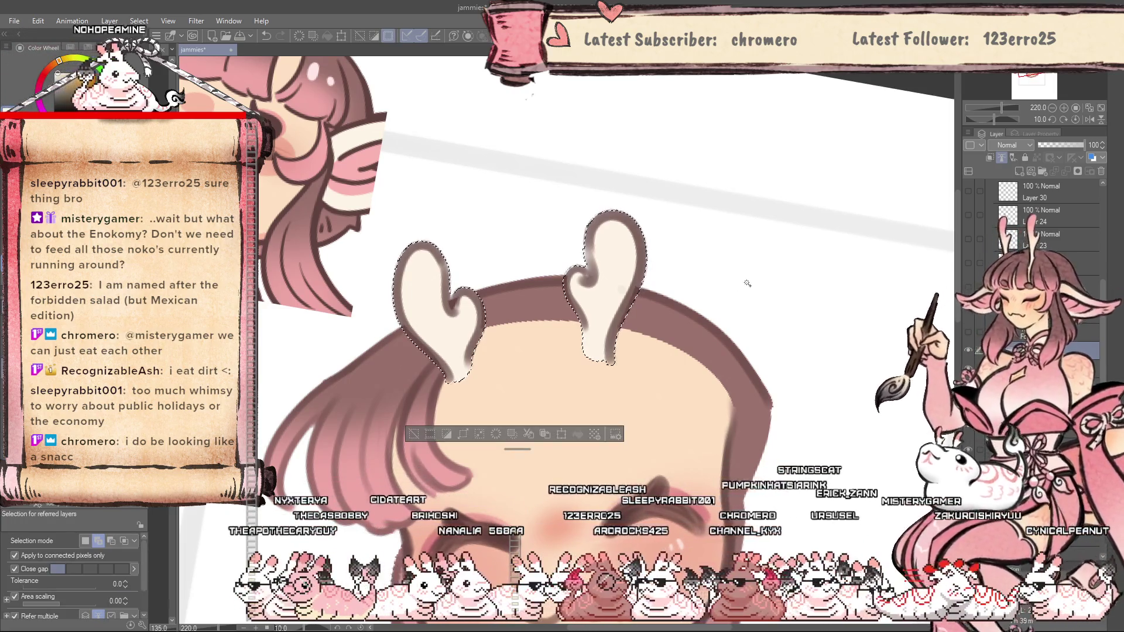
key("p")
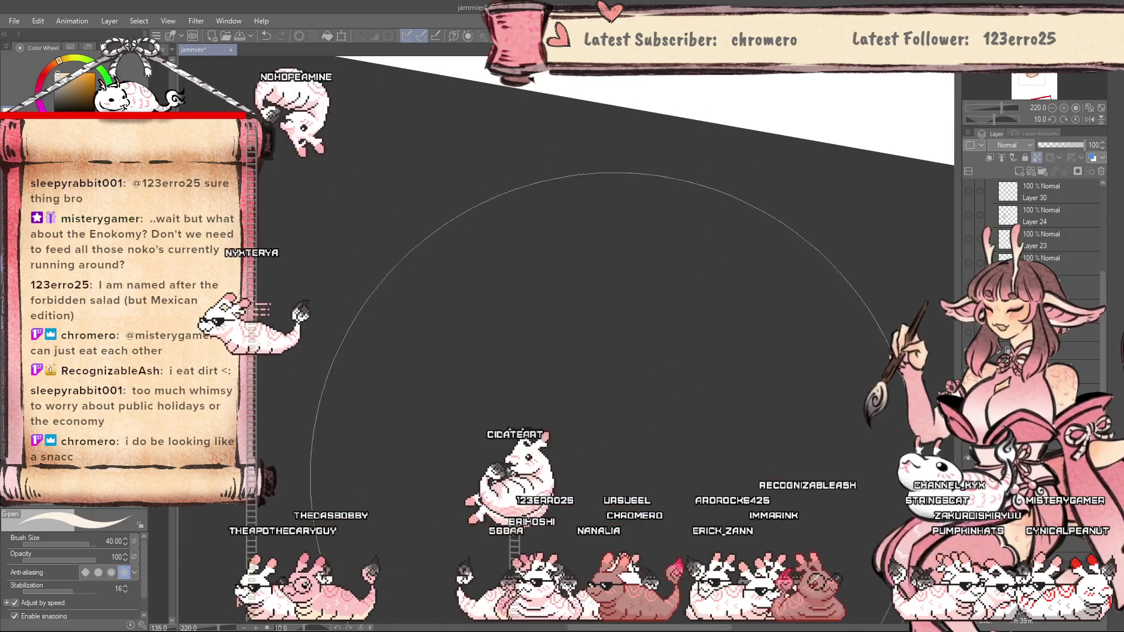
Airbrush pink onto the horn tips with the Soft airbrush at size 10.
key("ctrl+alt+0")
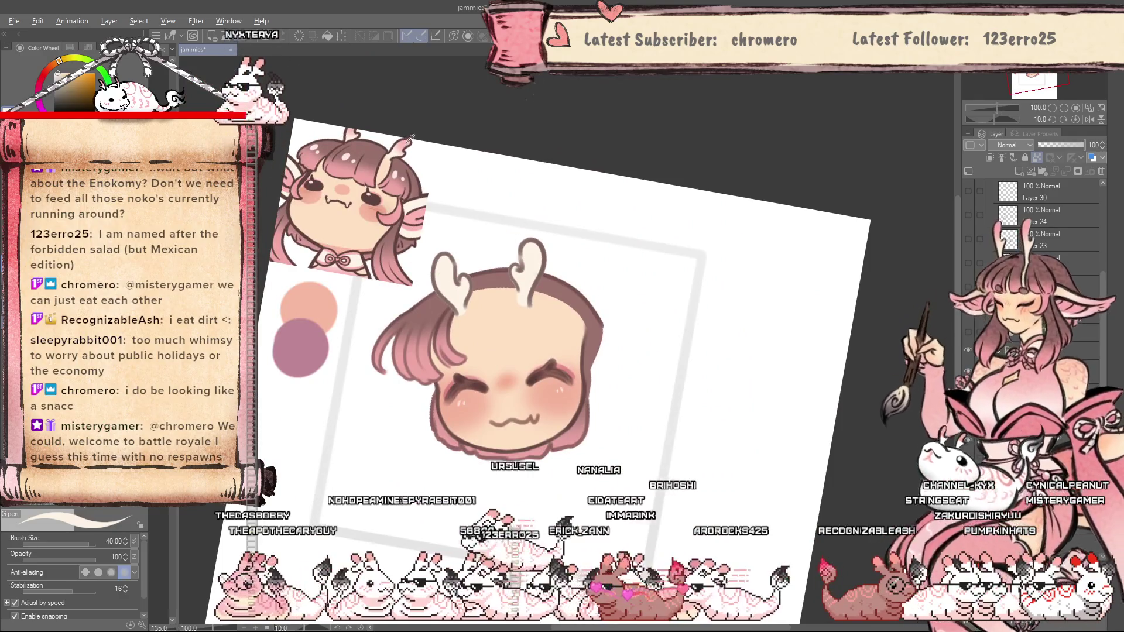
key("b")
scroll(563, 323, "up", 2)
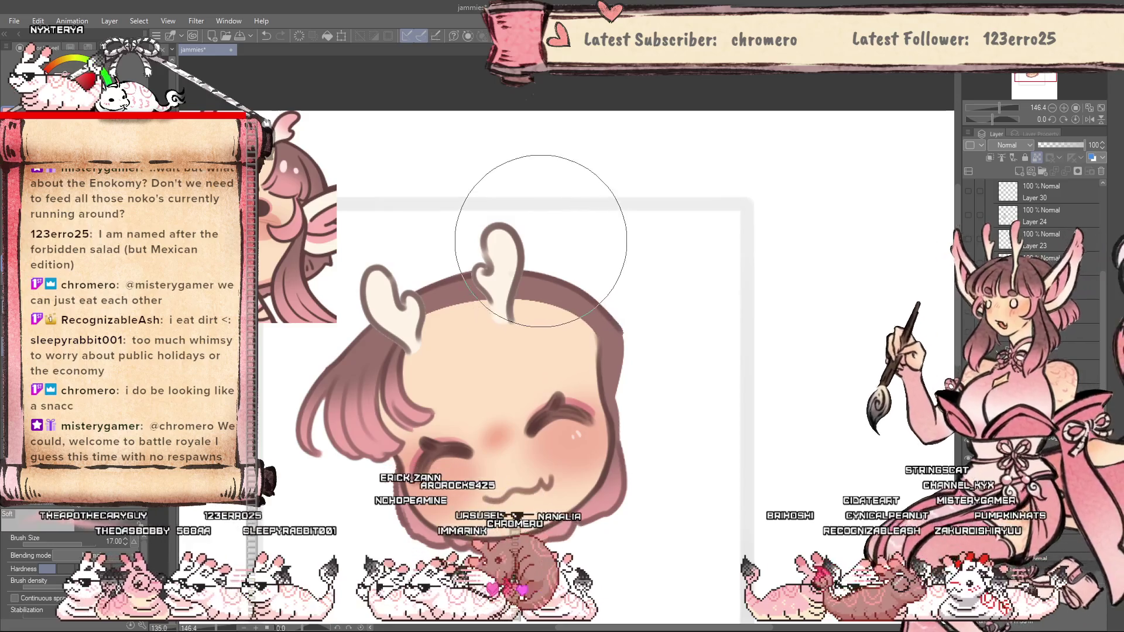
key("bracketleft")
key("bracketleft")
key("bracketleft")
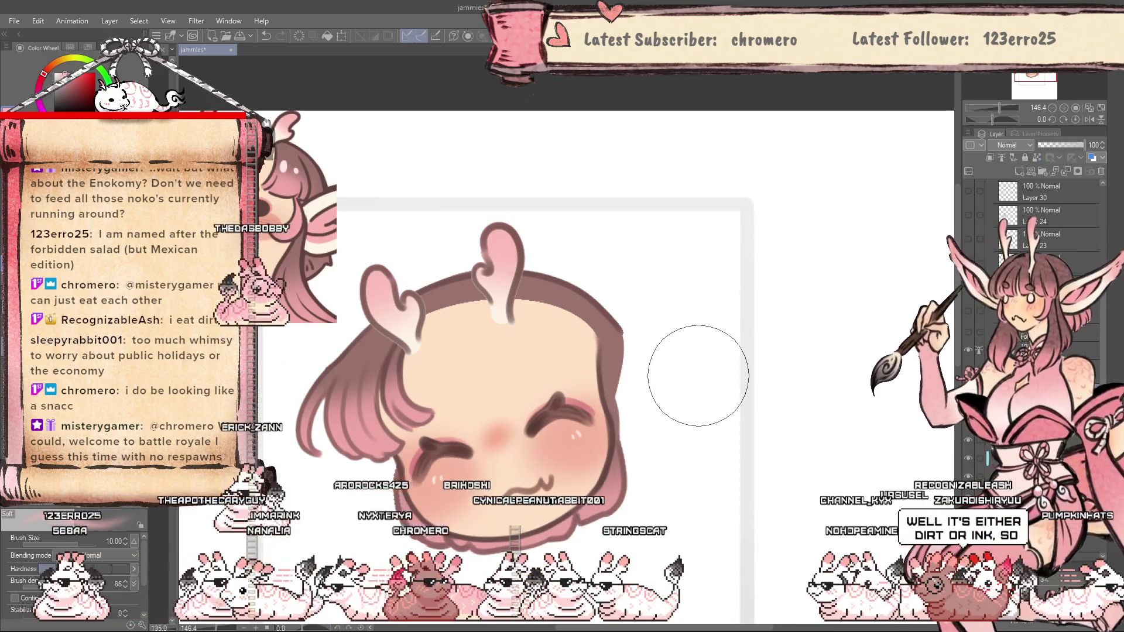
key("p")
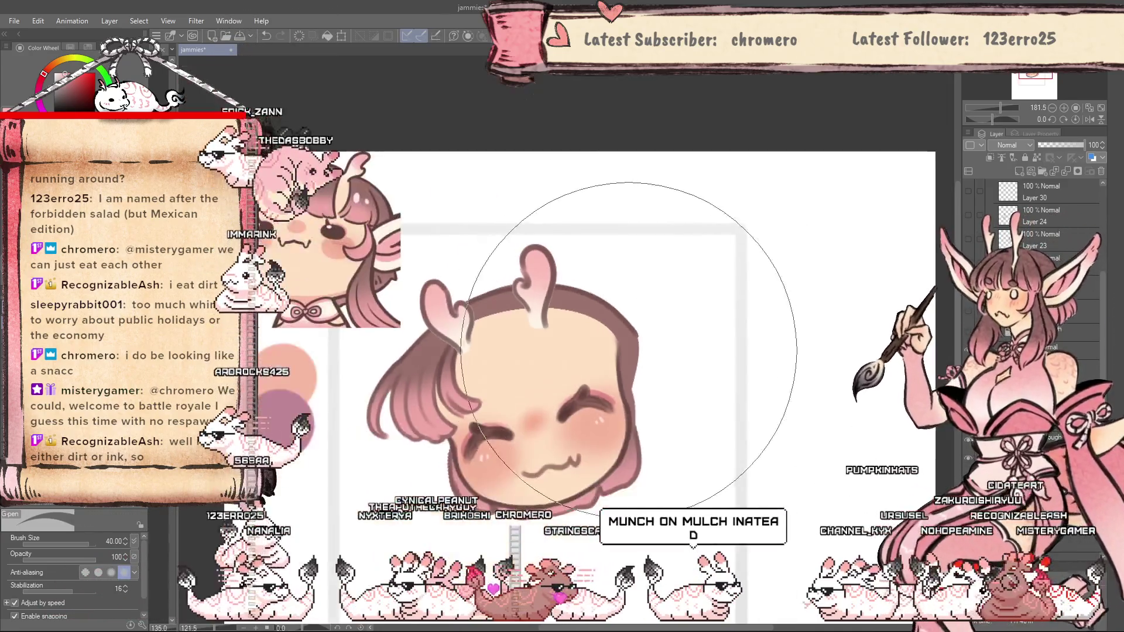
Paint fine horn details with the round brush at size 0.80, mirroring the canvas to check.
scroll(562, 325, "up", 3)
left_click_drag(577, 331, 527, 316)
scroll(541, 248, "up", 2)
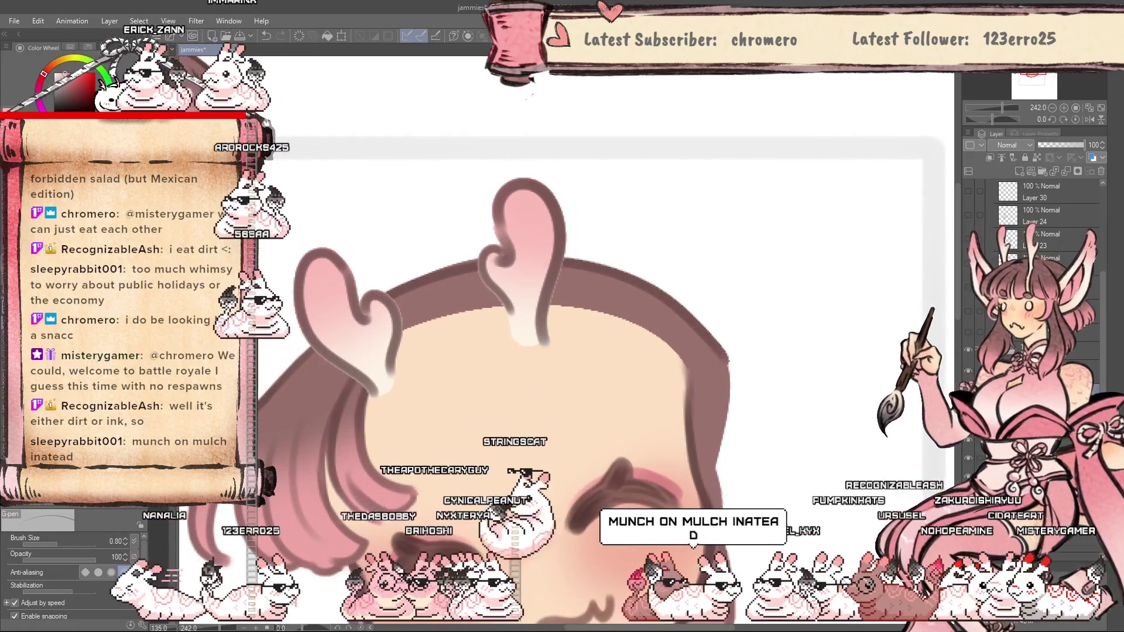
key("b")
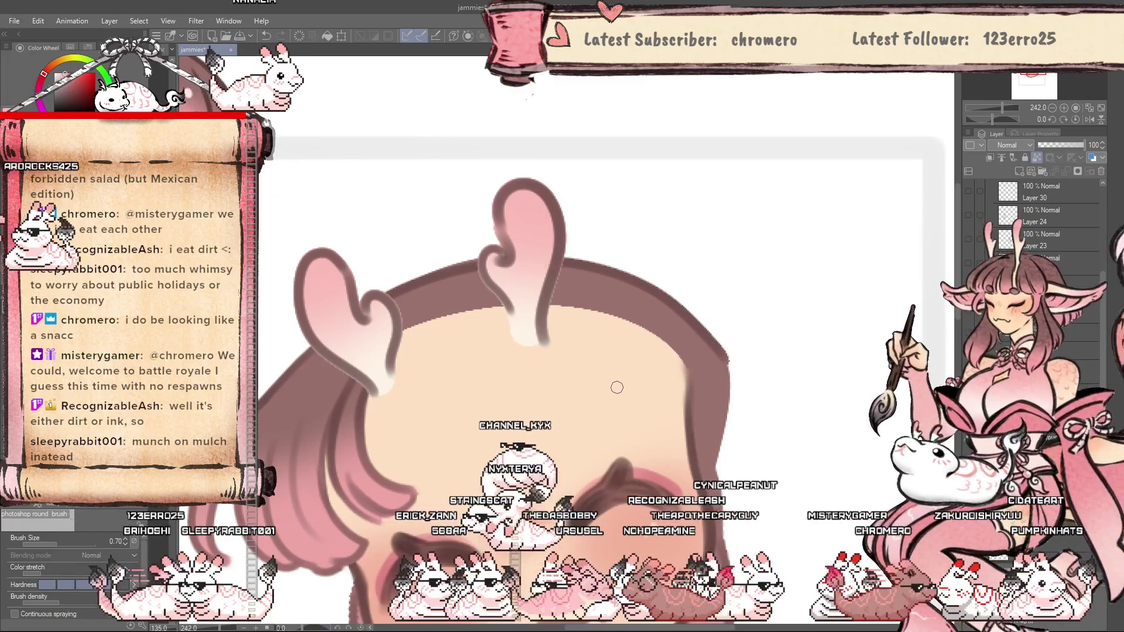
scroll(617, 388, "down", 2)
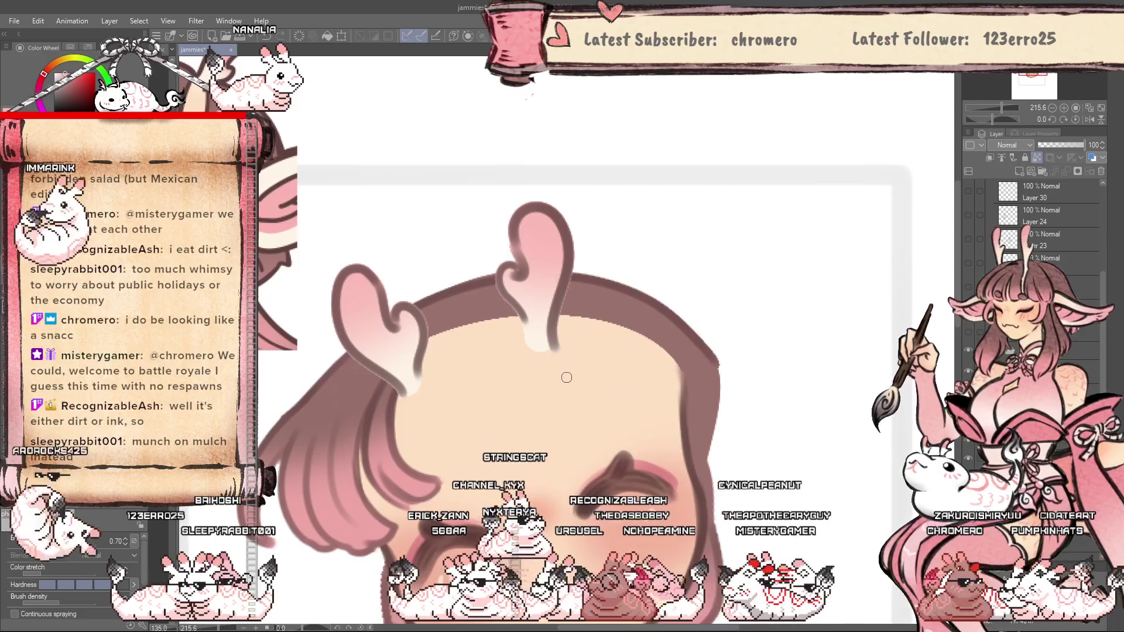
scroll(576, 259, "up", 2)
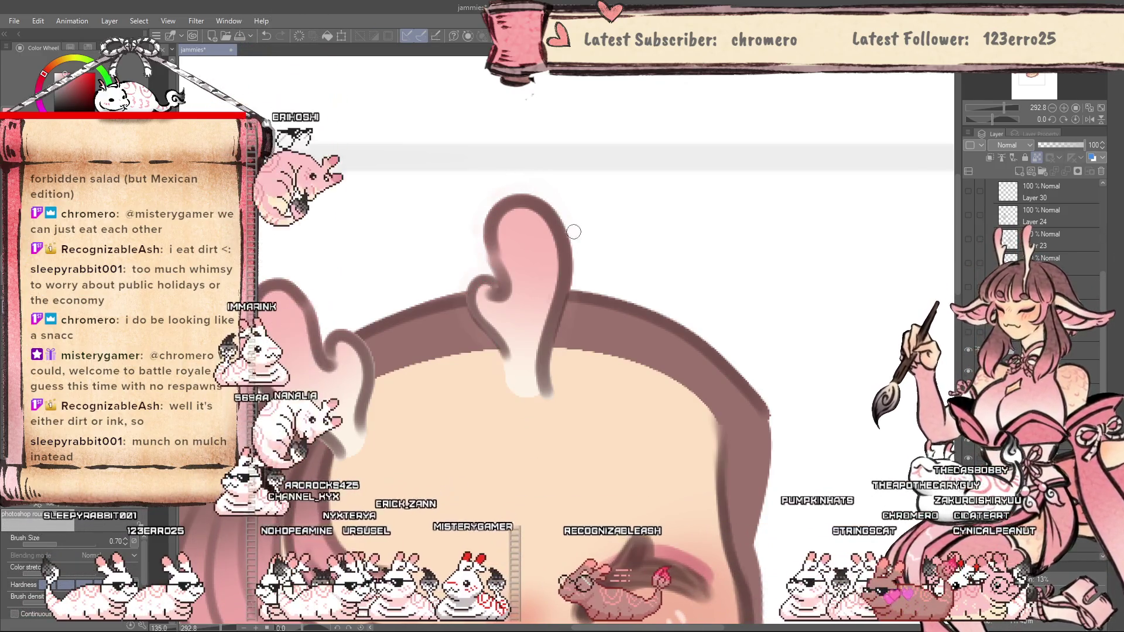
key("h")
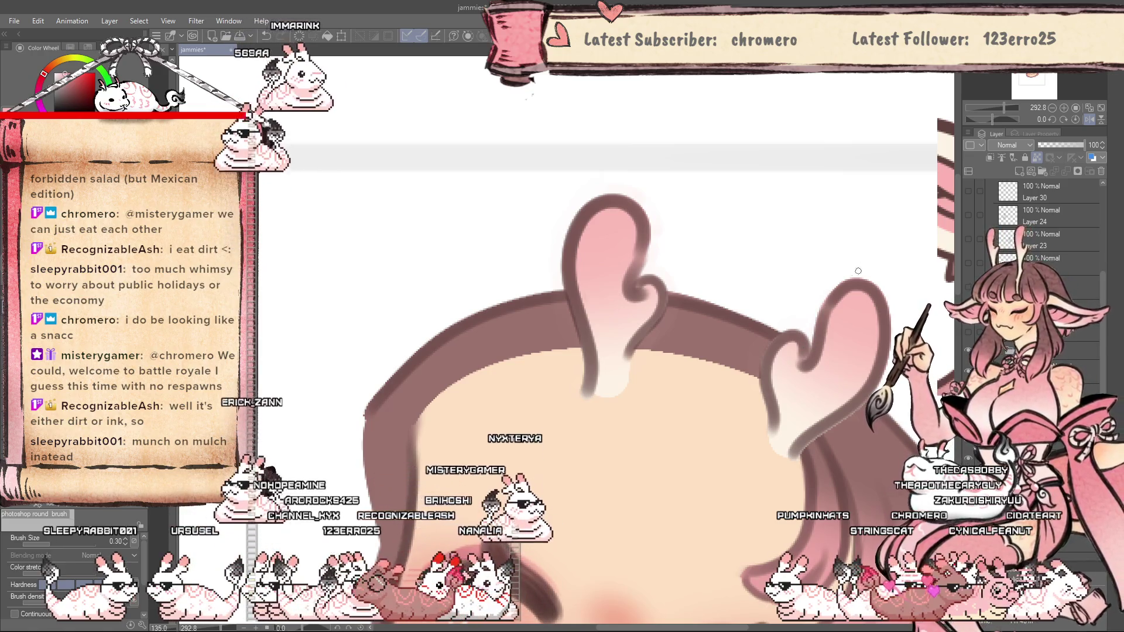
key("h")
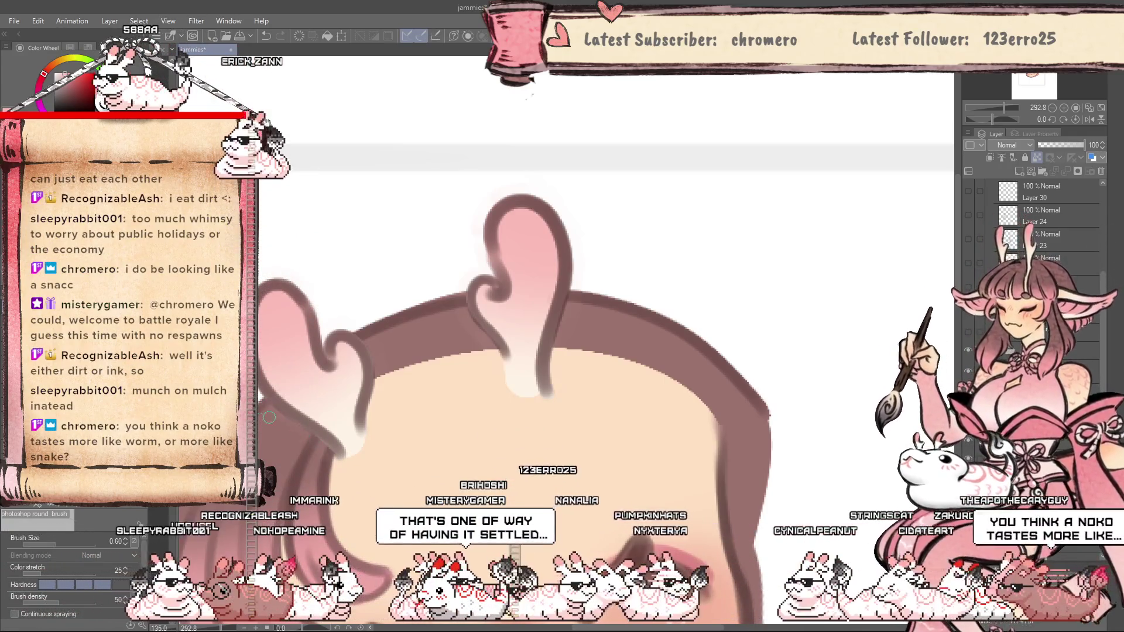
Raise the brush to 1.00 and keep refining the horn edges, mirroring the view again.
key("bracketright")
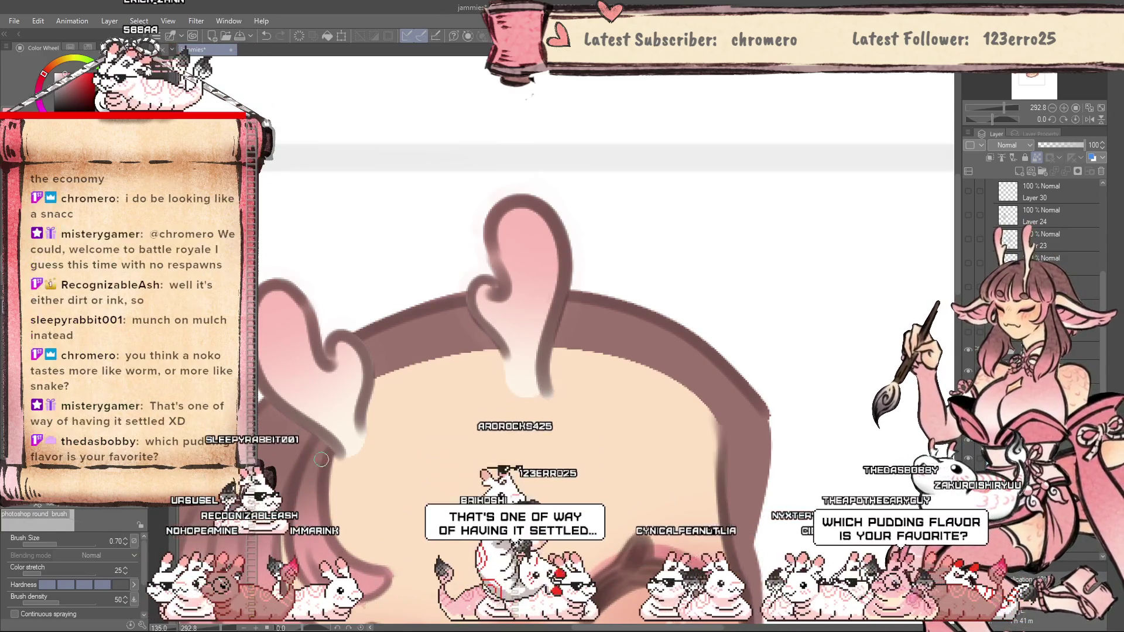
key("bracketright")
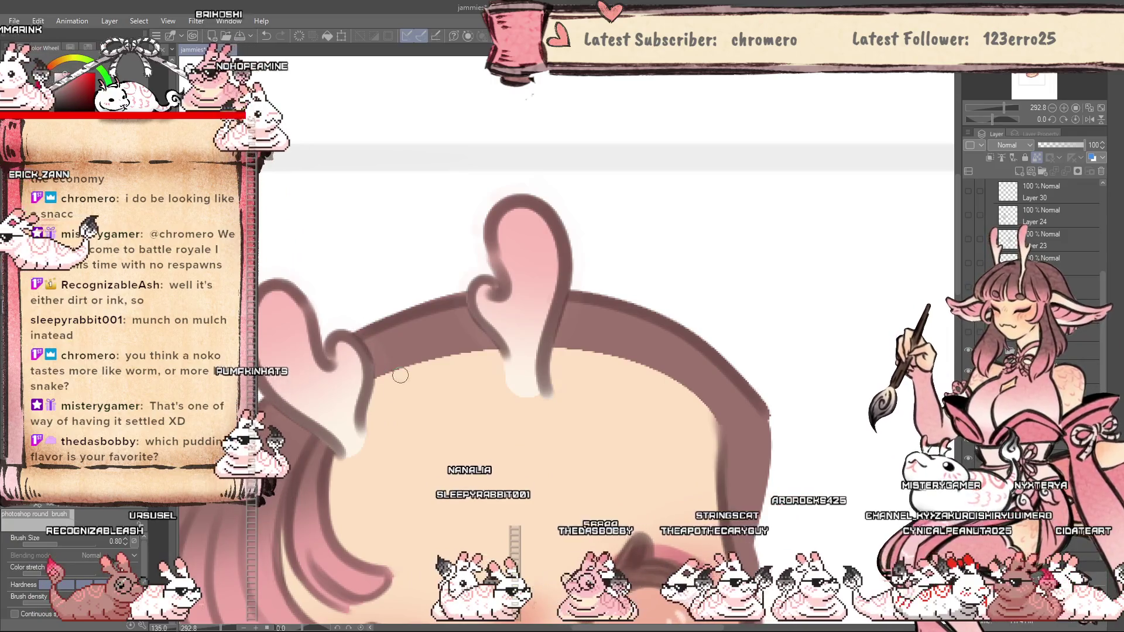
key("h")
key("bracketright")
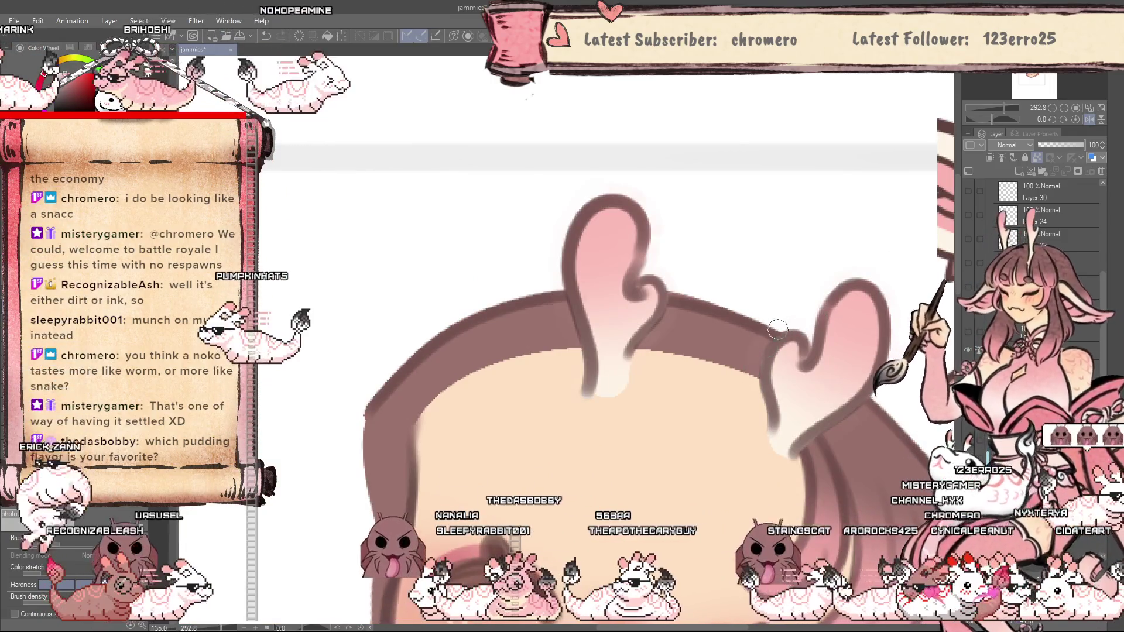
scroll(566, 445, "down", 6)
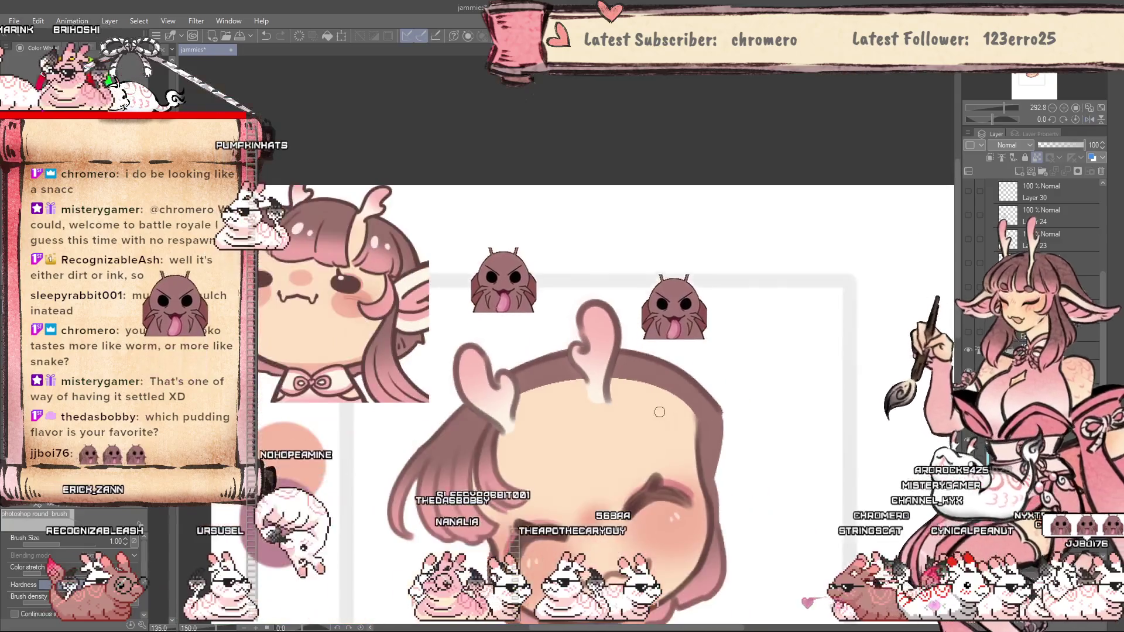
Restore the cream hair lock with its sketchy strokes on the right side of the bangs.
scroll(567, 445, "up", 3)
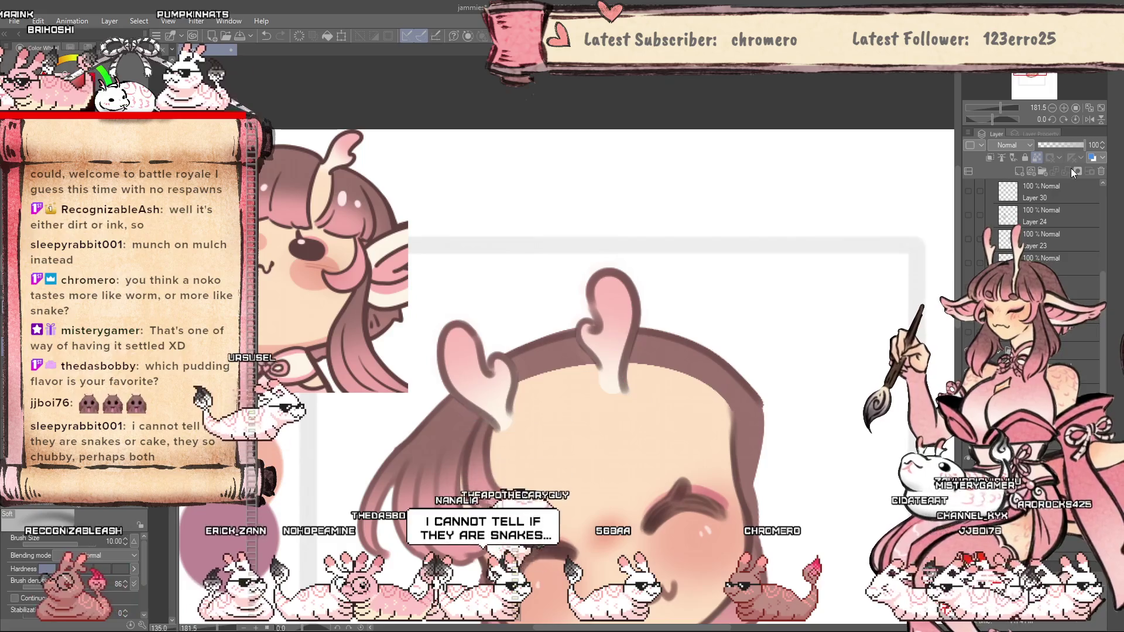
scroll(515, 453, "up", 1)
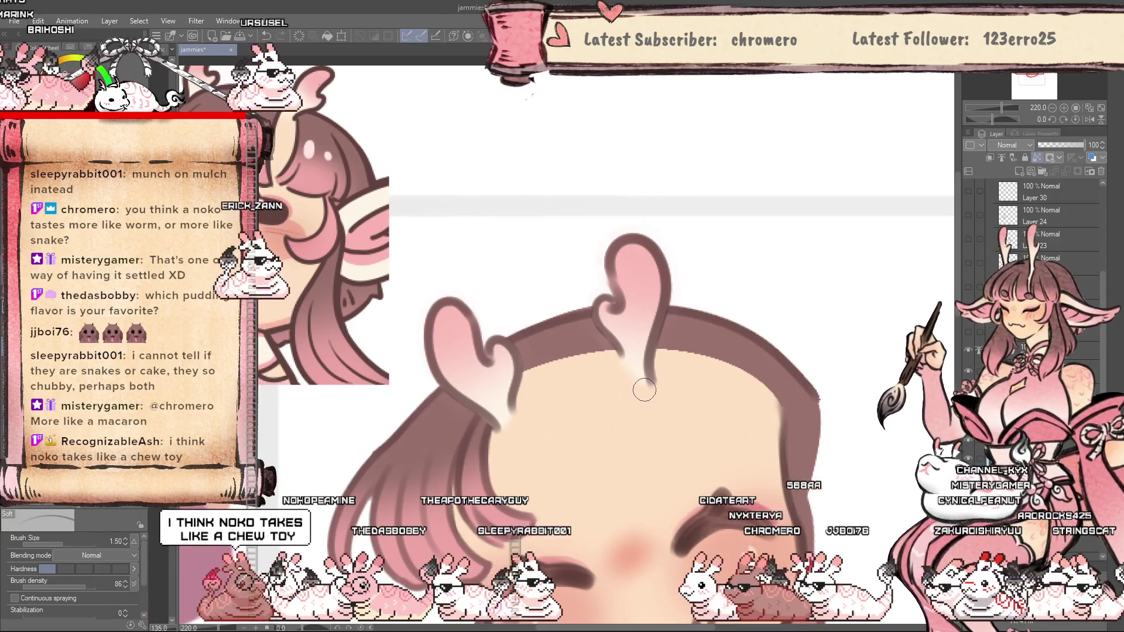
scroll(579, 436, "down", 2)
scroll(585, 451, "down", 1)
scroll(592, 468, "up", 1)
scroll(600, 485, "up", 1)
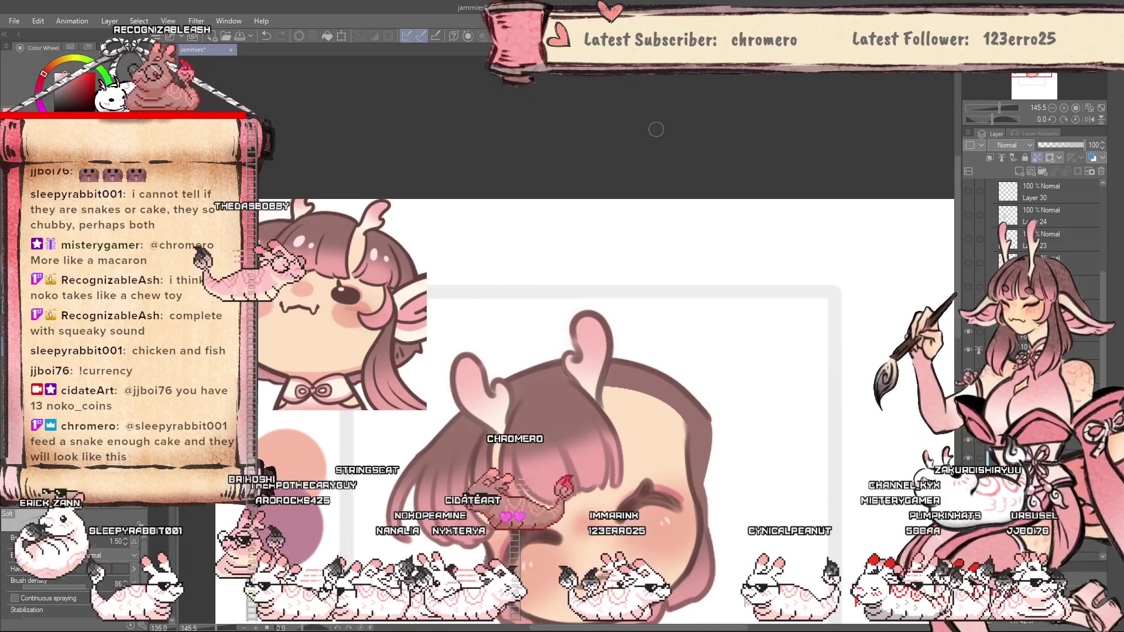
scroll(522, 121, "down", 4)
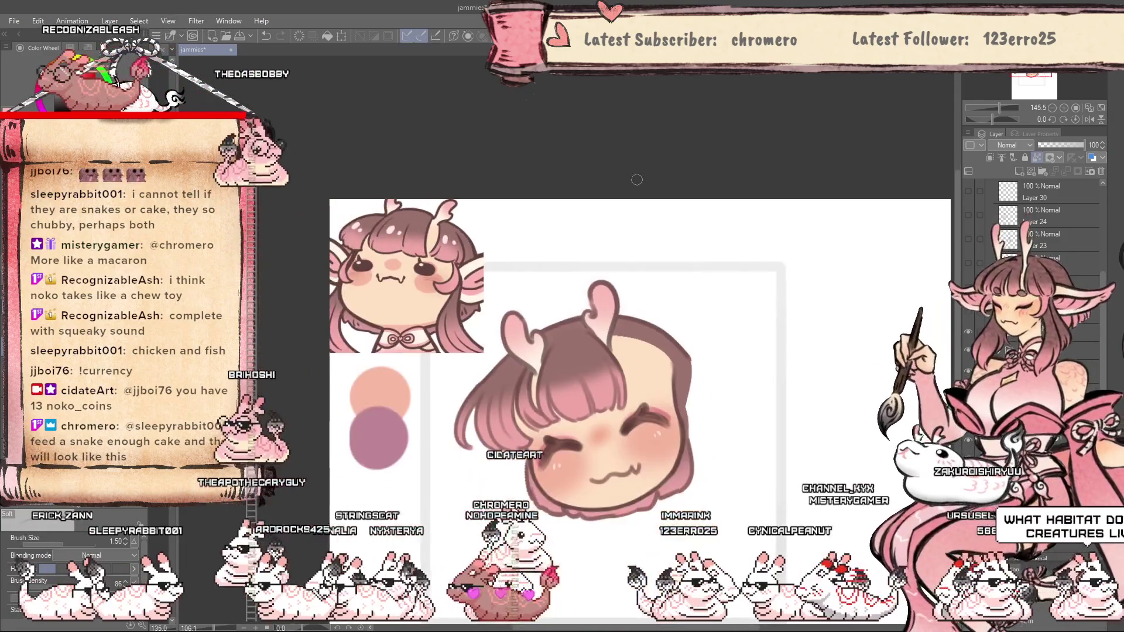
scroll(558, 278, "up", 2)
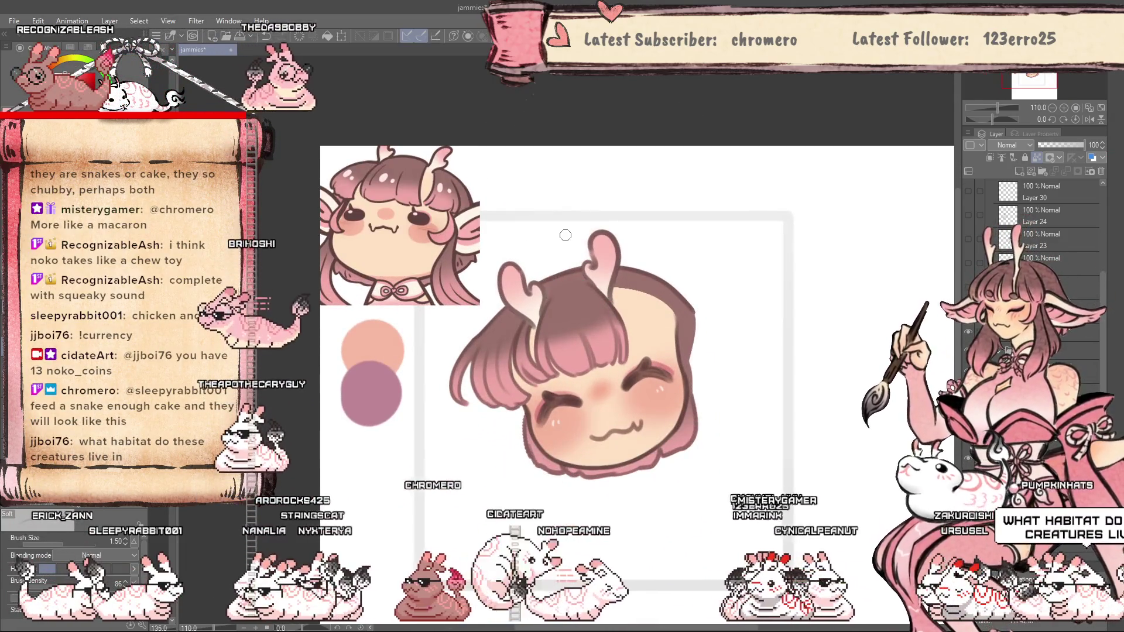
scroll(565, 236, "up", 2)
scroll(565, 235, "up", 1)
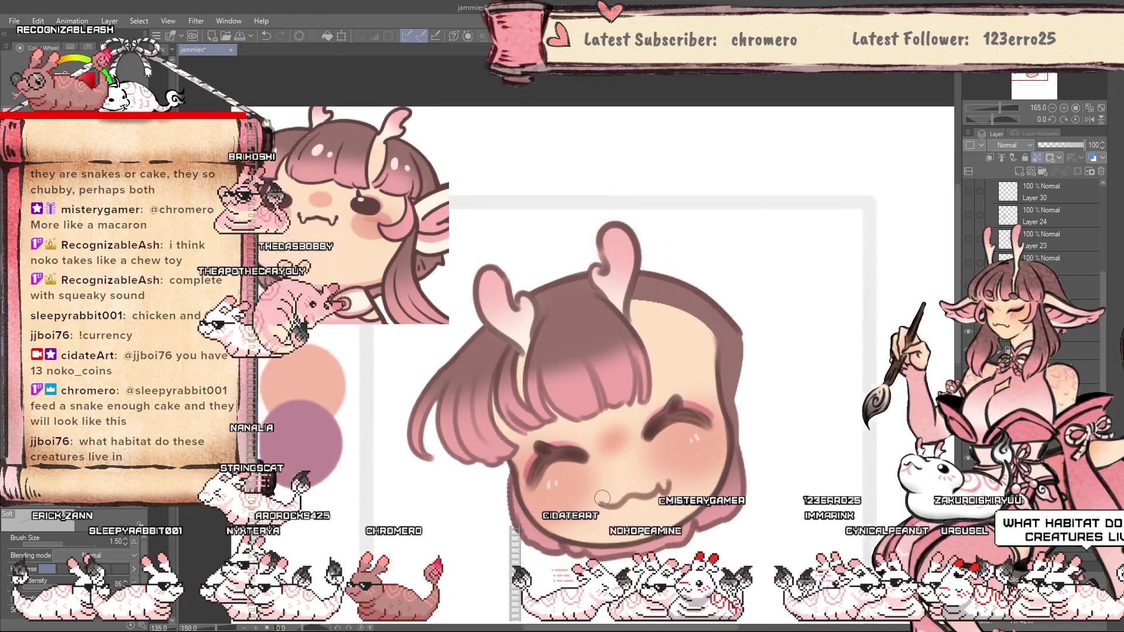
scroll(602, 498, "down", 3)
scroll(591, 501, "up", 2)
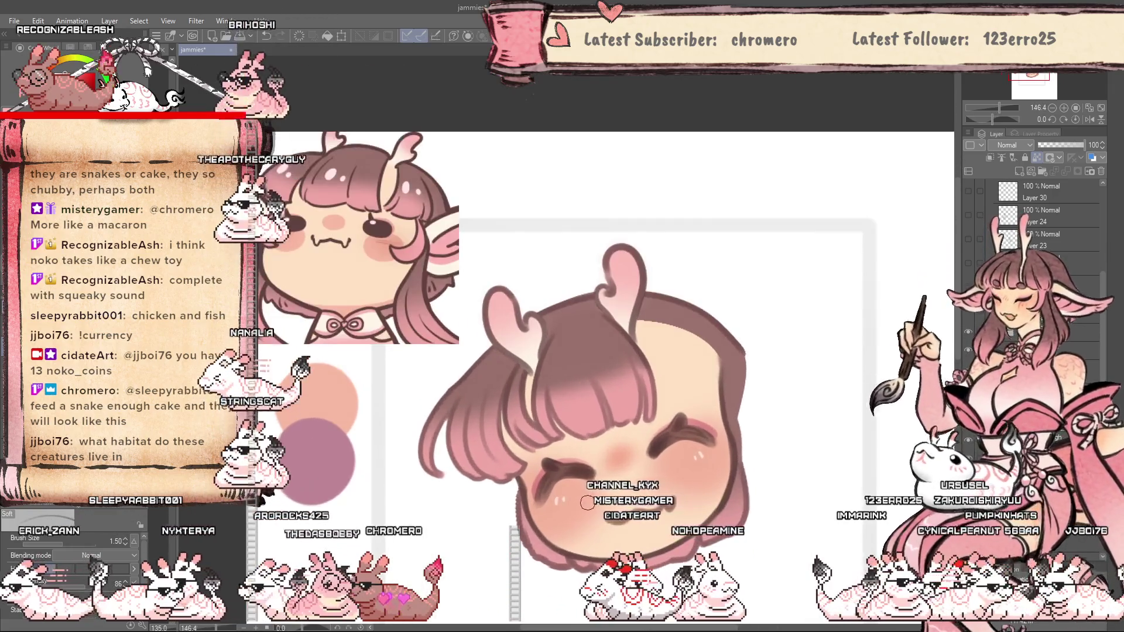
scroll(587, 502, "down", 1)
scroll(590, 513, "down", 1)
scroll(592, 522, "down", 1)
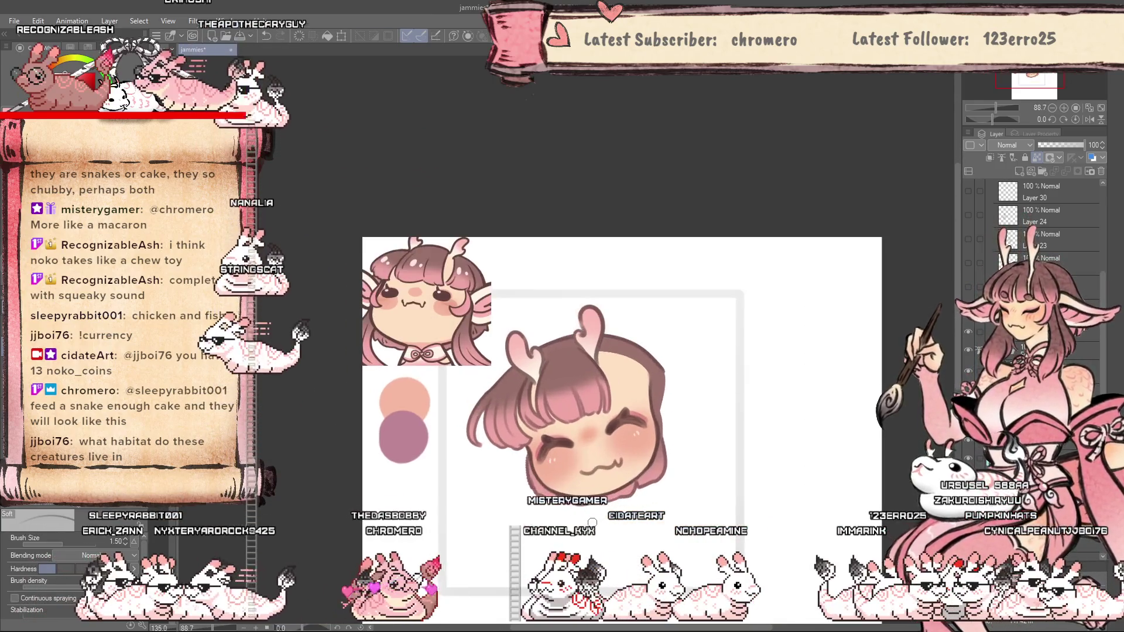
key("ctrl+z")
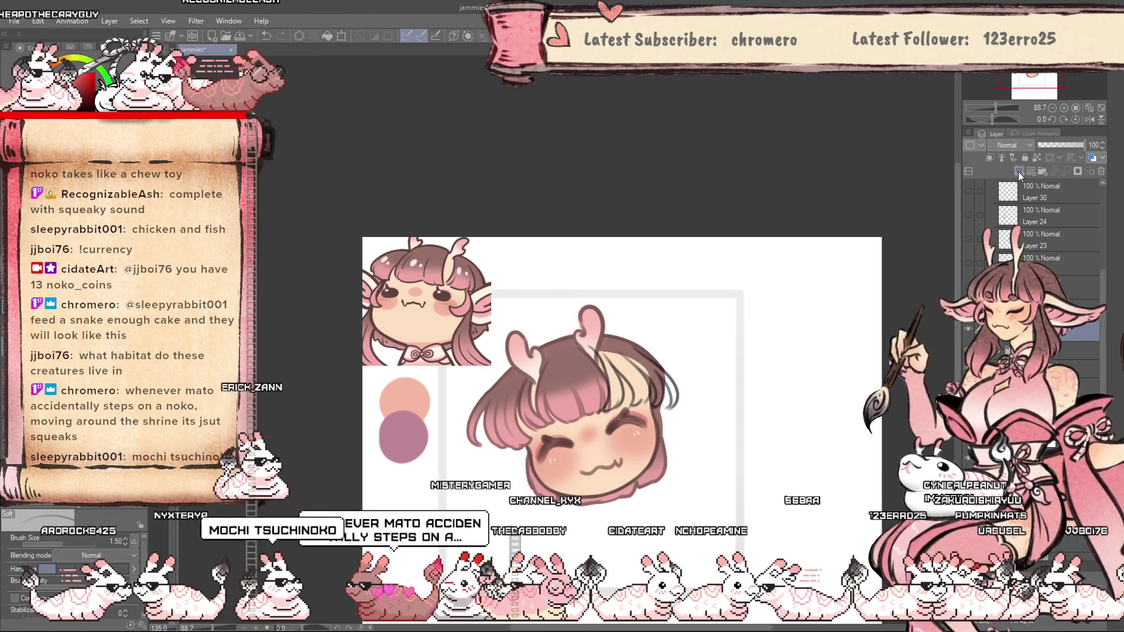
Select the layer beneath and ready the lasso fill brush on a mirrored, zoomed-in canvas.
left_click(1008, 349)
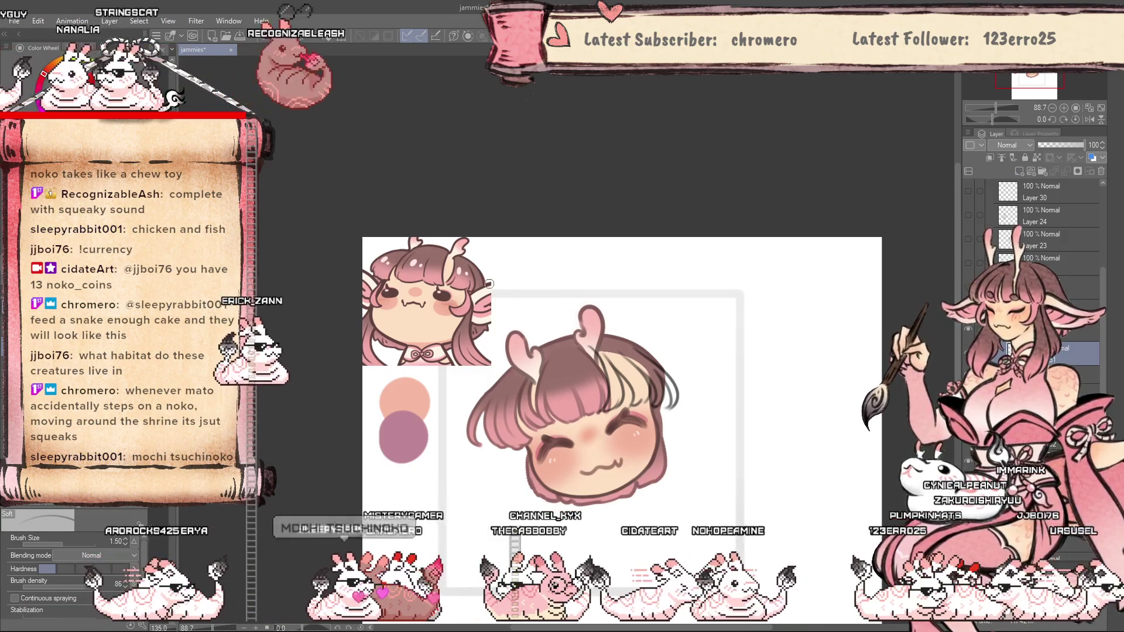
key("p")
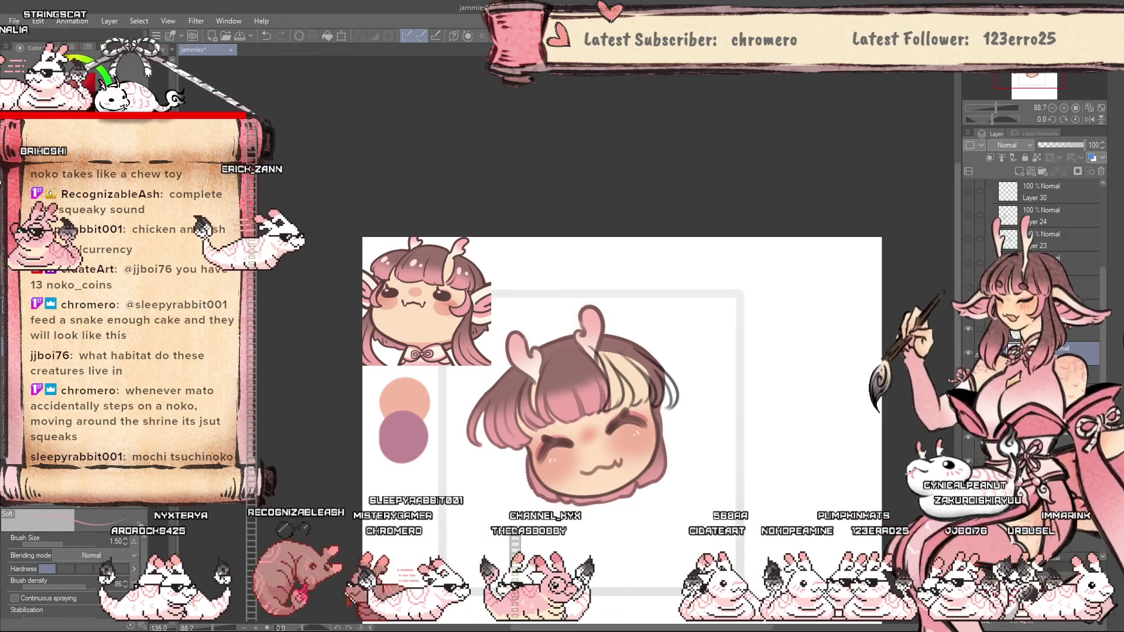
key("h")
key("h")
key("u")
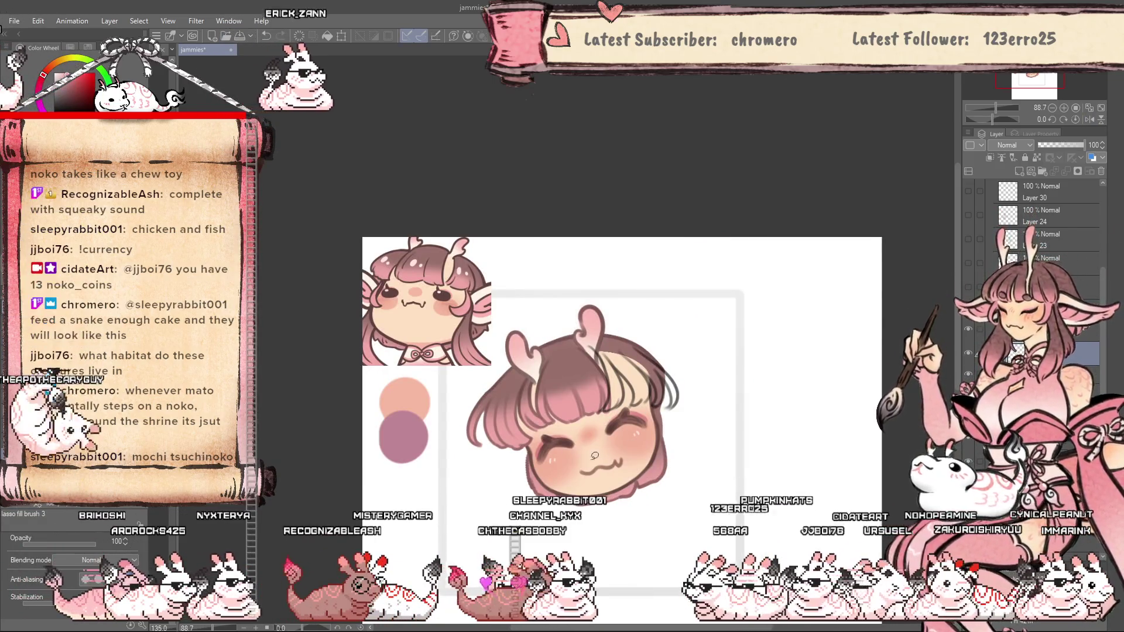
scroll(532, 479, "up", 1)
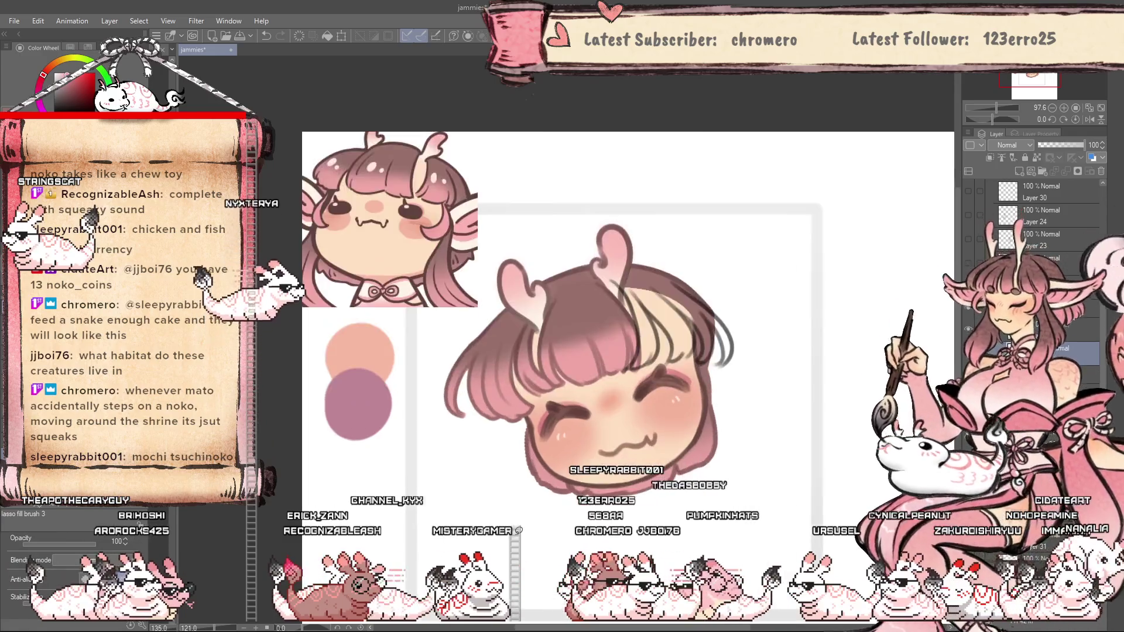
key("h")
scroll(561, 330, "up", 3)
scroll(561, 330, "up", 1)
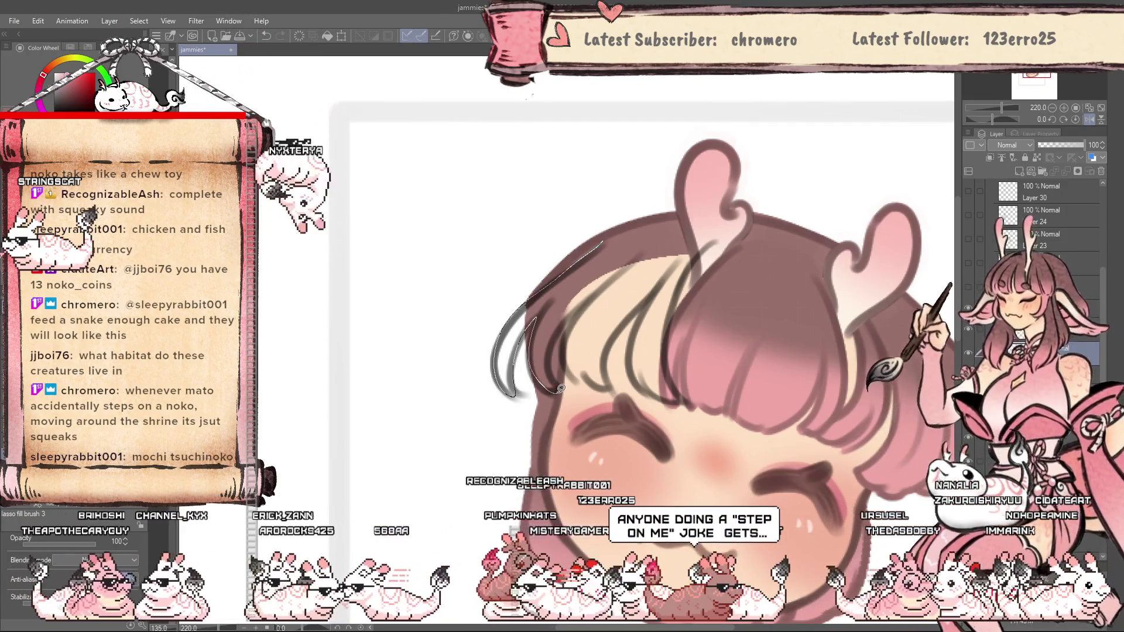
Lasso around the cream hair lock to fill it pink like the bangs.
left_click_drag(576, 379, 602, 381)
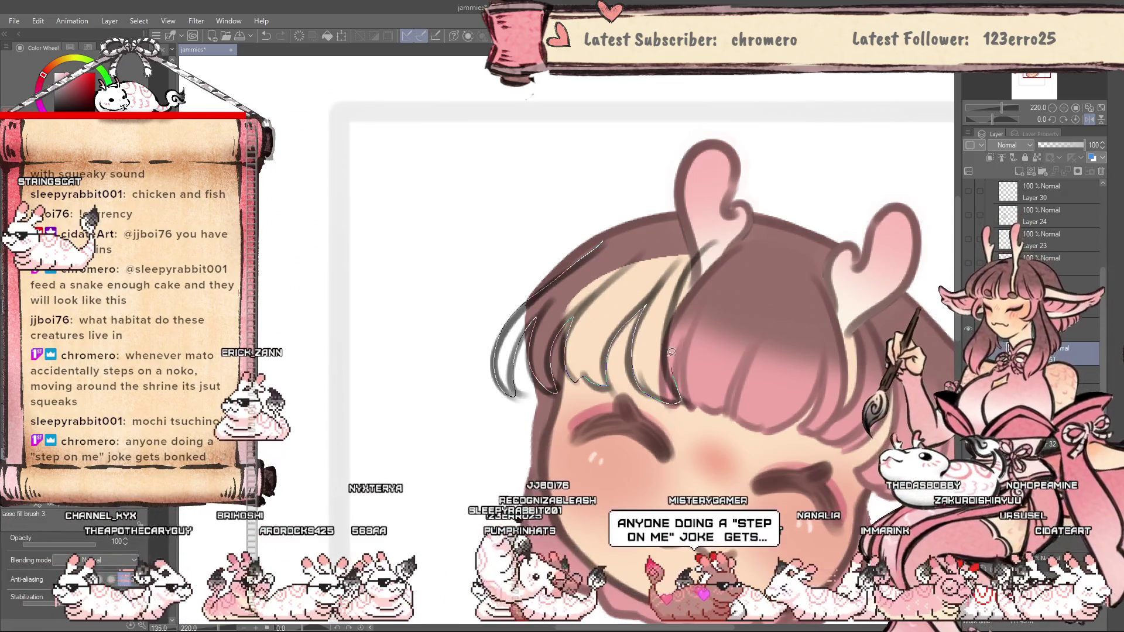
left_click_drag(678, 294, 682, 290)
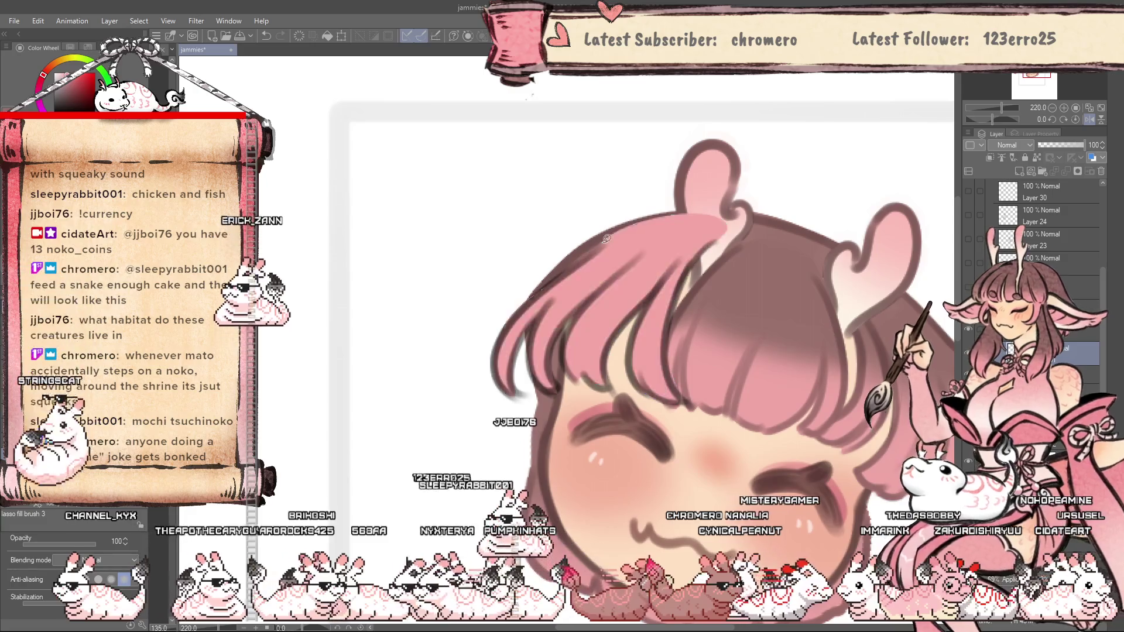
scroll(682, 404, "down", 3)
scroll(681, 398, "down", 3)
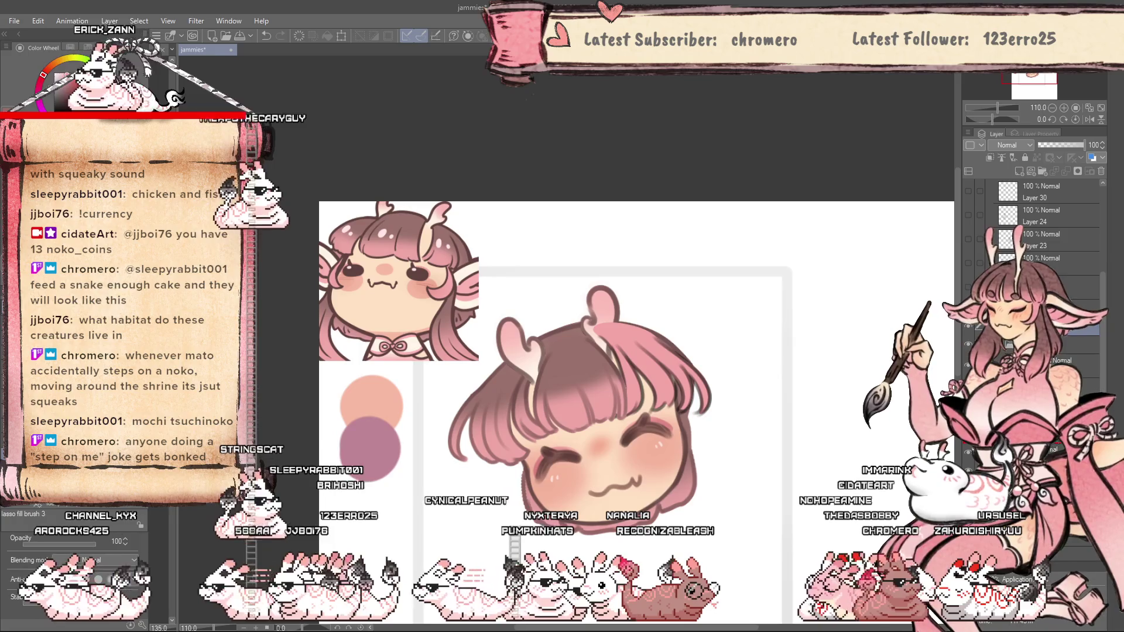
scroll(691, 523, "down", 1)
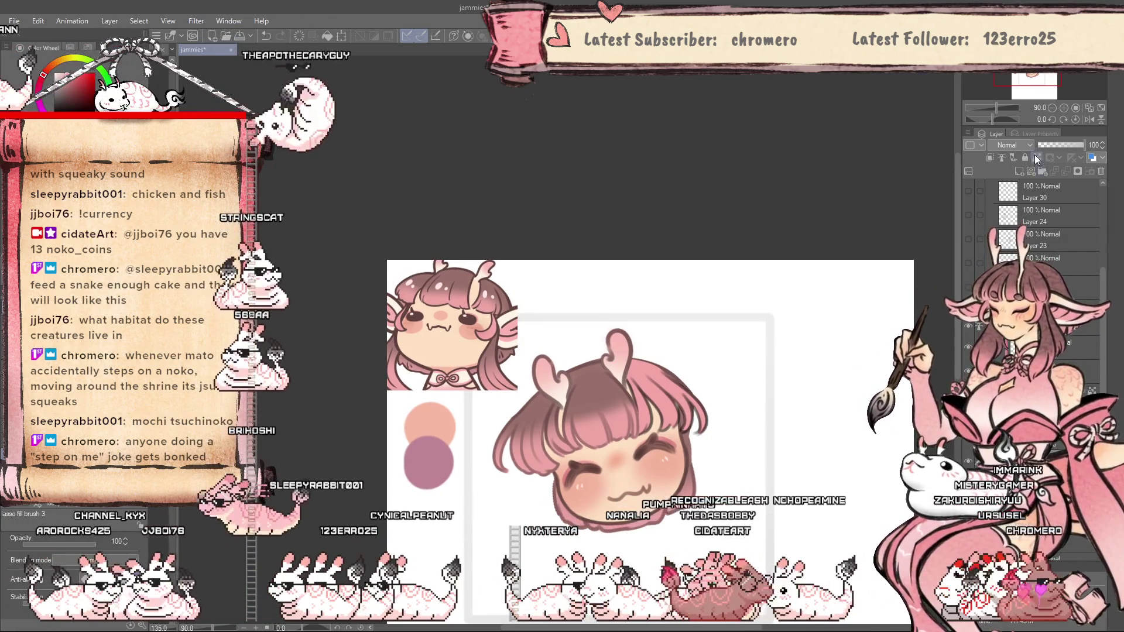
Set the Soft airbrush to size 17.
left_click(1036, 158)
key("b")
scroll(606, 357, "up", 1)
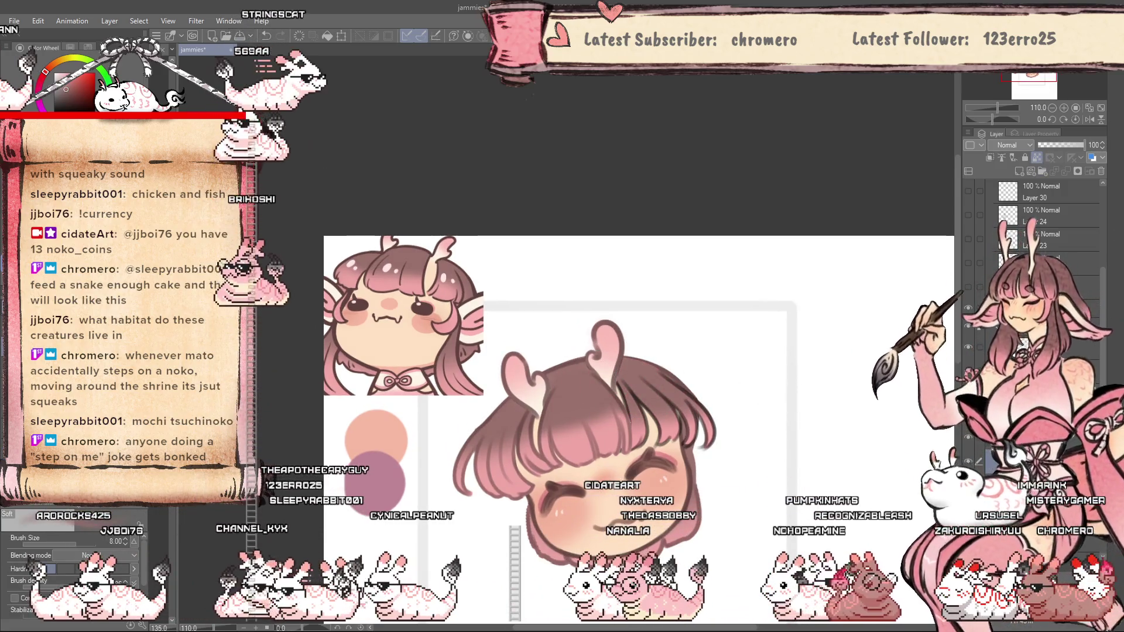
left_click(990, 157)
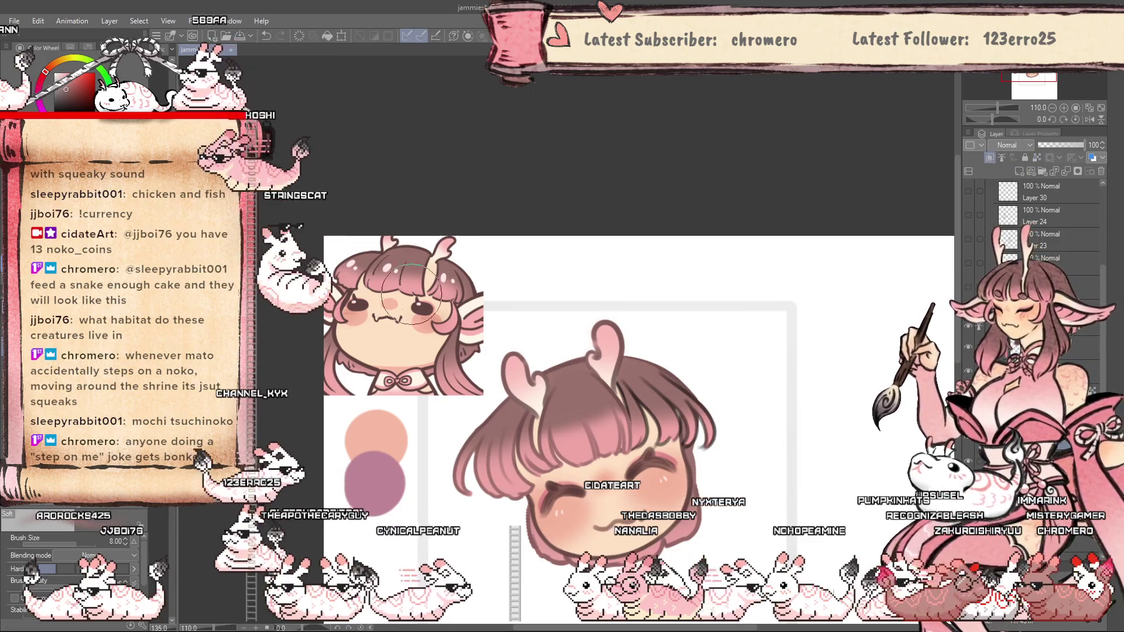
key("bracketright")
key("bracketright")
key("bracketright")
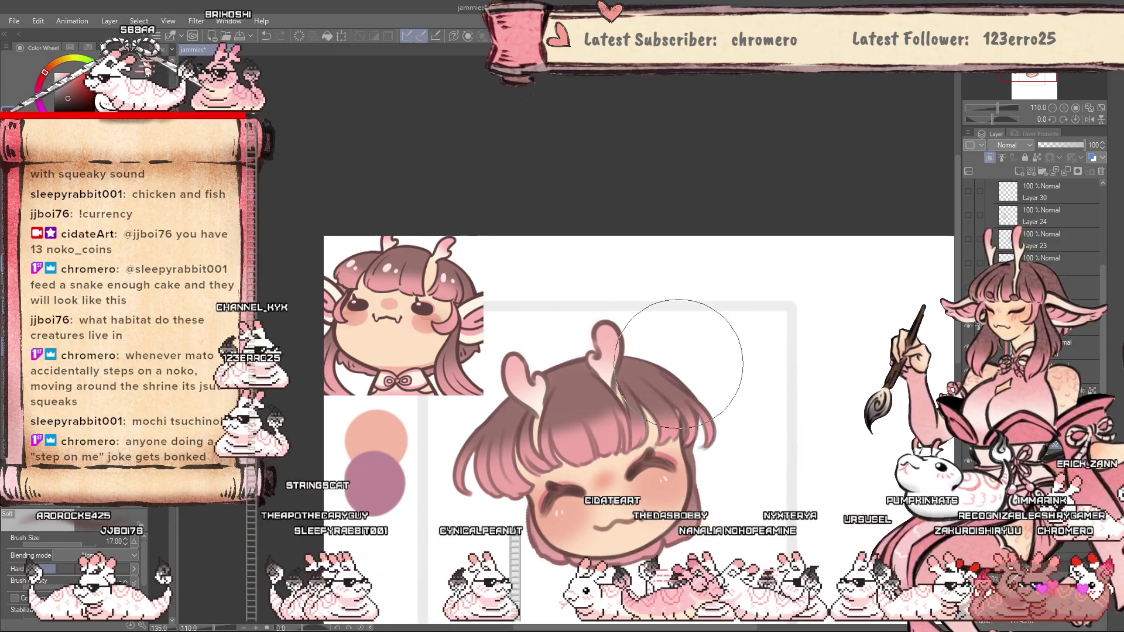
scroll(636, 501, "up", 1)
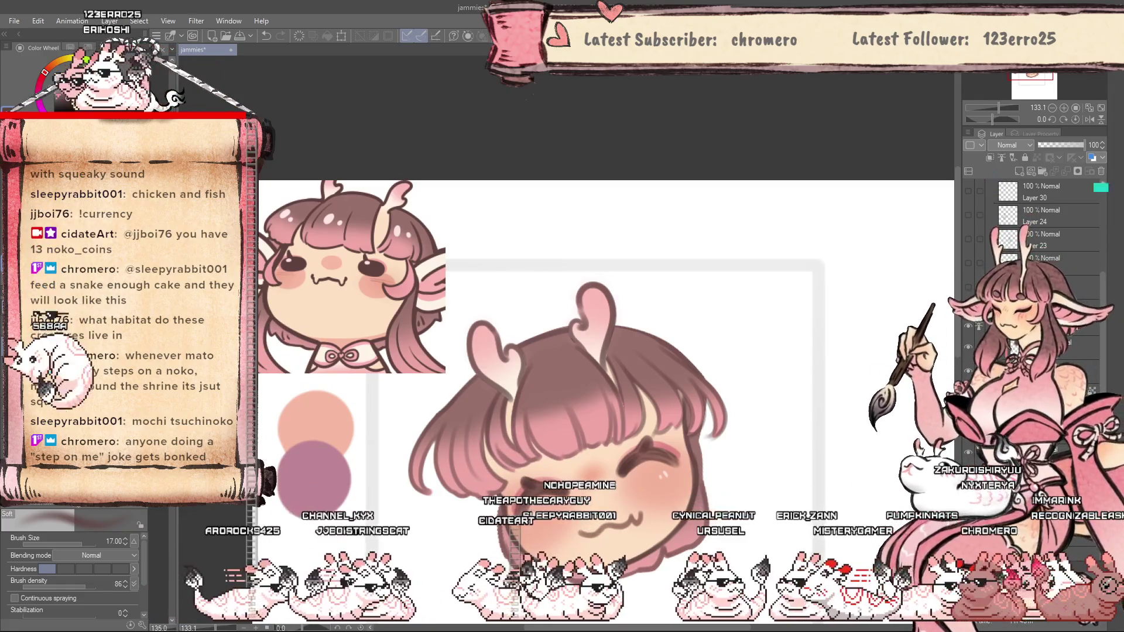
scroll(625, 196, "down", 2)
scroll(492, 305, "up", 3)
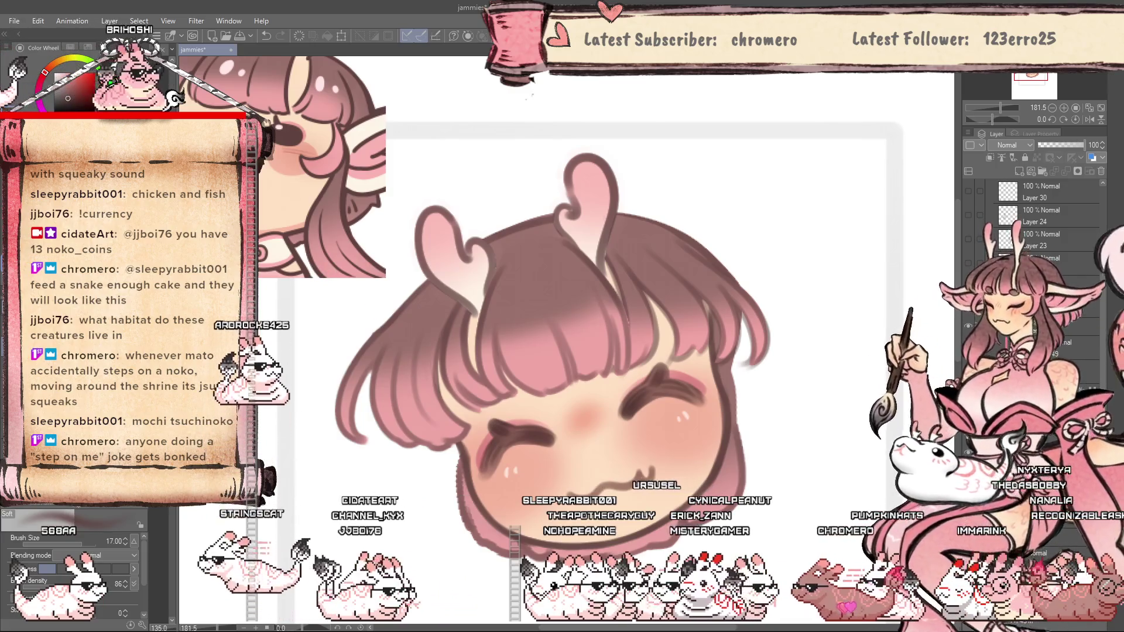
Hide the horns and upper bangs layer, checking the bare forehead in a mirrored view.
key("b")
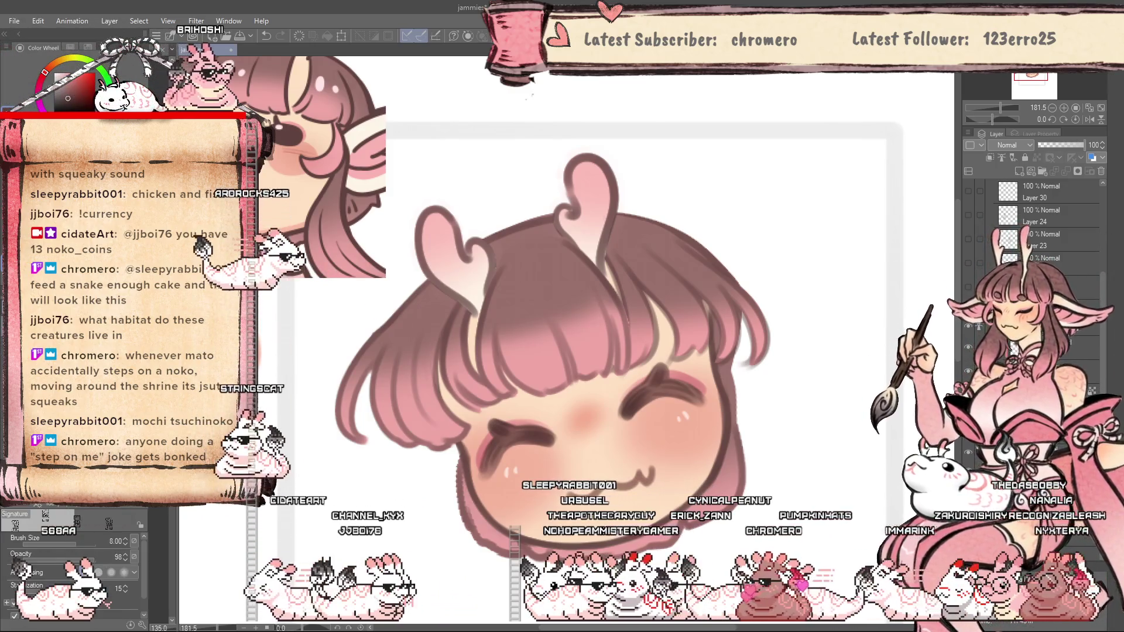
key("u")
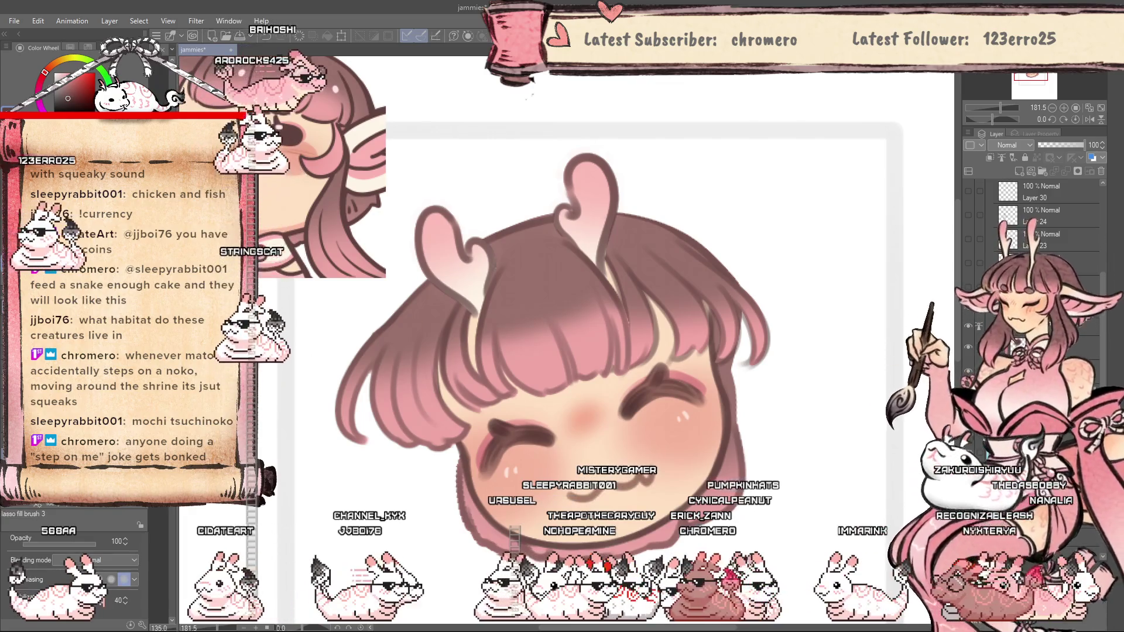
key("h")
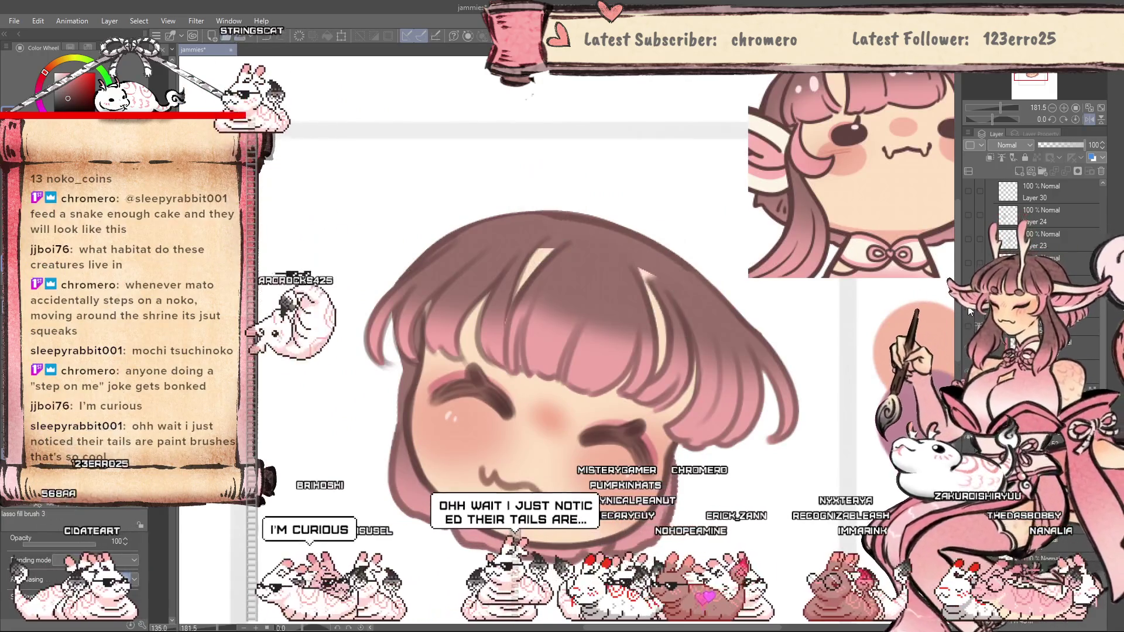
left_click(970, 338)
key("h")
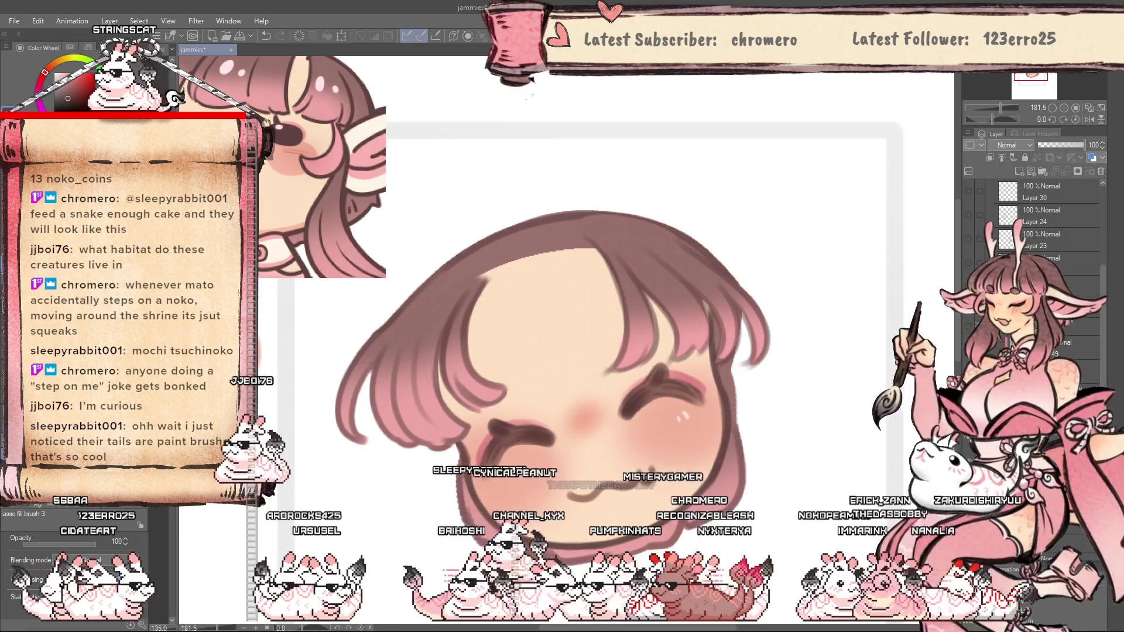
key("g")
key("ctrl+minus")
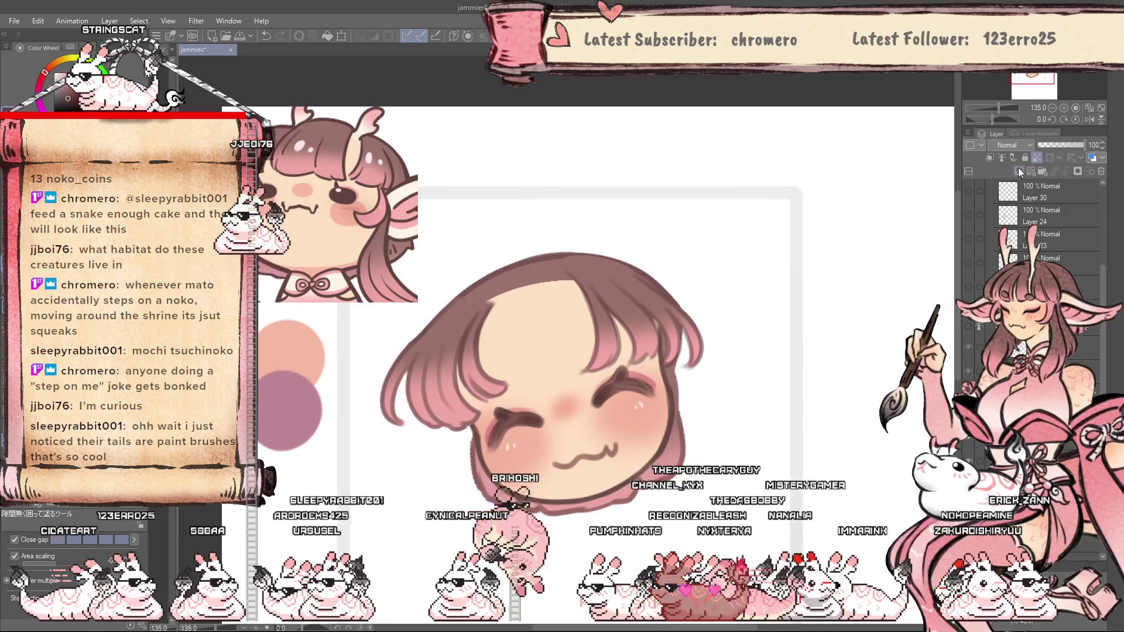
left_click_drag(636, 252, 604, 219)
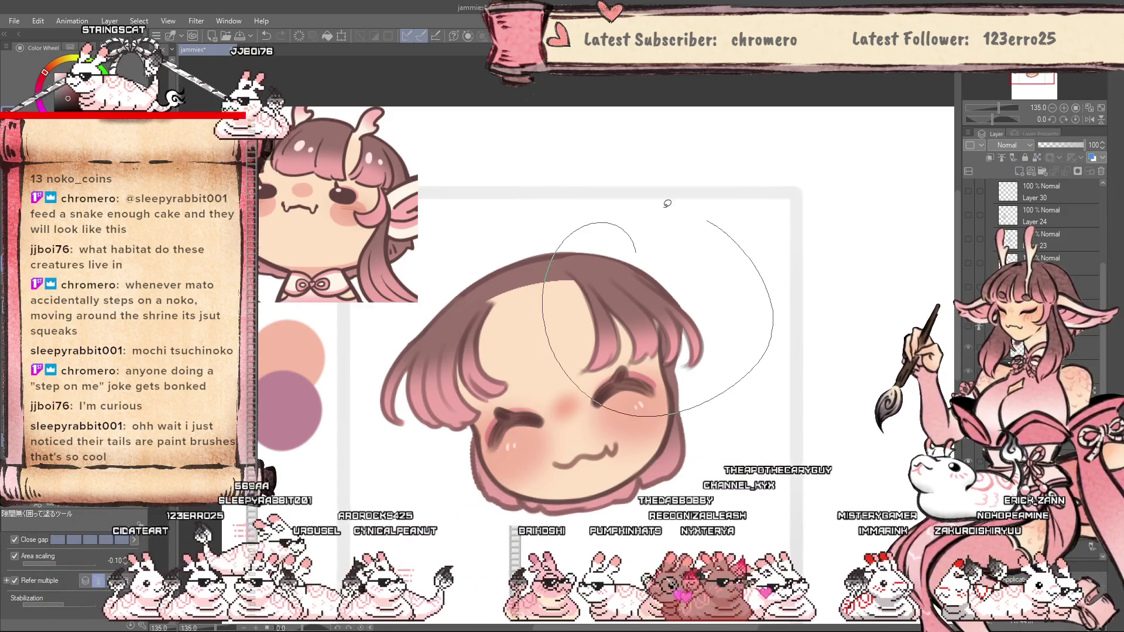
scroll(593, 260, "up", 2)
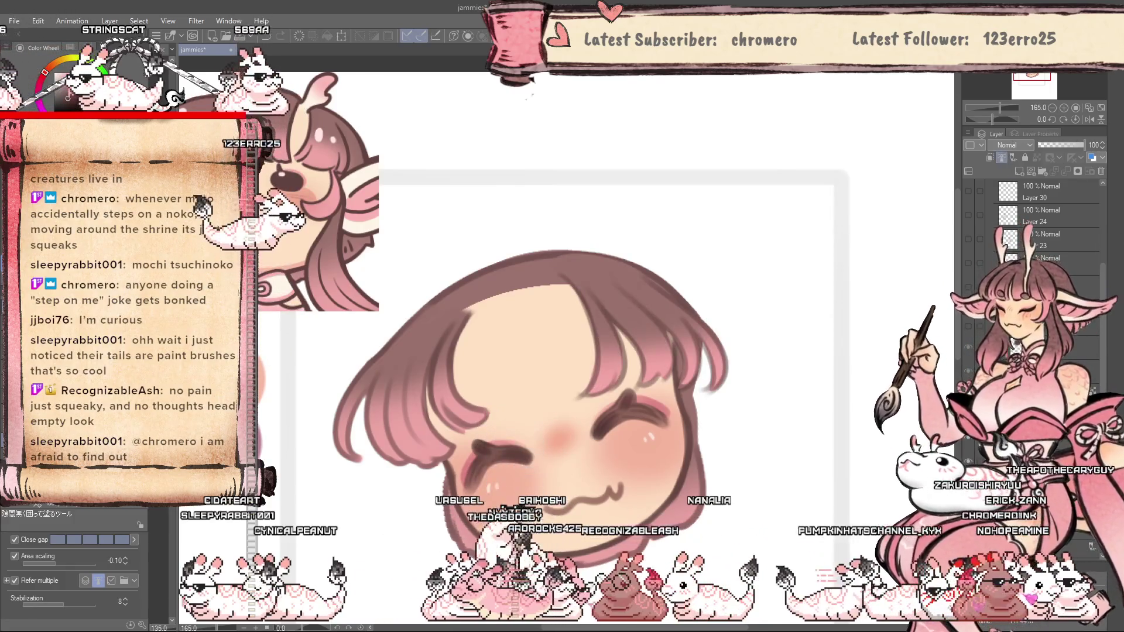
key("ctrl+plus")
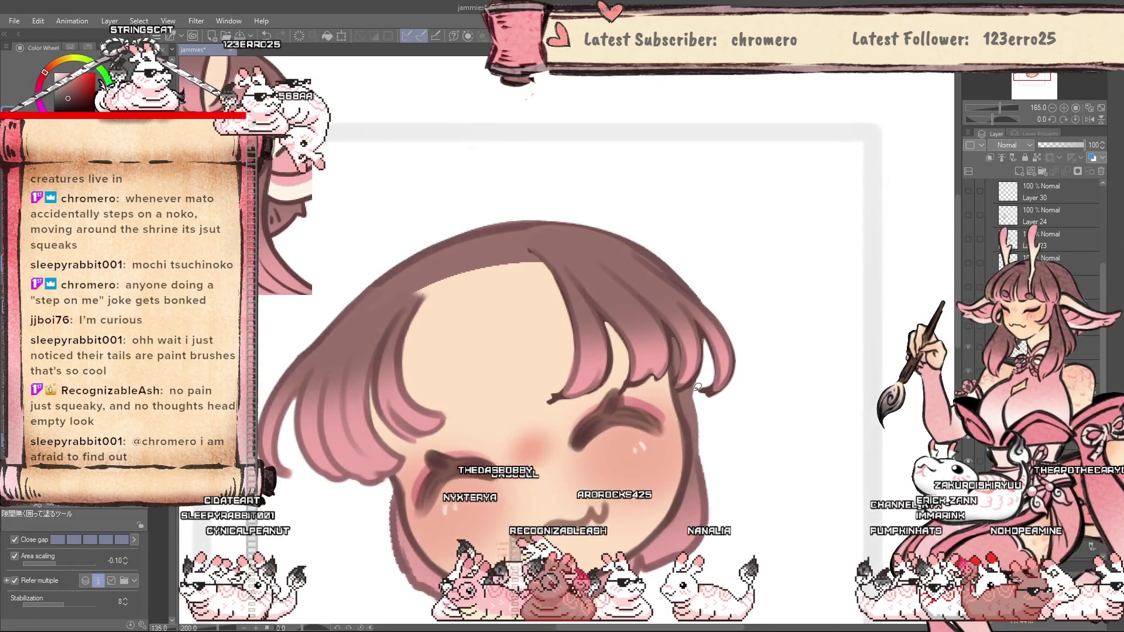